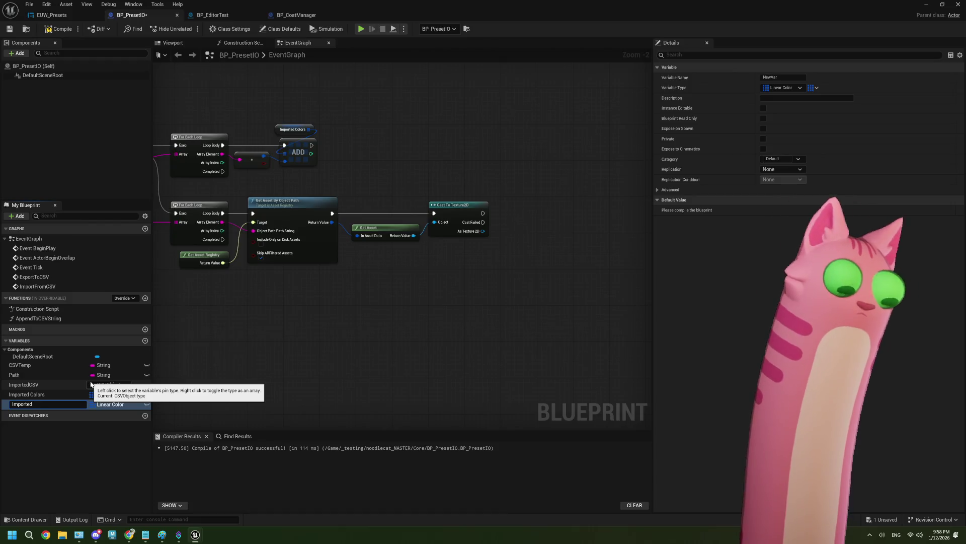
Name the new variable 'Imported Textures' and make it a Texture 2D object reference
type("Textures")
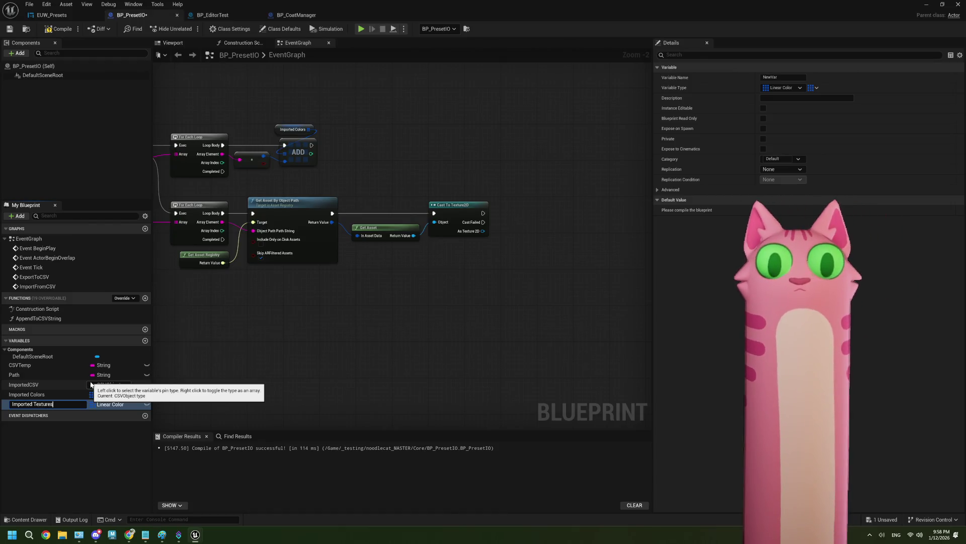
key("Return")
left_click(776, 88)
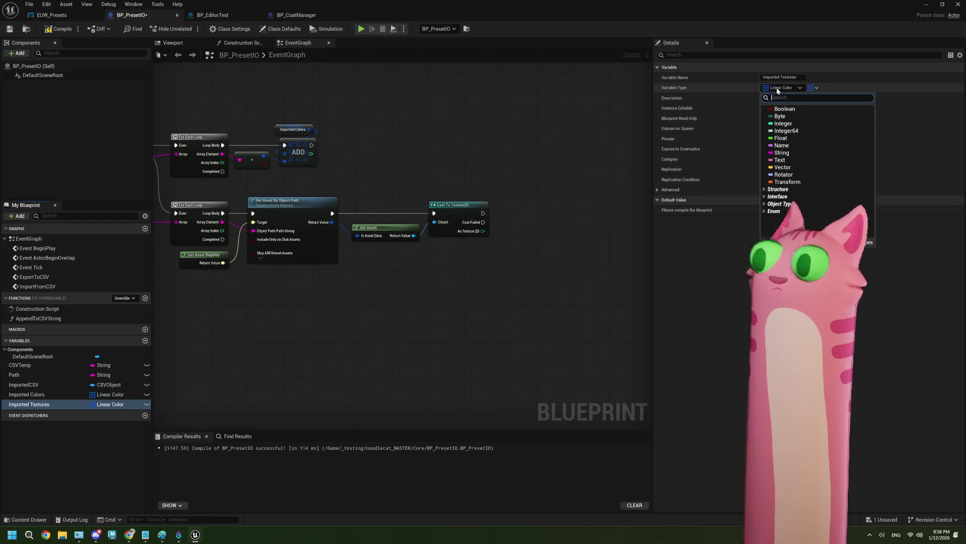
type("text")
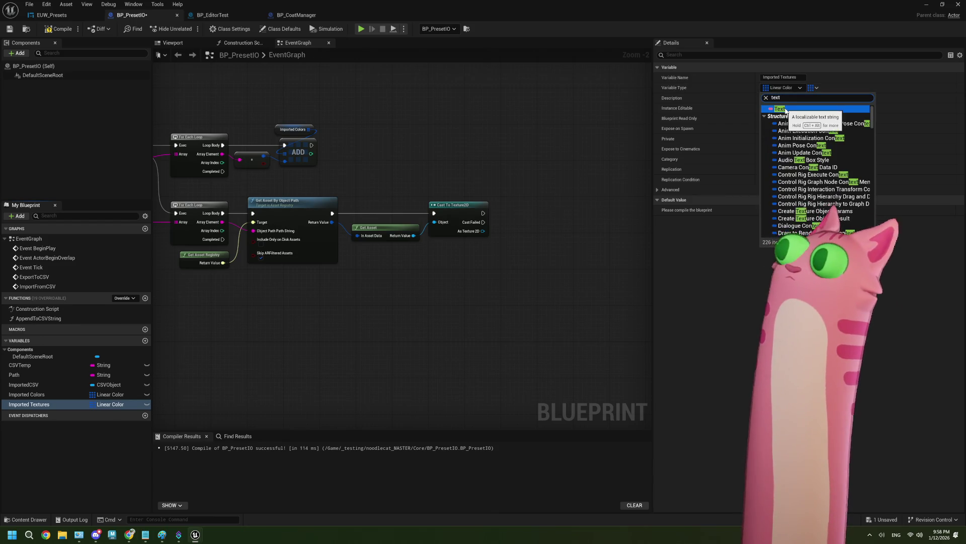
type("u")
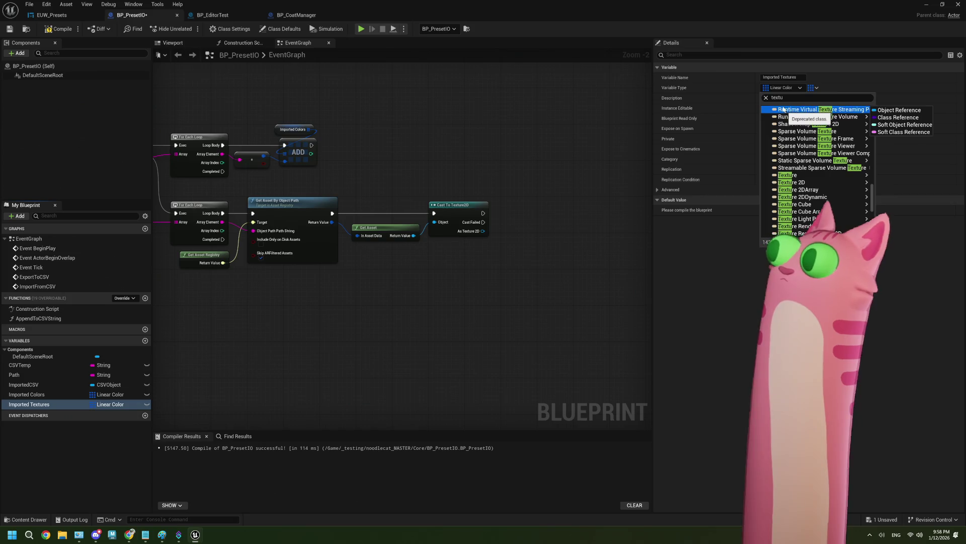
left_click(883, 180)
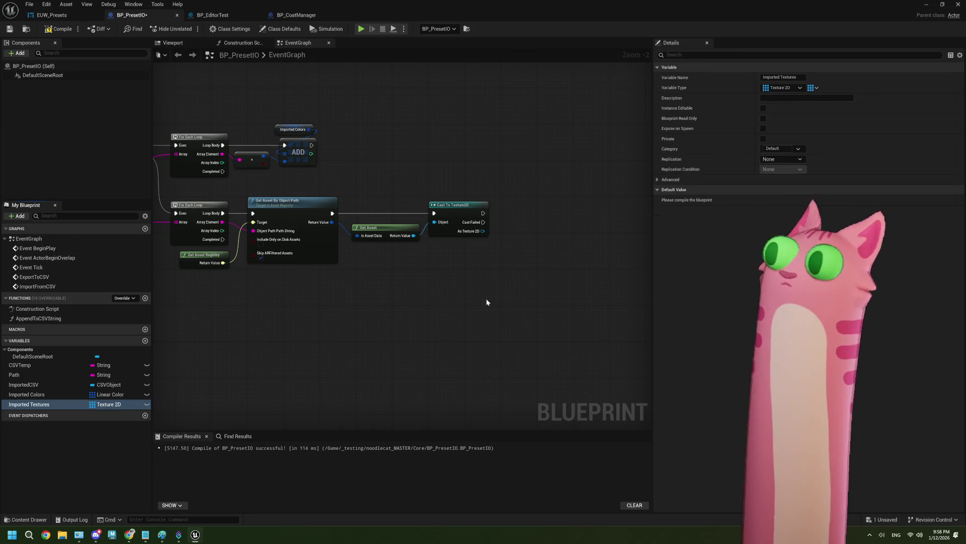
Add a Clear on an Imported Textures getter, chained after the first Clear and before Parse CSV Rows
scroll(409, 300, "down", 1)
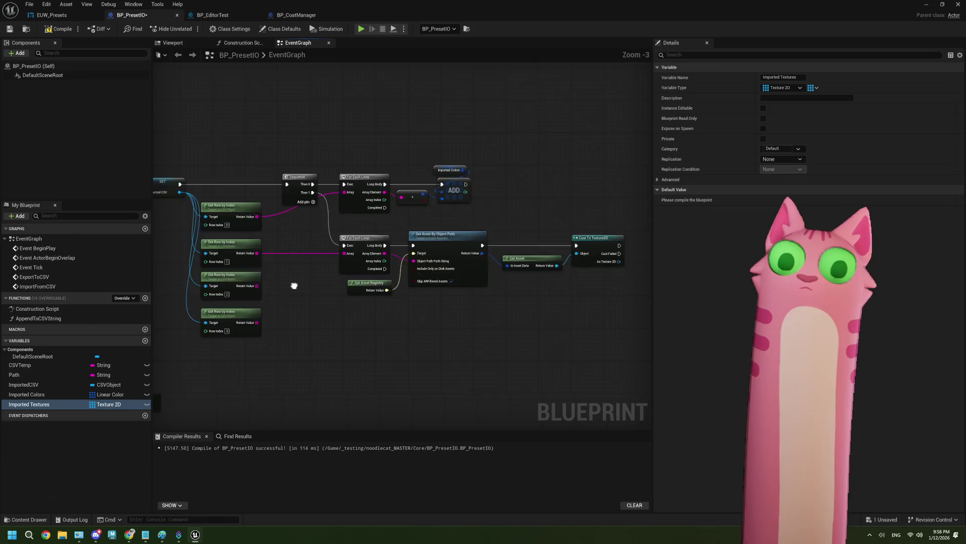
scroll(333, 262, "up", 2)
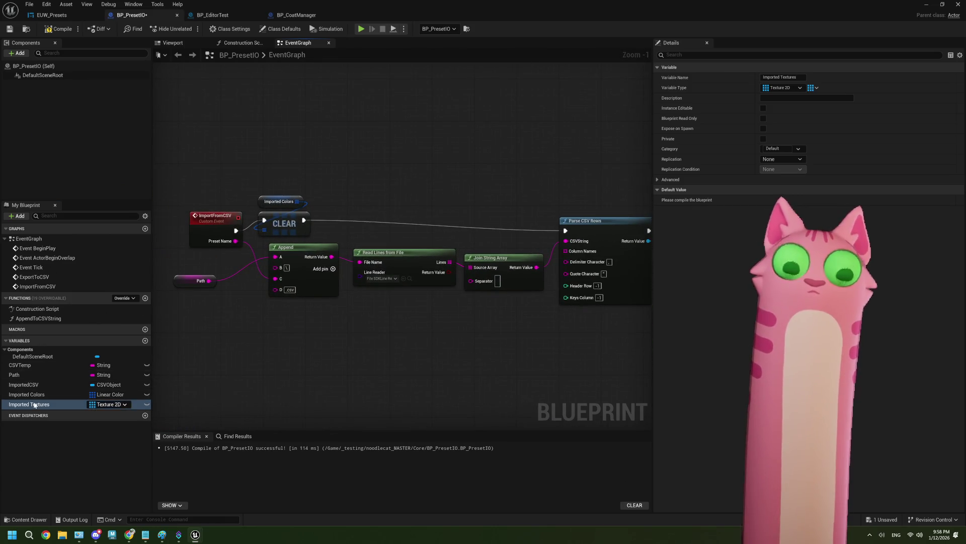
mouse_move(29, 404)
left_mouse_down()
mouse_move(302, 222)
mouse_move(337, 185)
mouse_move(387, 200)
left_mouse_up()
left_click(365, 199)
type("clear")
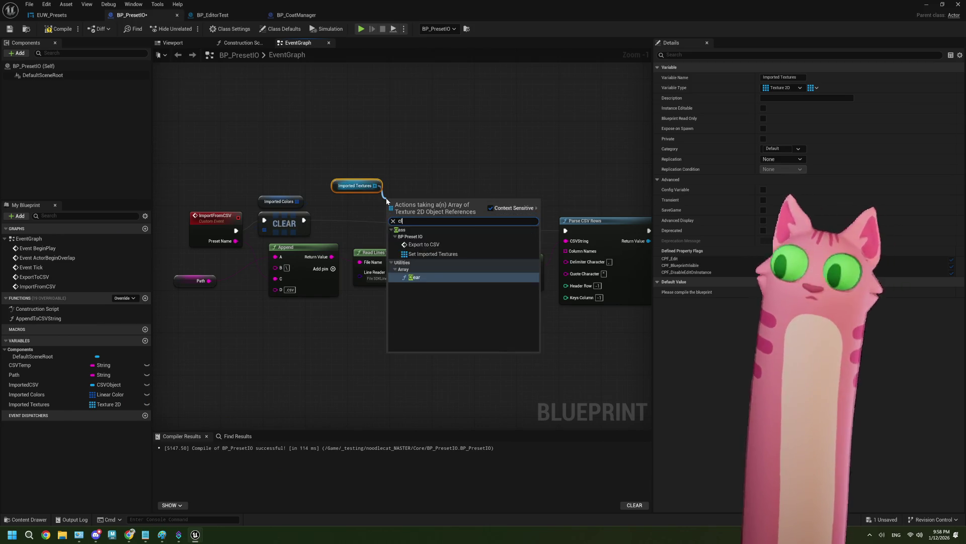
left_click(400, 248)
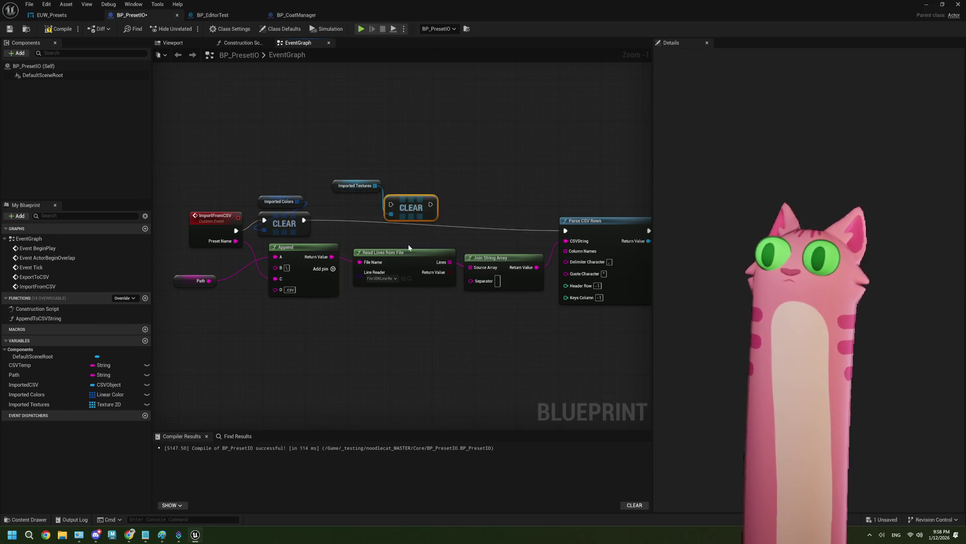
left_click_drag(304, 220, 402, 207)
left_click(320, 218)
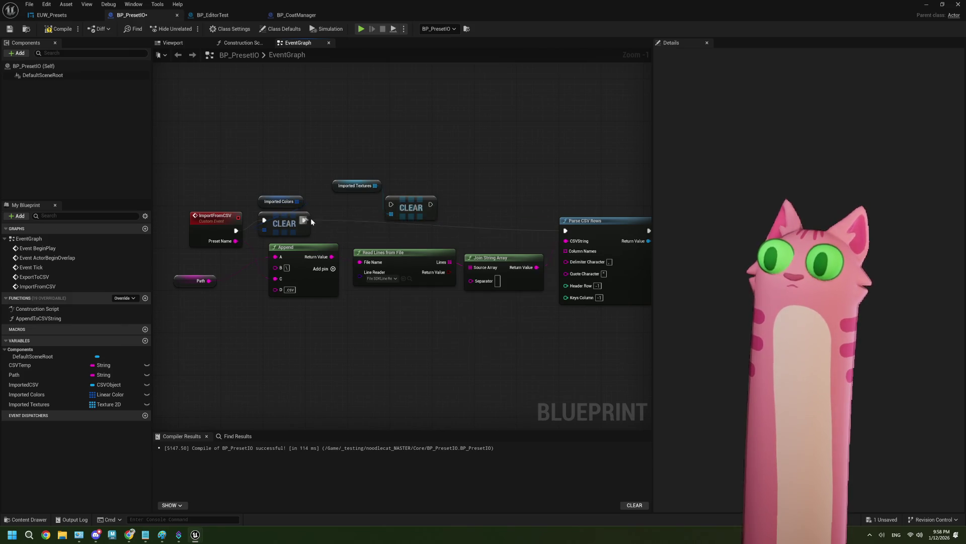
mouse_move(304, 220)
left_mouse_down()
mouse_move(390, 204)
mouse_move(373, 220)
mouse_move(566, 231)
left_mouse_up()
left_click_drag(367, 191, 363, 201)
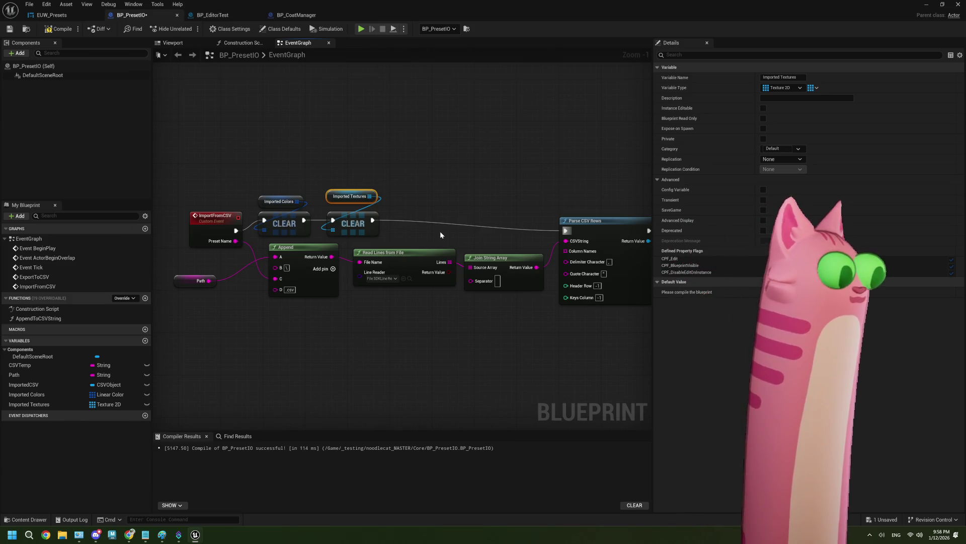
Add each Cast To Texture2D result to Imported Textures with an Add node, then compile and save
scroll(440, 231, "down", 5)
scroll(434, 270, "up", 2)
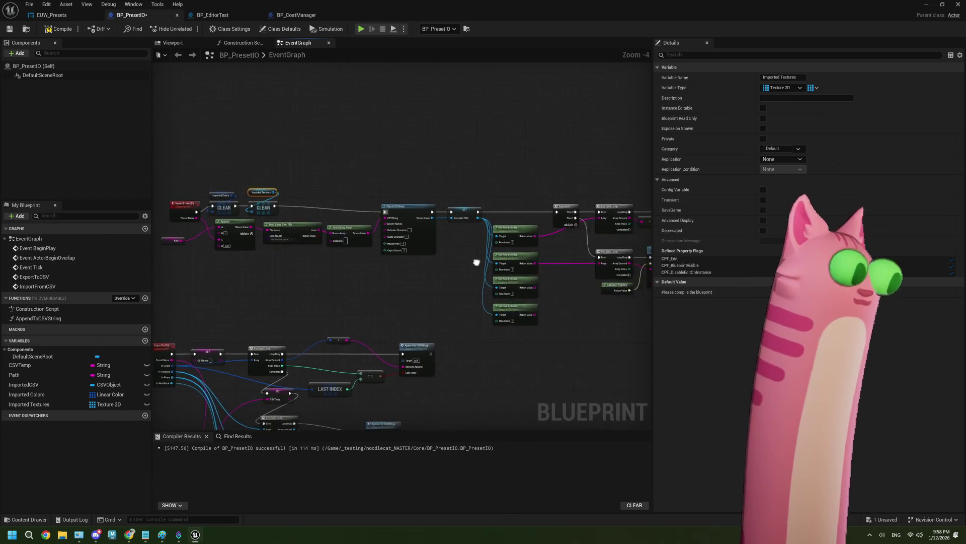
scroll(435, 270, "up", 3)
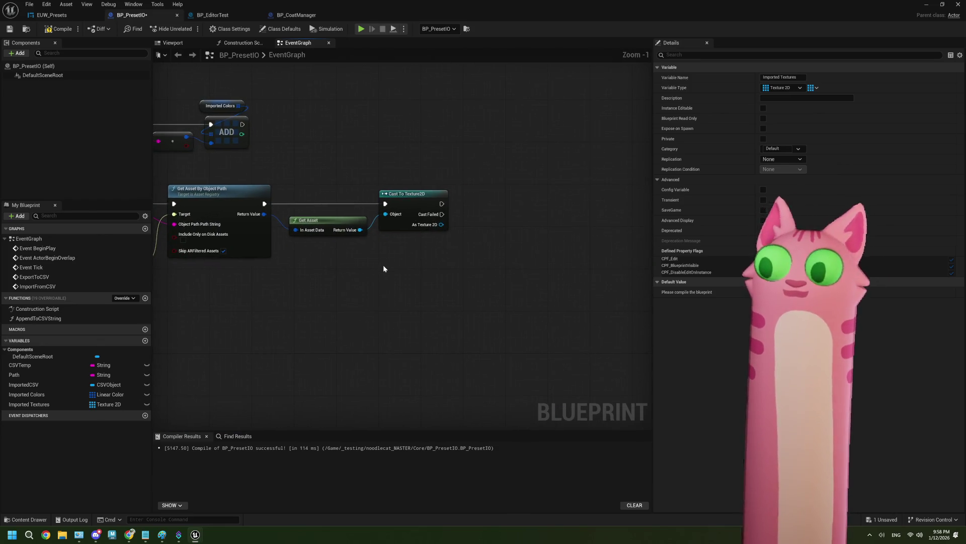
left_click_drag(53, 404, 383, 170)
left_click_drag(448, 178, 480, 174)
type("add")
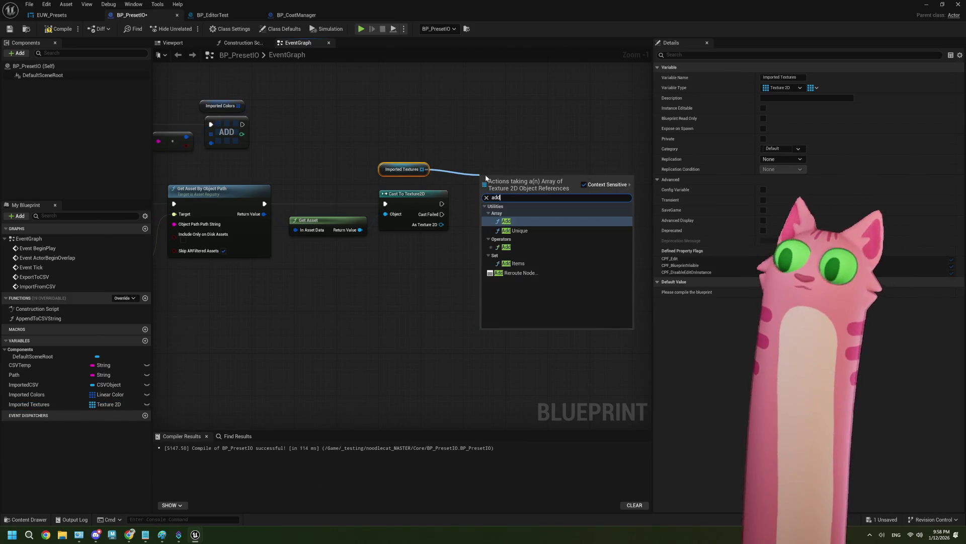
left_click(524, 225)
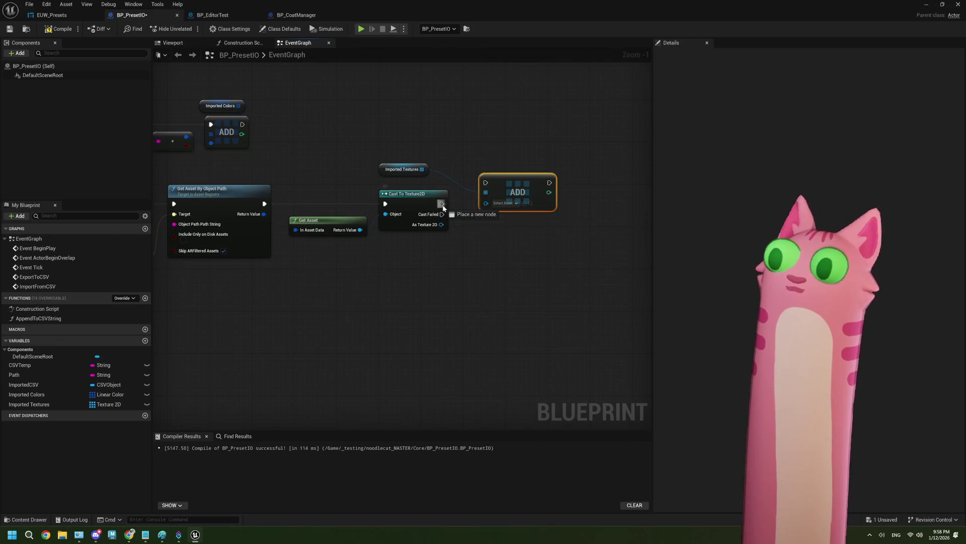
left_click_drag(442, 204, 485, 182)
left_click_drag(440, 225, 484, 202)
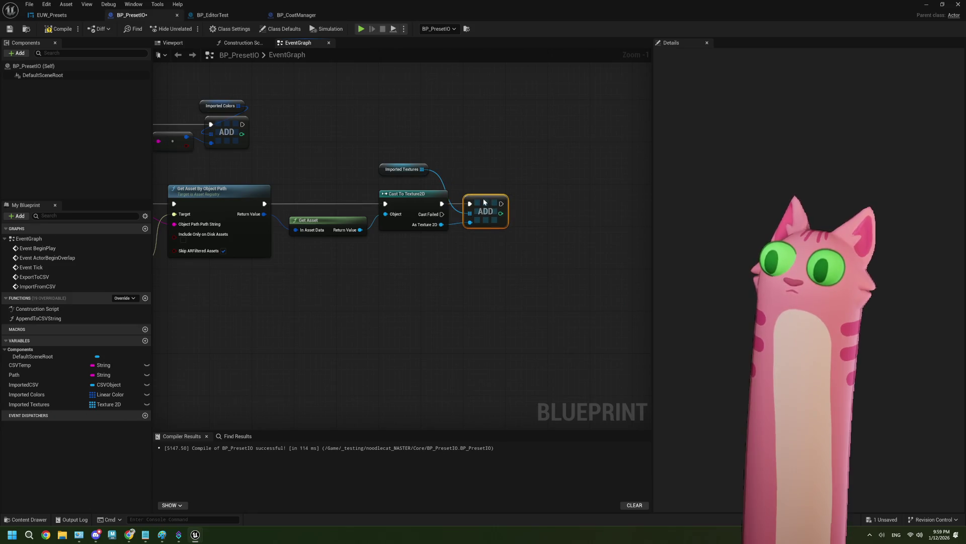
mouse_move(409, 174)
left_mouse_down()
mouse_move(471, 175)
mouse_move(494, 190)
left_mouse_up()
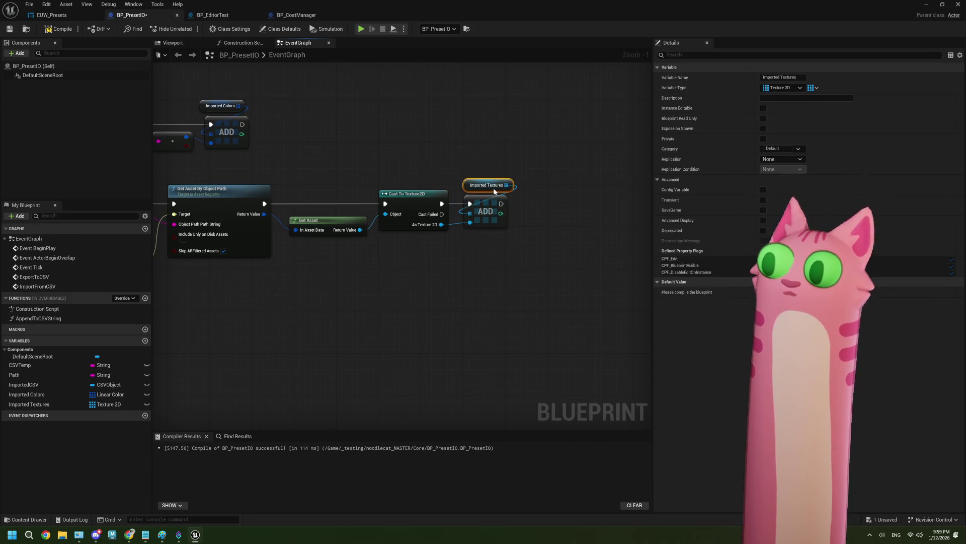
left_click(55, 29)
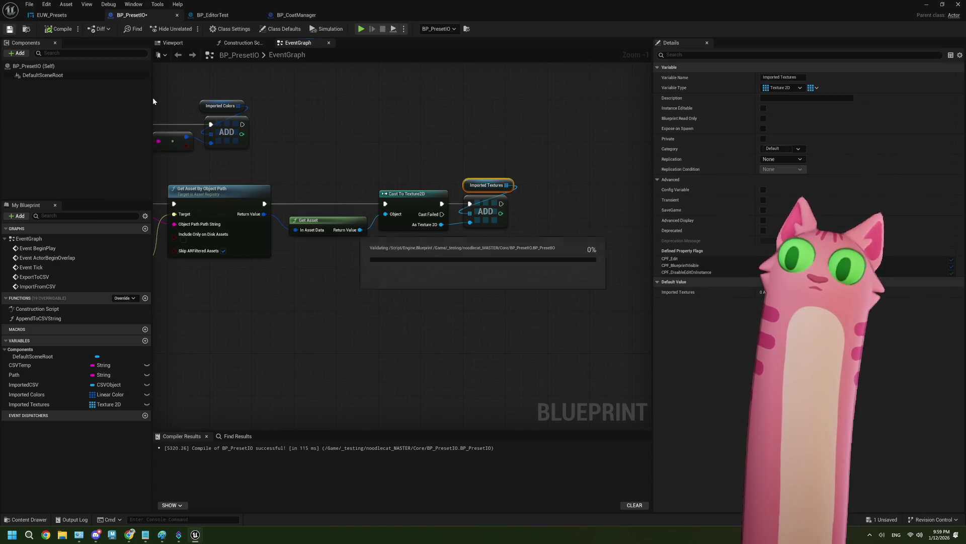
scroll(403, 291, "down", 2)
scroll(423, 313, "down", 1)
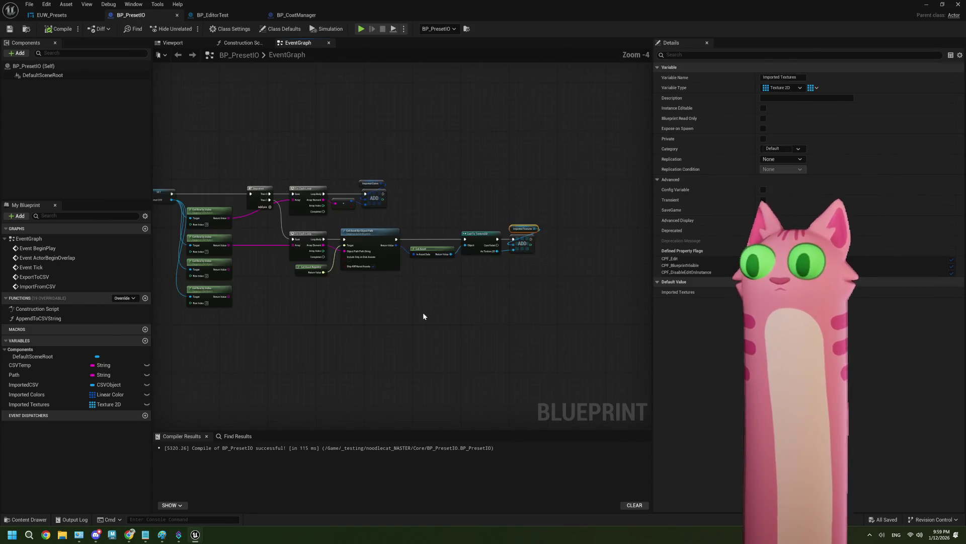
scroll(437, 298, "up", 1)
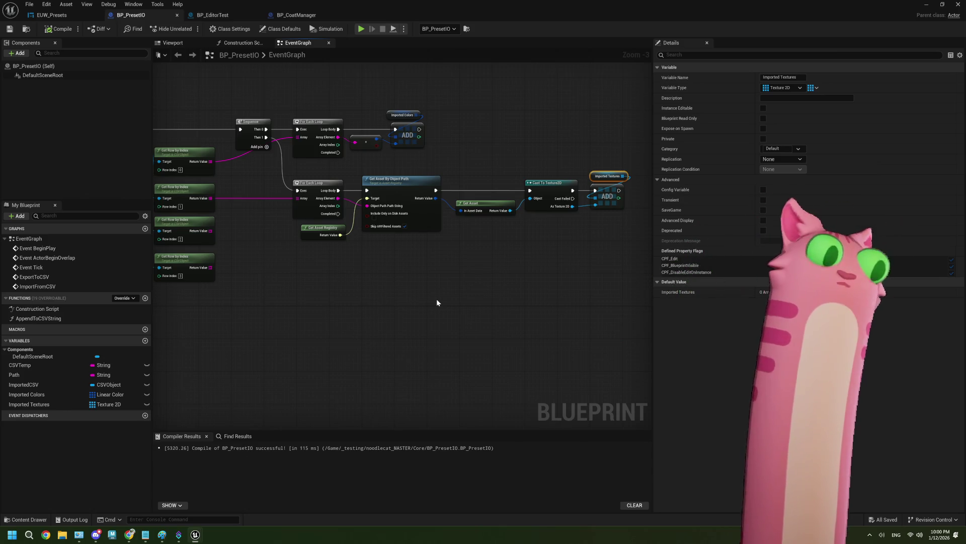
Duplicate the Get Asset Registry, object path lookup and Get Asset nodes below the originals
left_click(387, 305)
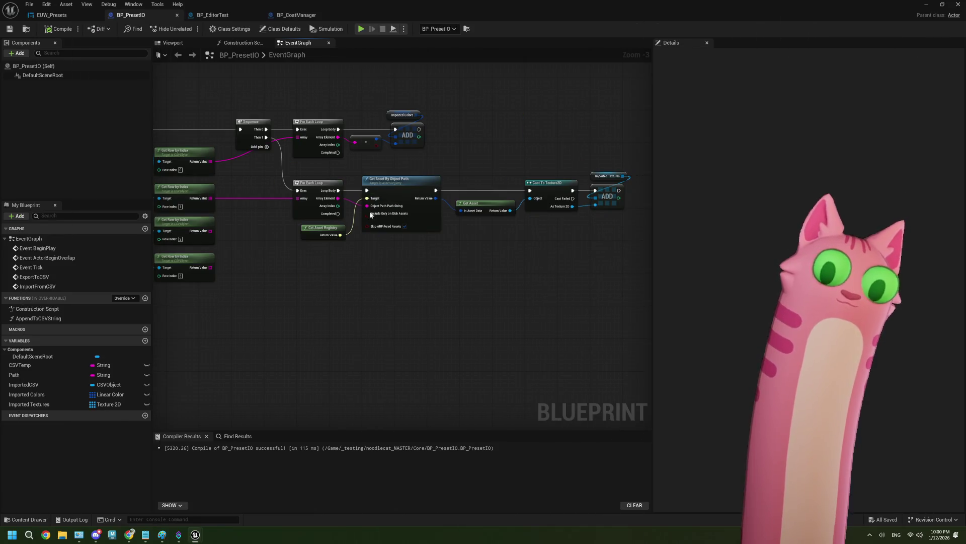
scroll(435, 276, "up", 1)
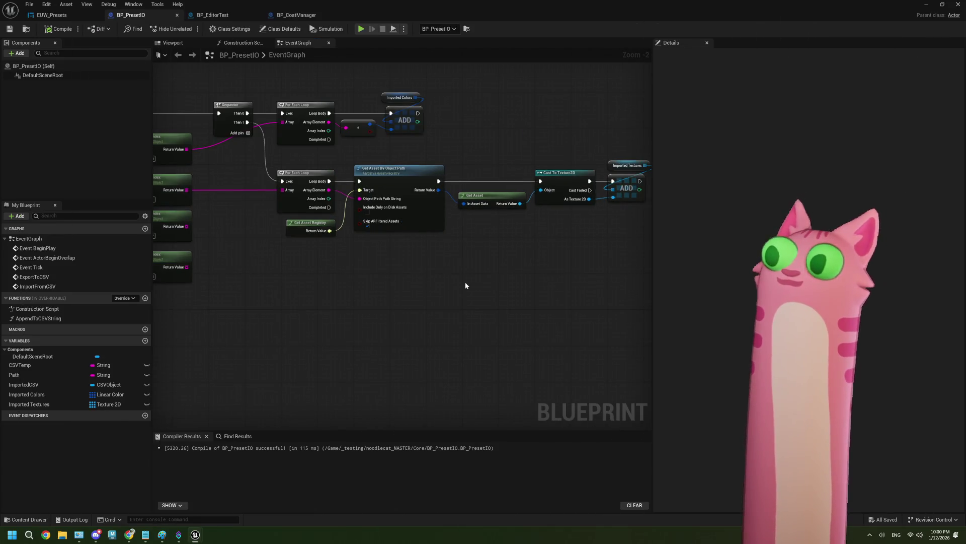
mouse_move(466, 285)
left_mouse_down()
mouse_move(382, 278)
mouse_move(453, 262)
mouse_move(439, 265)
left_mouse_up()
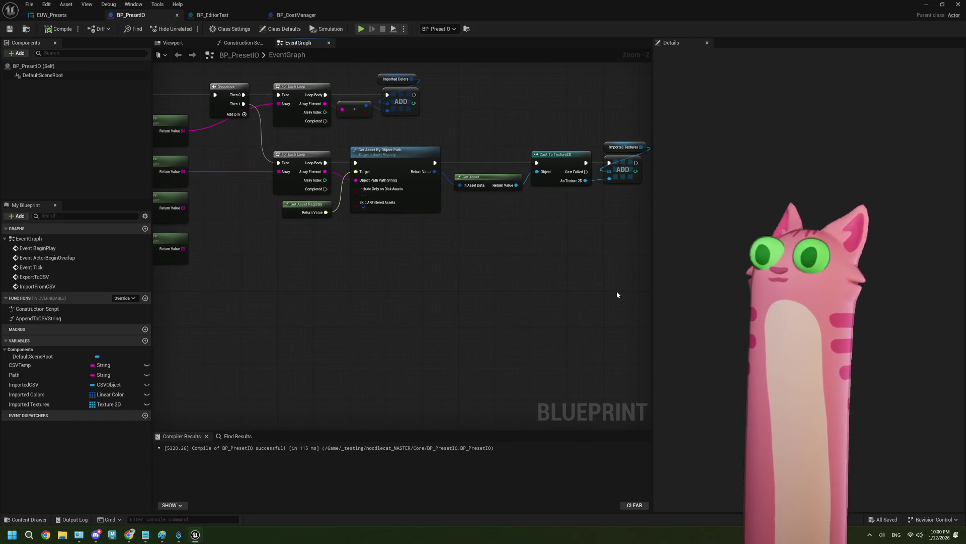
mouse_move(617, 291)
left_mouse_down()
mouse_move(352, 142)
mouse_move(369, 141)
left_mouse_up()
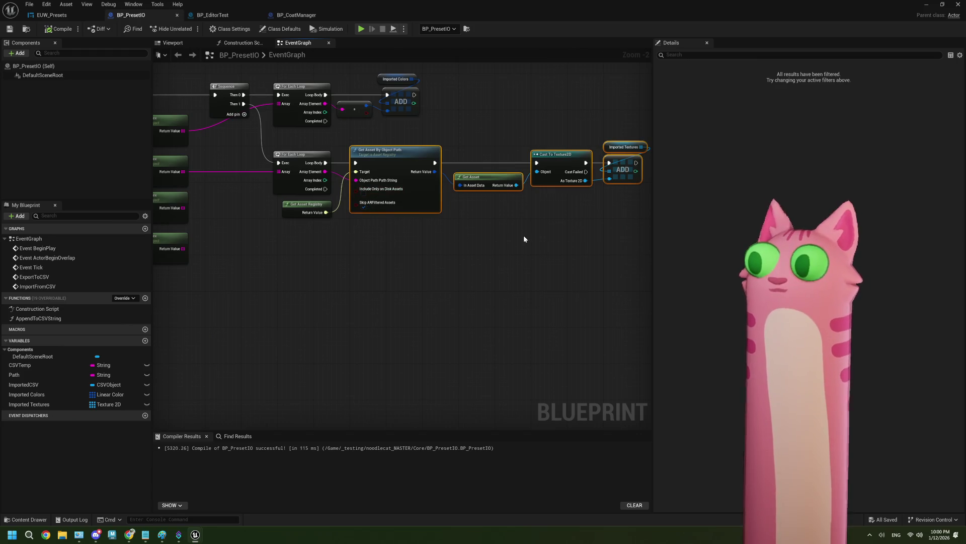
left_click_drag(460, 239, 348, 176)
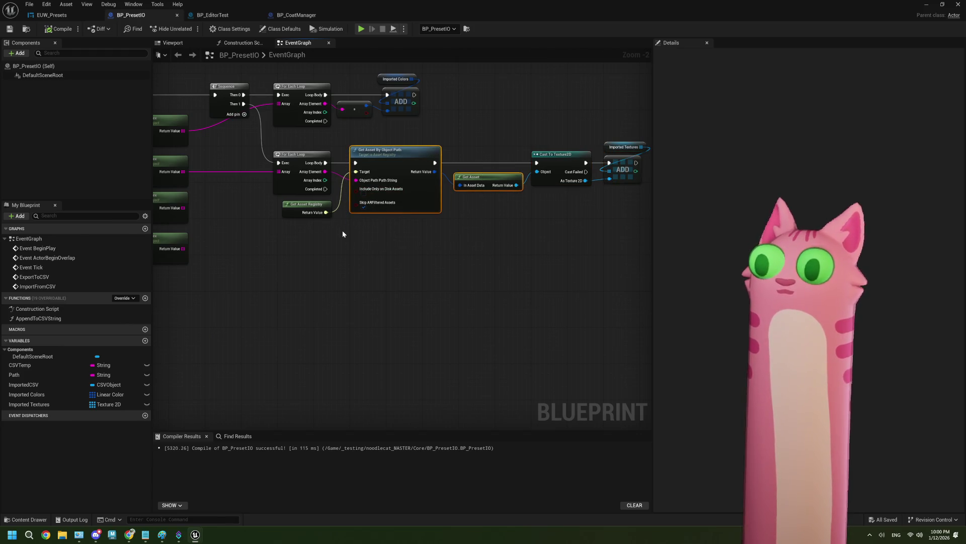
left_click_drag(380, 255, 317, 208)
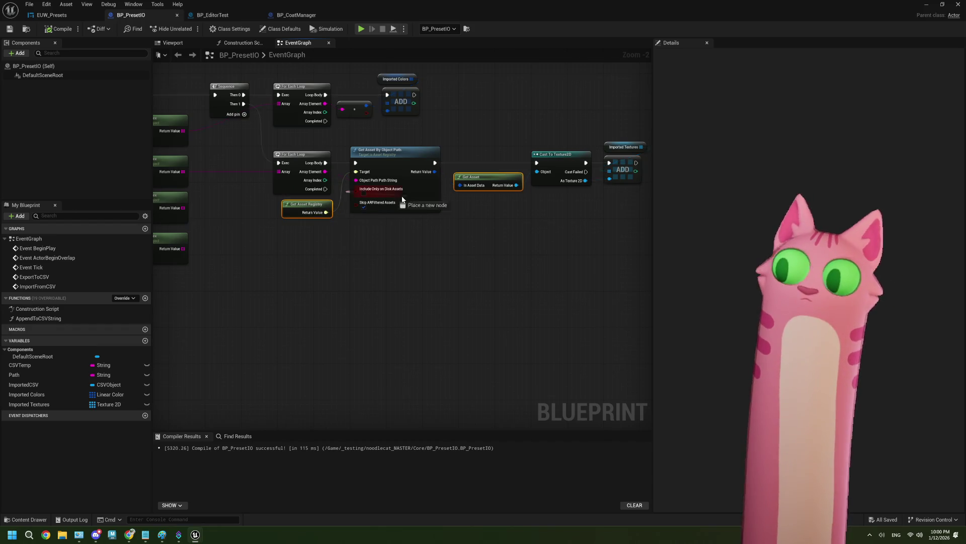
key("ctrl+c")
key("ctrl+v")
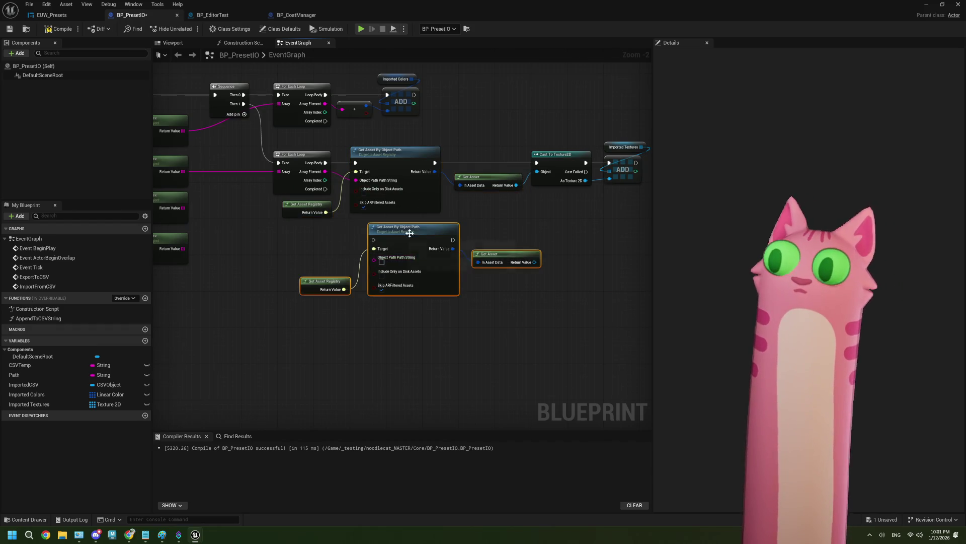
left_click_drag(410, 227, 396, 223)
left_click(322, 302)
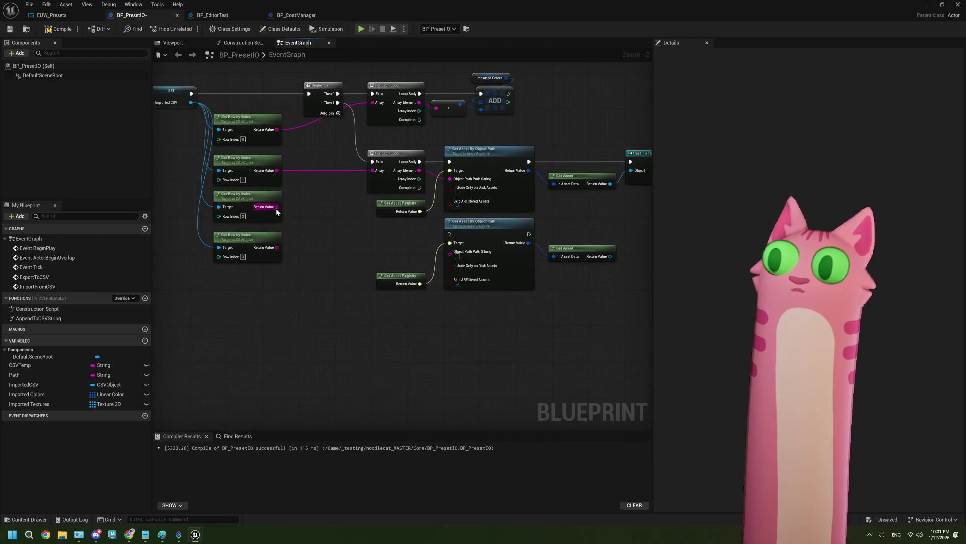
Add a For Each Loop over the third row's values, run from the sequence's third output
left_click_drag(276, 207, 336, 239)
type("fore")
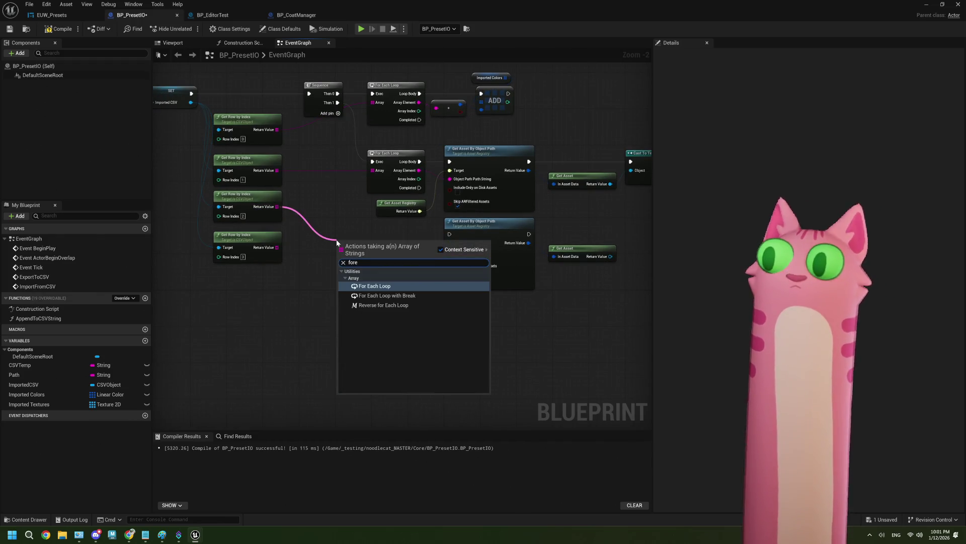
left_click(374, 286)
scroll(393, 262, "up", 1)
mouse_move(361, 243)
left_mouse_down()
mouse_move(403, 229)
mouse_move(466, 256)
left_mouse_up()
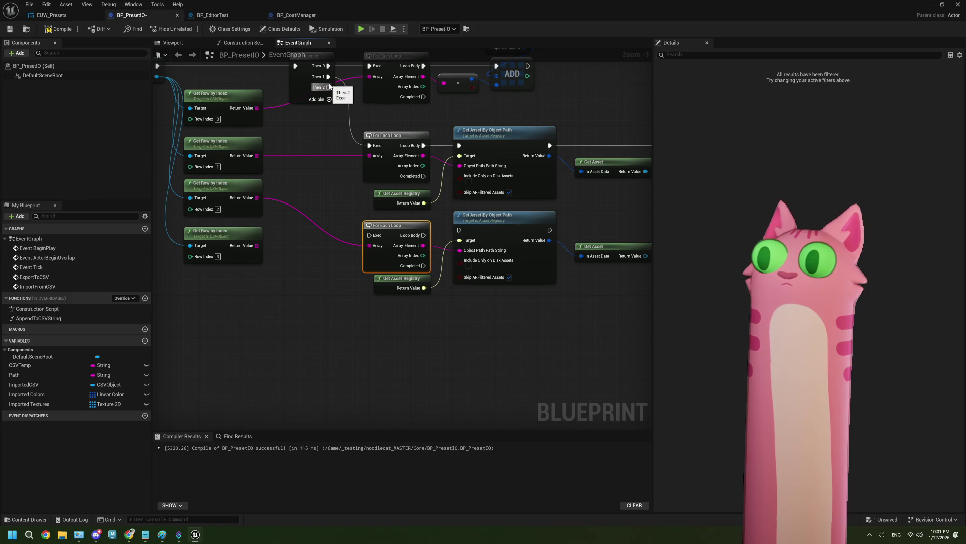
mouse_move(330, 86)
left_mouse_down()
mouse_move(369, 235)
mouse_move(466, 236)
left_mouse_up()
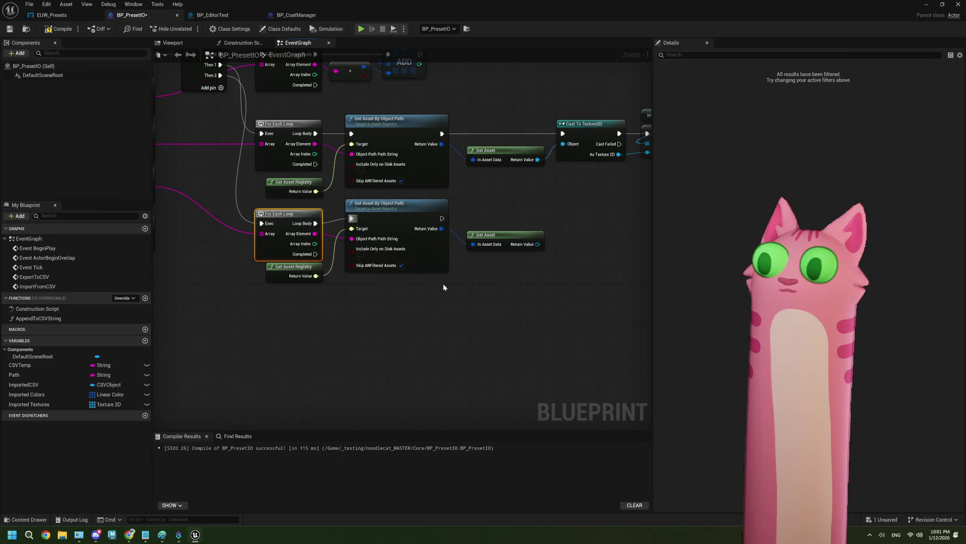
Cast the second Get Asset result to SkeletalMesh, executing after Get Asset By Object Path
left_click_drag(433, 289, 347, 306)
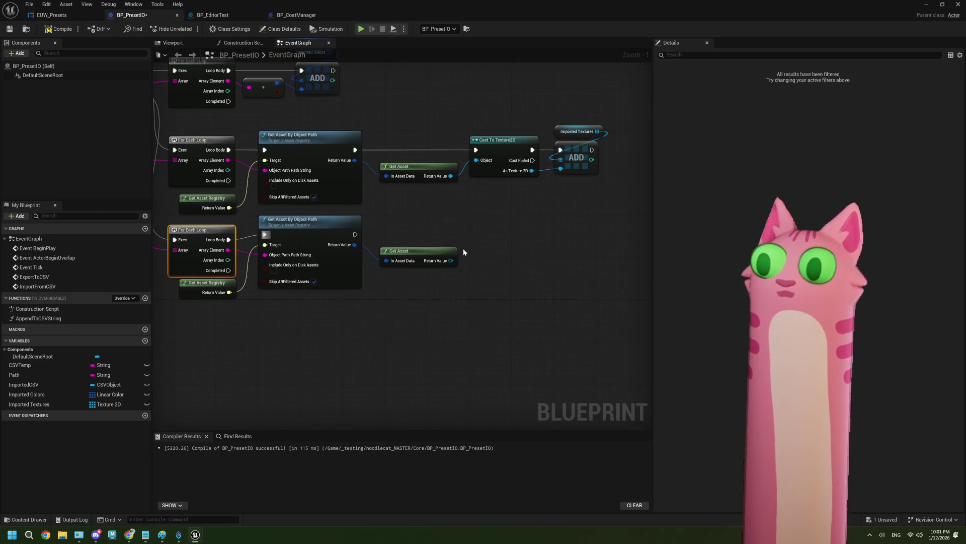
mouse_move(484, 281)
left_mouse_down()
mouse_move(422, 280)
mouse_move(429, 248)
left_mouse_up()
type("ske")
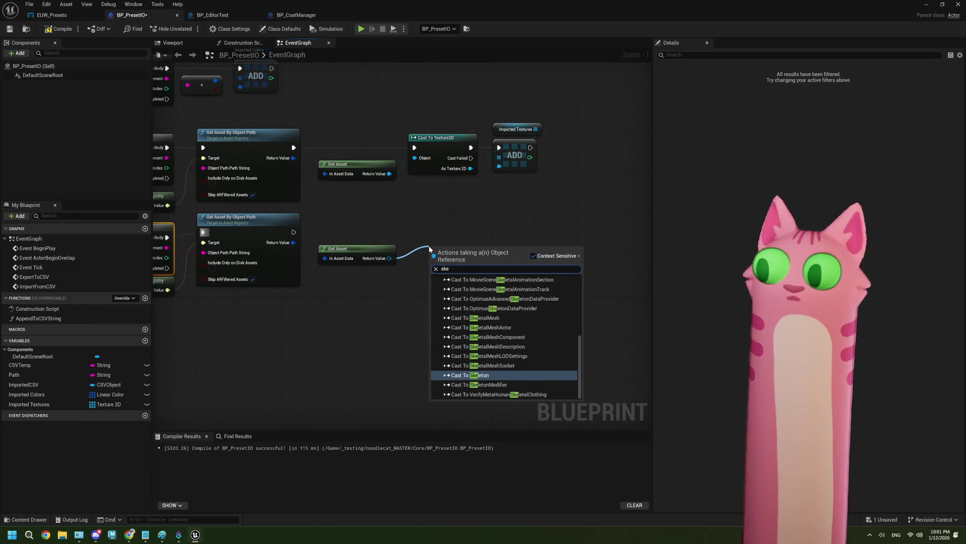
type("letal")
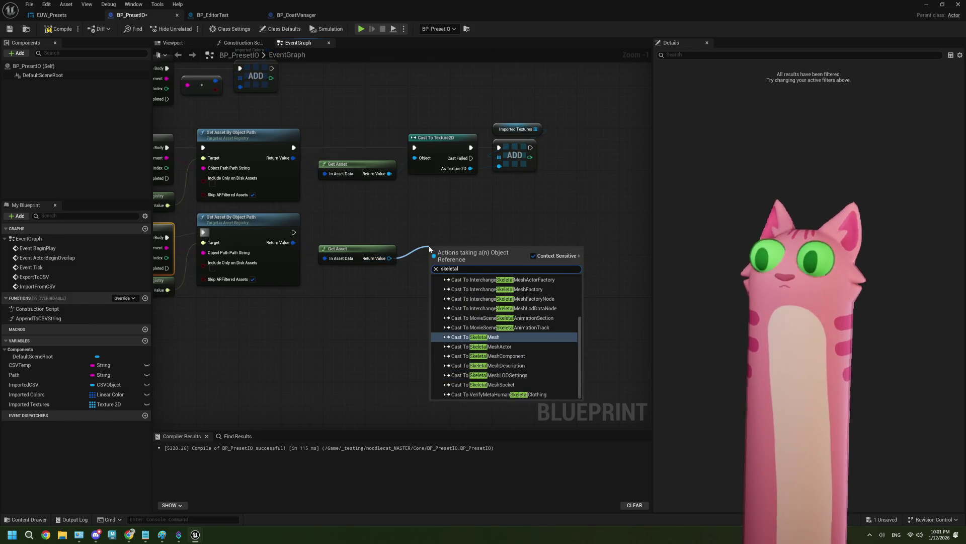
left_click(510, 336)
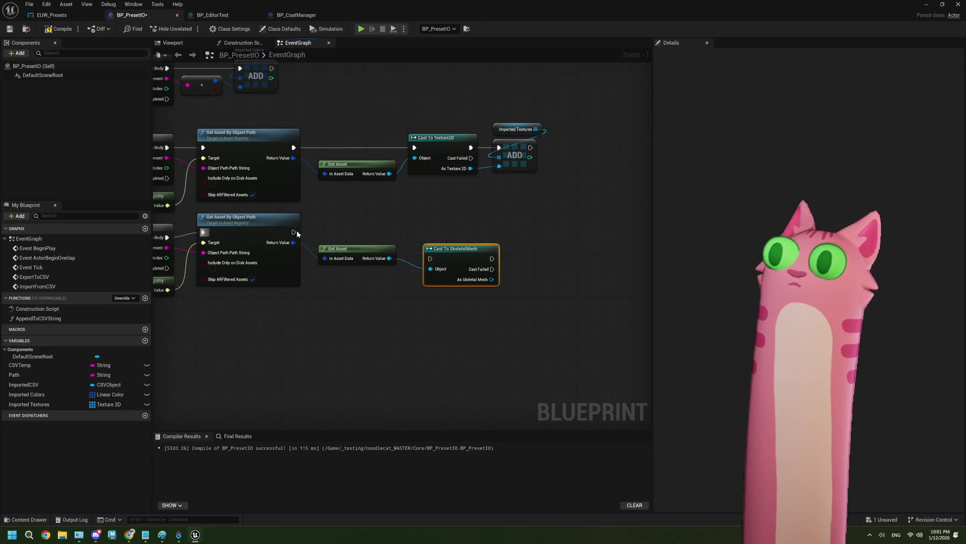
mouse_move(297, 233)
left_mouse_down()
mouse_move(430, 259)
mouse_move(451, 233)
left_mouse_up()
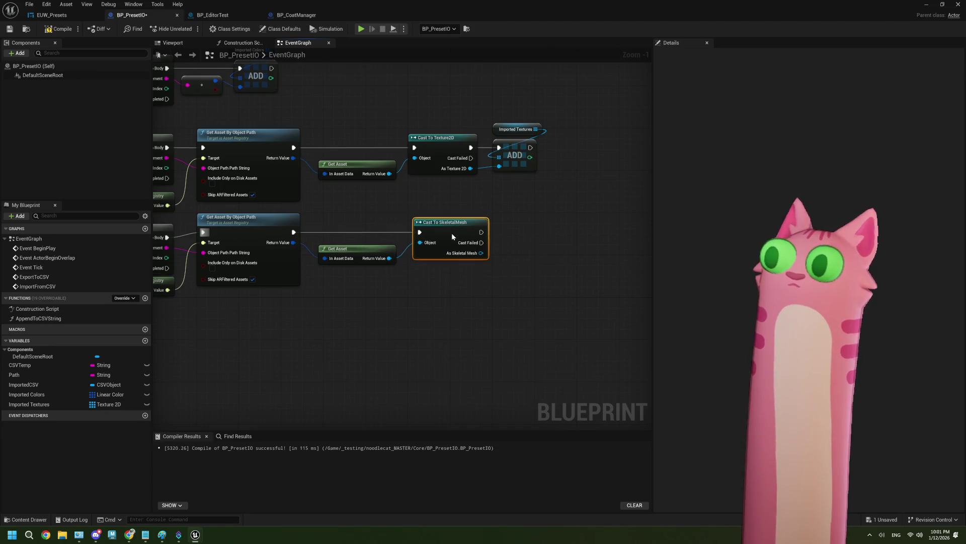
Create a new blueprint variable named Imported Props
left_click(145, 341)
type("Imported Prop")
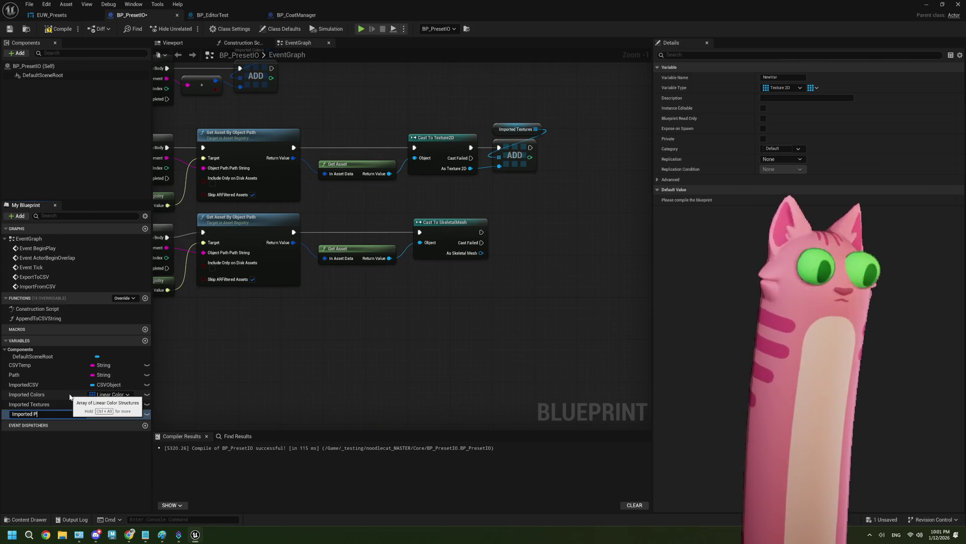
type("s")
key("Return")
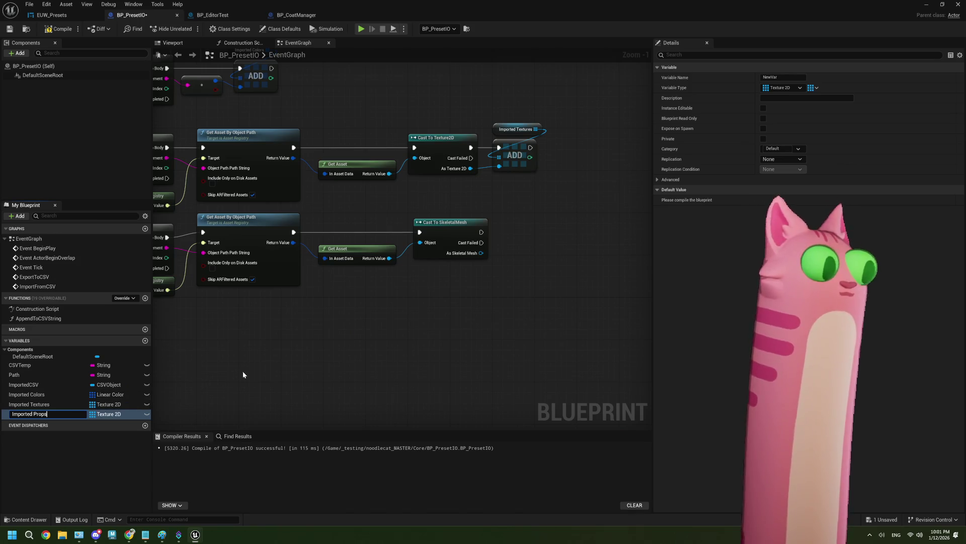
Place an Imported Props getter with an ADD node, then delete the mismatched ADD node
mouse_move(49, 415)
left_mouse_down()
mouse_move(463, 216)
mouse_move(515, 216)
left_mouse_up()
left_click(490, 209)
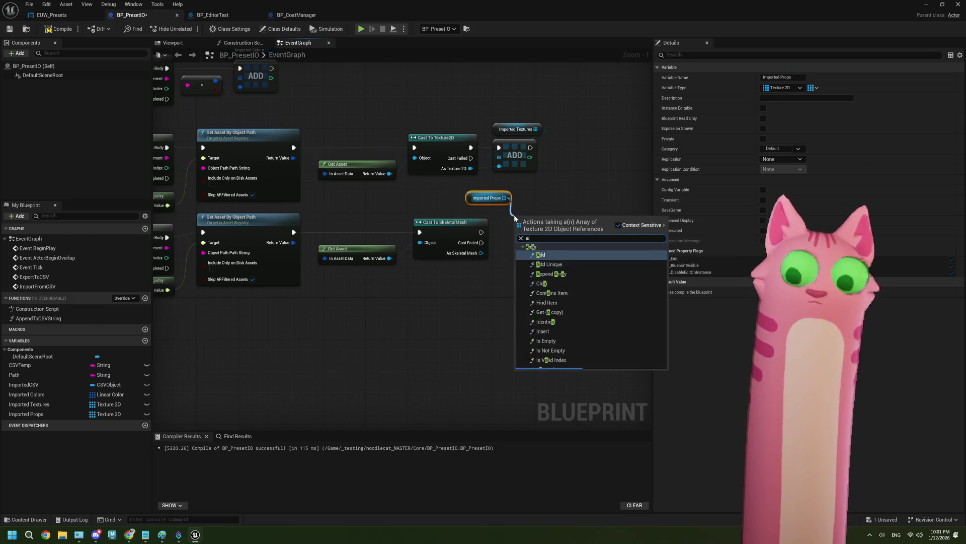
type("add")
left_click(554, 262)
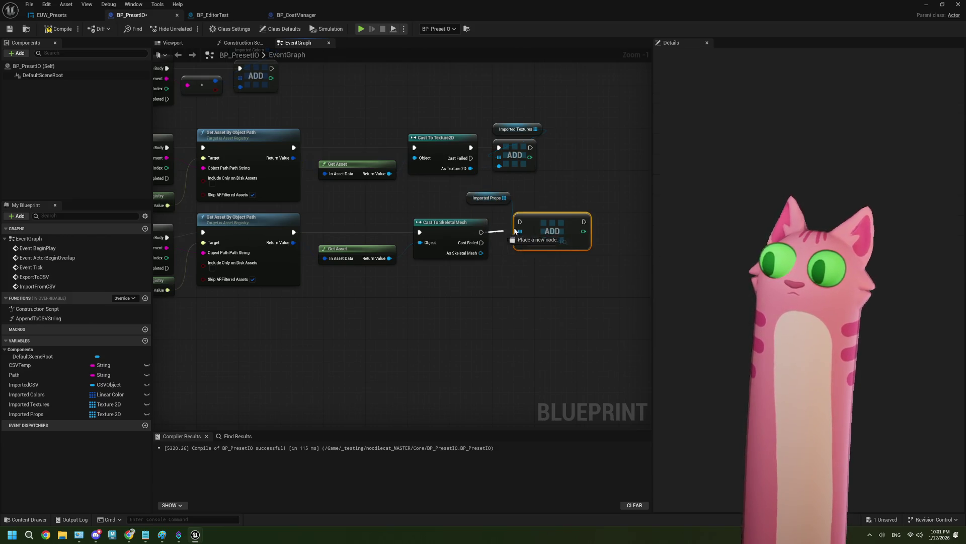
left_click_drag(547, 224, 537, 229)
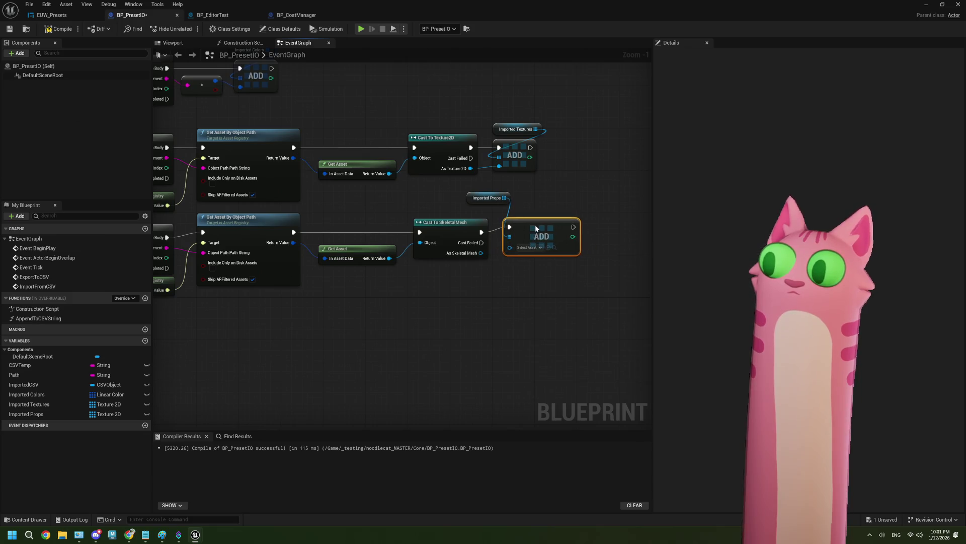
left_click_drag(481, 253, 513, 250)
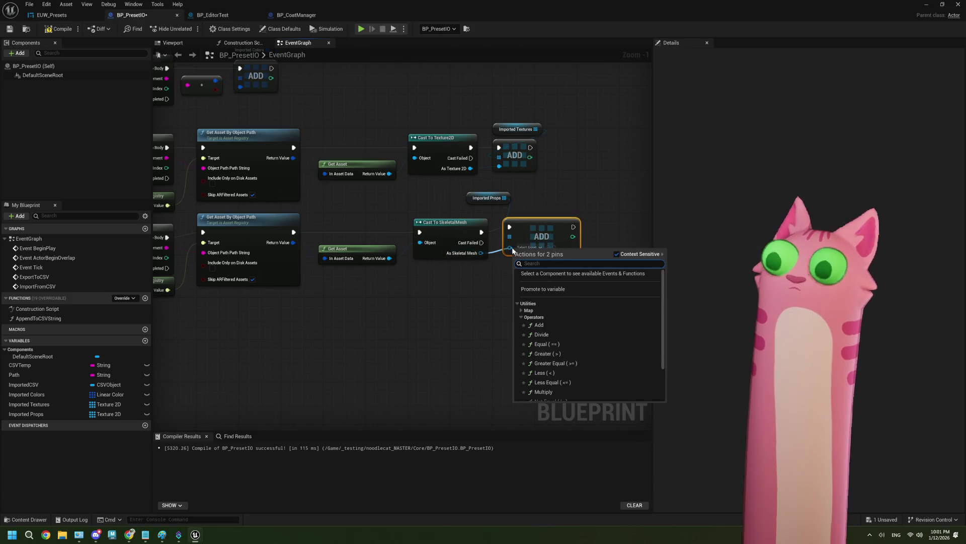
left_click(489, 271)
scroll(489, 270, "up", 1)
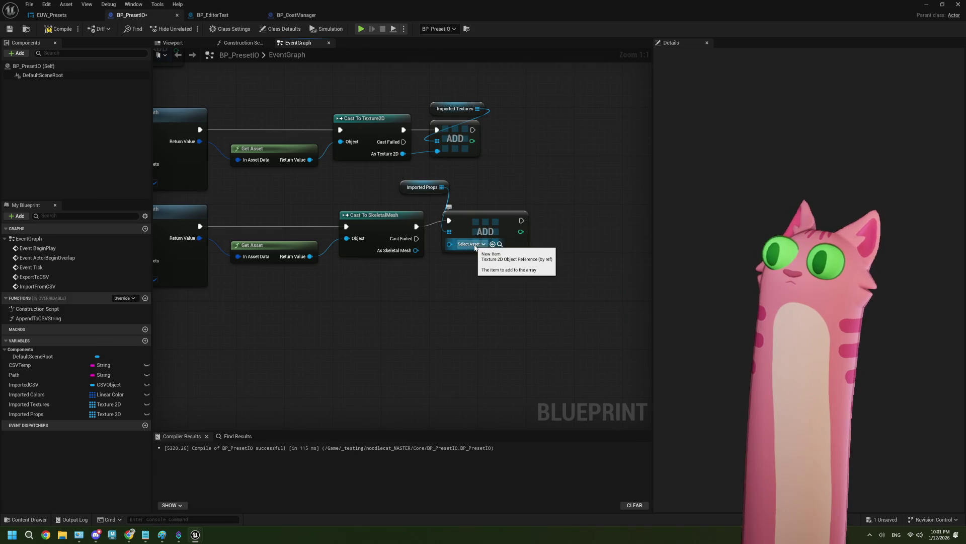
left_click(483, 229)
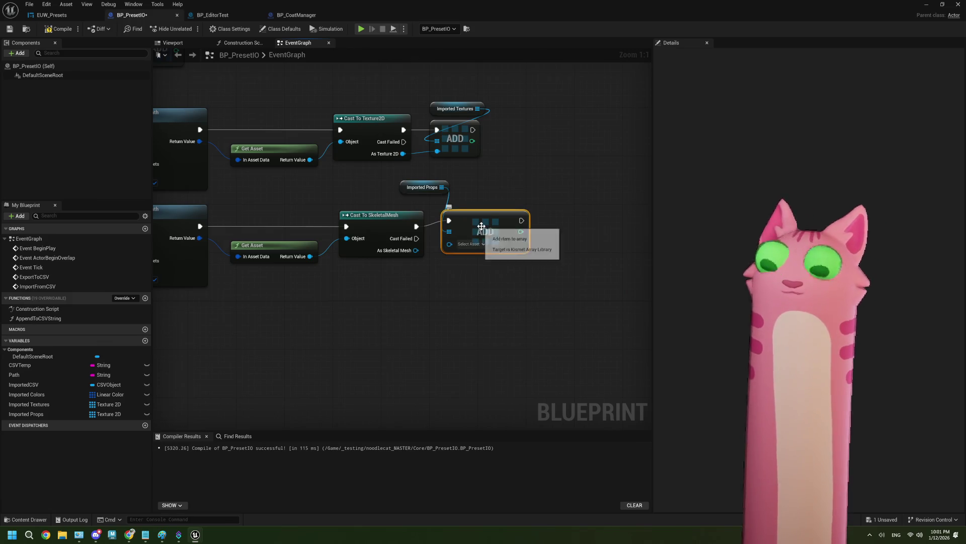
key("Delete")
Change Imported Props to a Skeletal Mesh reference, confirm the type change, then compile and save
left_click(120, 413)
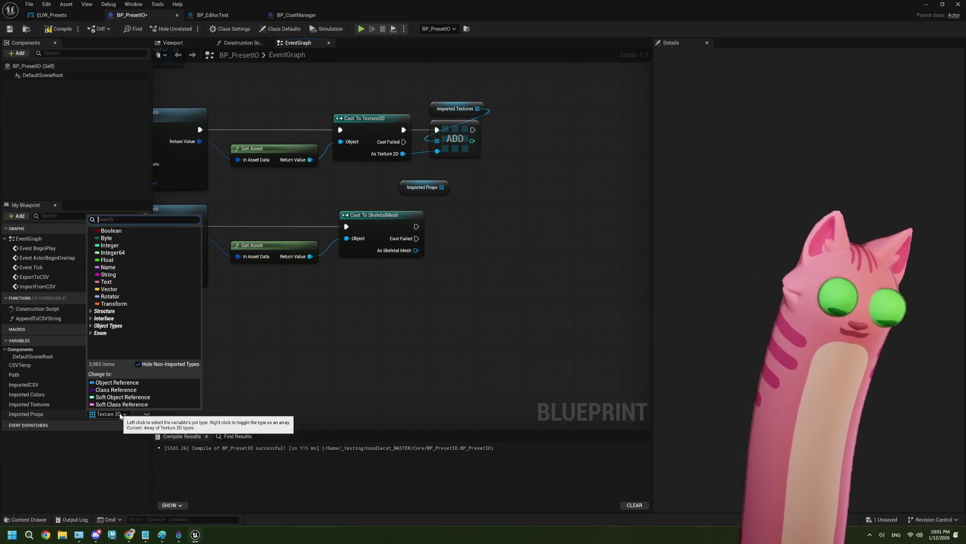
type("skele")
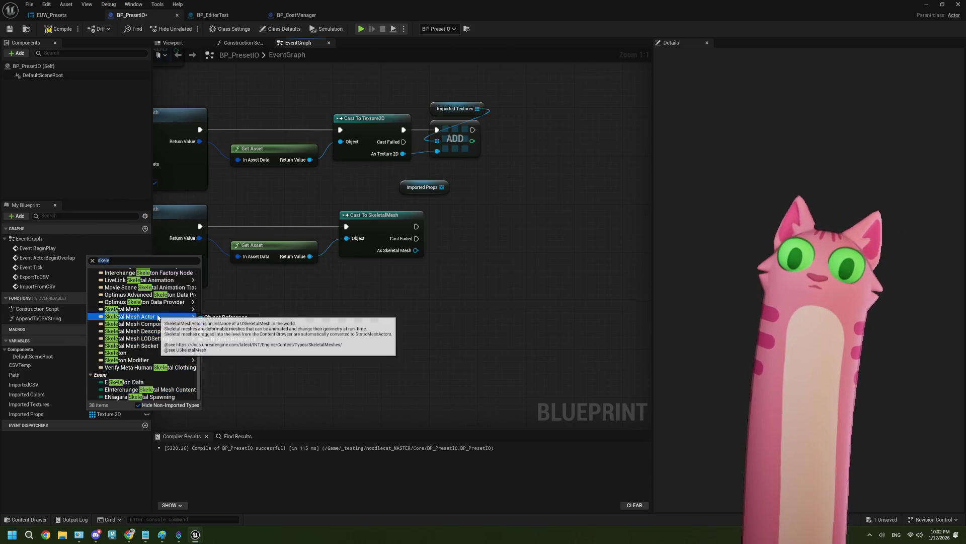
mouse_move(161, 313)
left_click(226, 317)
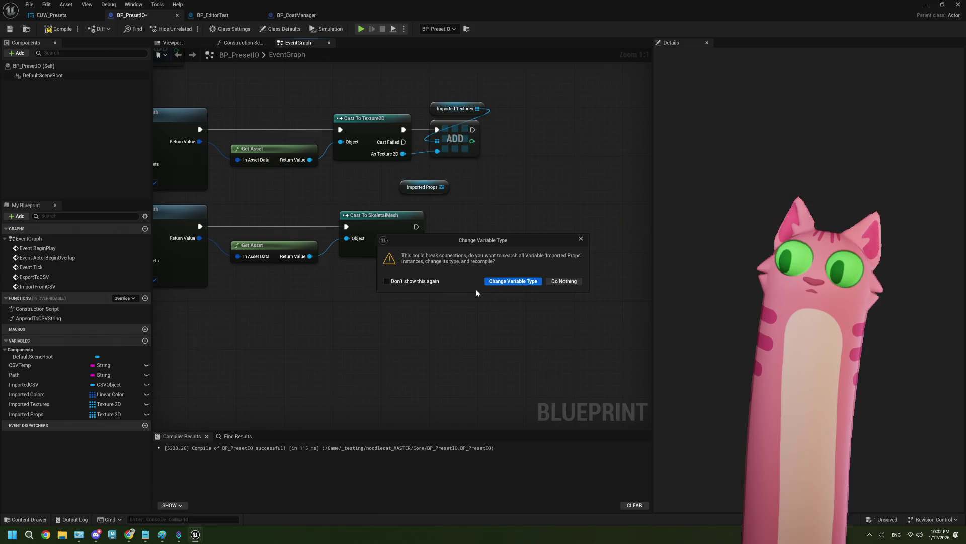
left_click(503, 282)
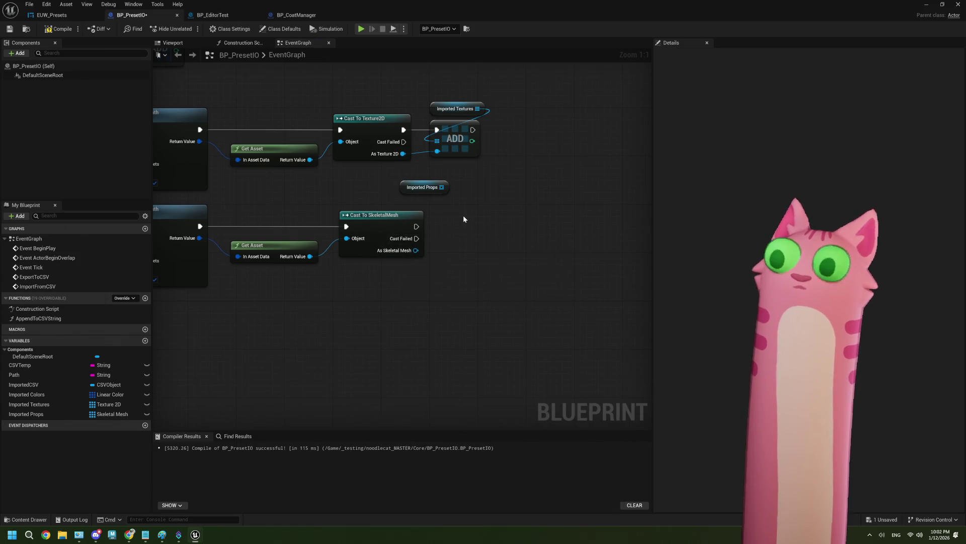
left_click(58, 29)
left_click(12, 30)
Add an ADD node on Imported Props, fed by As Skeletal Mesh and run after the cast succeeds
left_click_drag(441, 187, 451, 223)
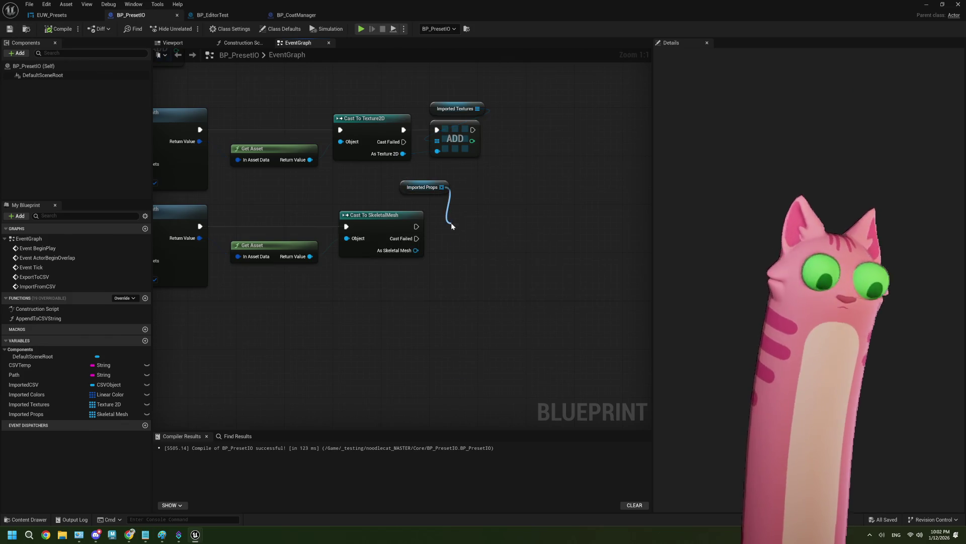
type("add")
key("Return")
left_click_drag(416, 251, 456, 255)
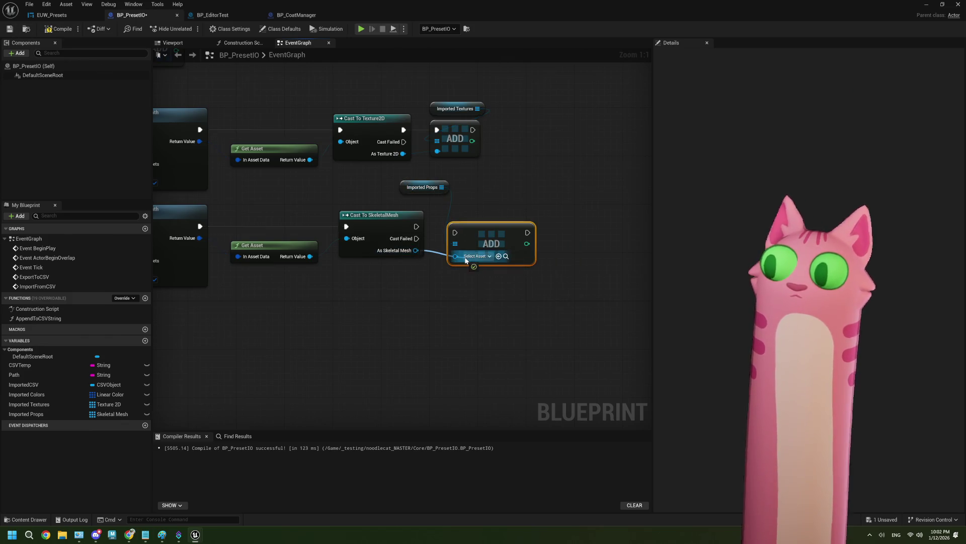
mouse_move(416, 227)
left_mouse_down()
mouse_move(443, 234)
mouse_move(471, 223)
left_mouse_up()
left_click_drag(441, 190, 481, 206)
scroll(371, 304, "down", 2)
scroll(307, 327, "down", 1)
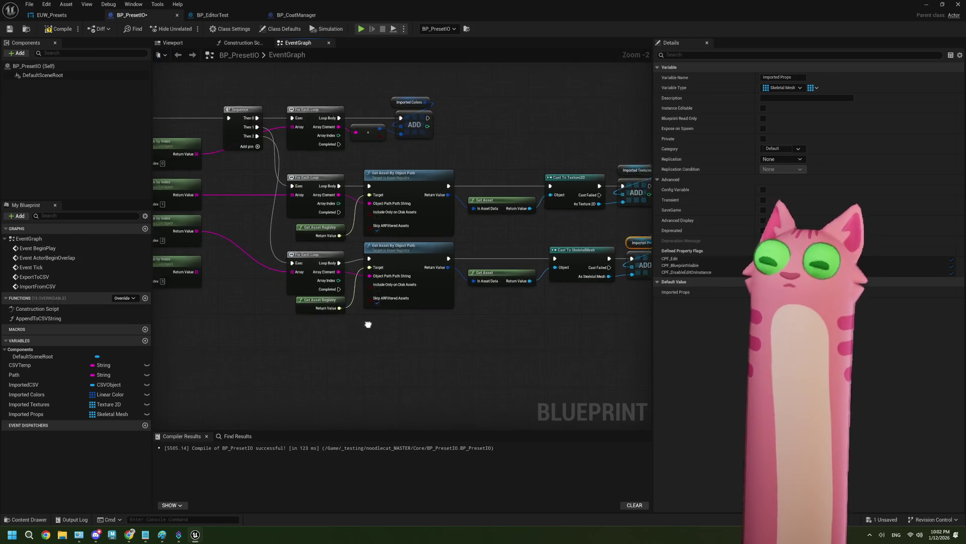
mouse_move(367, 324)
left_mouse_down()
mouse_move(370, 316)
mouse_move(350, 316)
mouse_move(334, 259)
left_mouse_up()
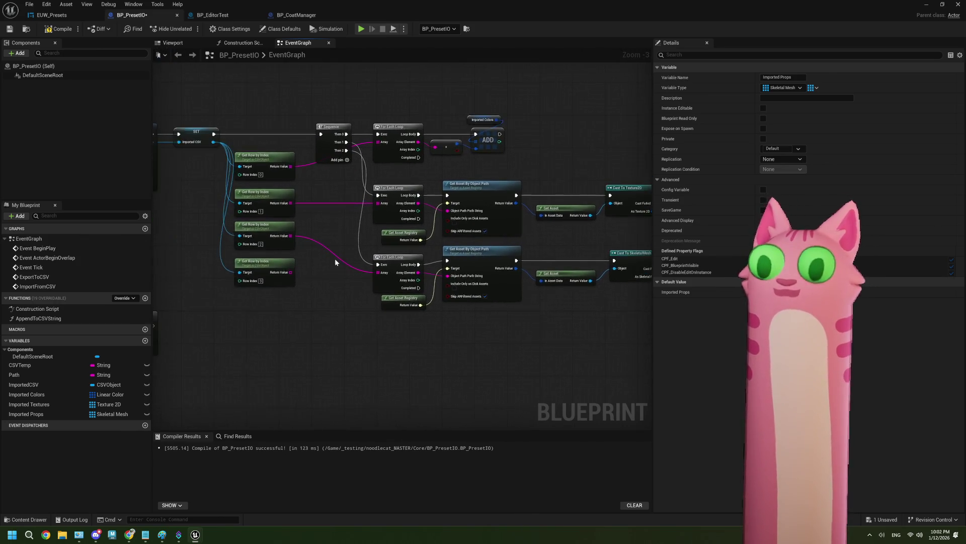
scroll(334, 258, "up", 1)
left_click_drag(352, 417, 367, 264)
Clear Imported Props after the Imported Textures Clear, before Parse CSV Rows, then compile and save
scroll(366, 264, "up", 2)
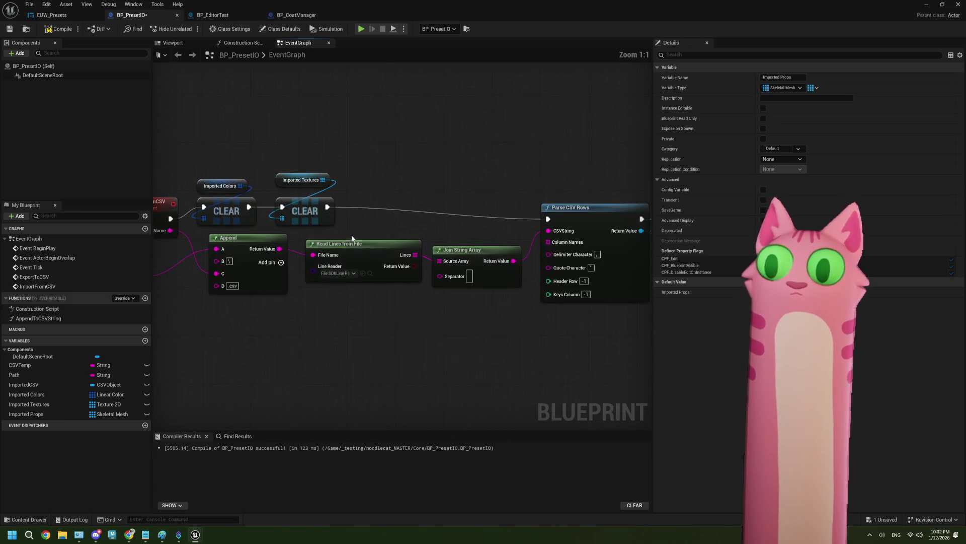
mouse_move(30, 413)
left_mouse_down()
mouse_move(361, 170)
mouse_move(395, 195)
left_mouse_up()
left_click(393, 187)
type("clear")
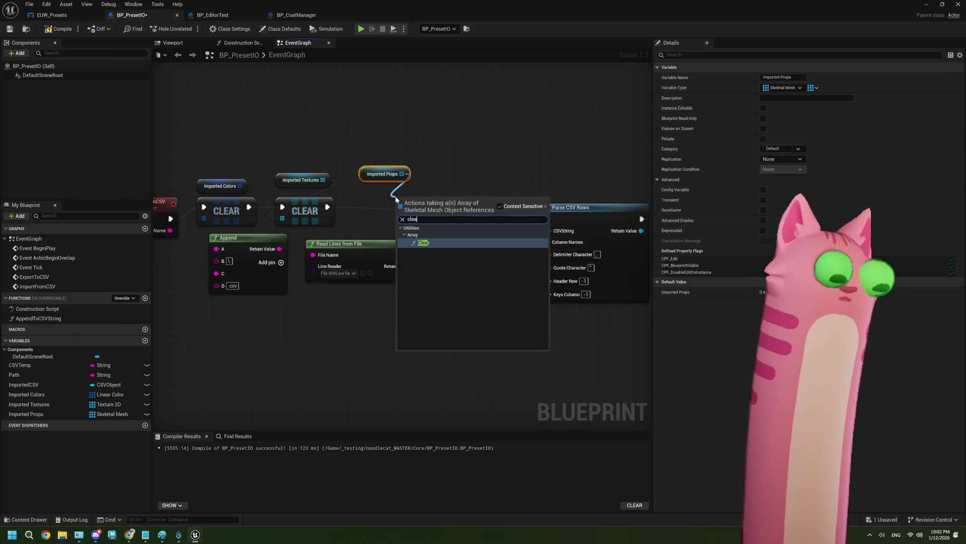
key("Return")
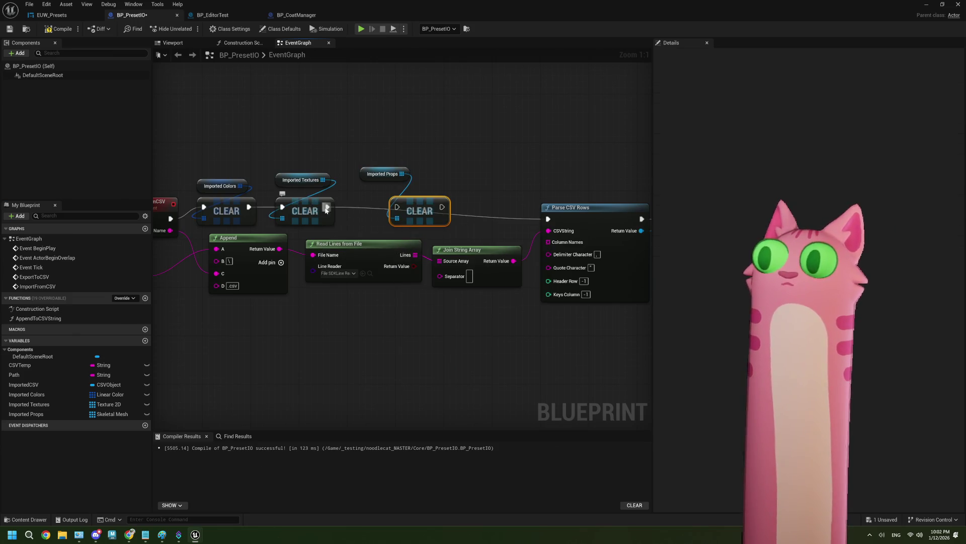
left_click_drag(327, 207, 553, 217)
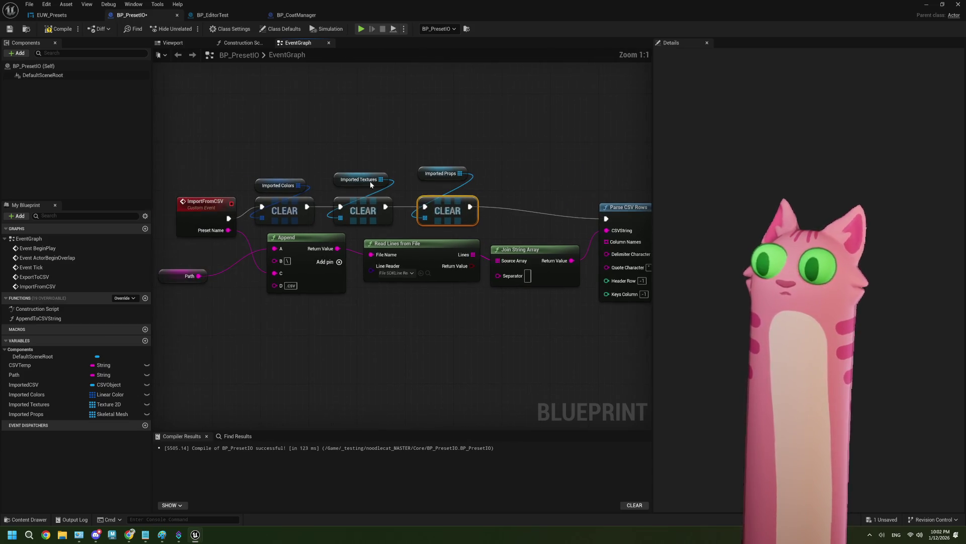
left_click(355, 187)
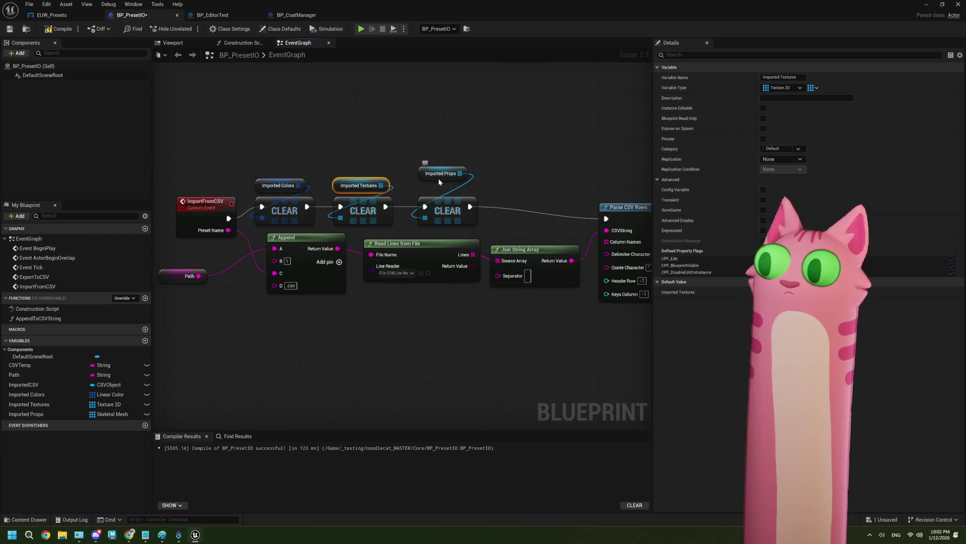
left_click_drag(439, 179, 439, 191)
left_click(60, 29)
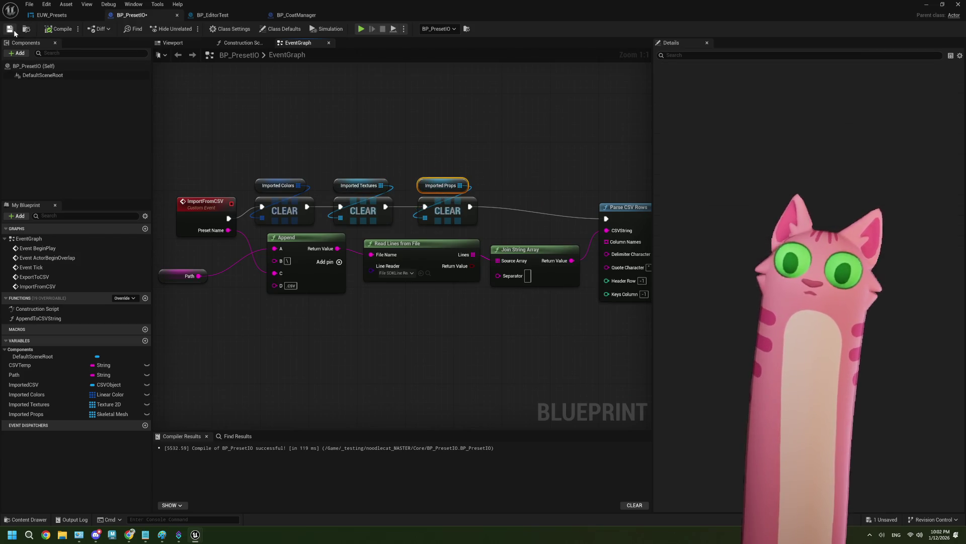
Copy the lower Get Asset Registry, path lookup, Get Asset and Cast To SkeletalMesh nodes and paste them below
scroll(333, 238, "down", 3)
scroll(340, 240, "down", 1)
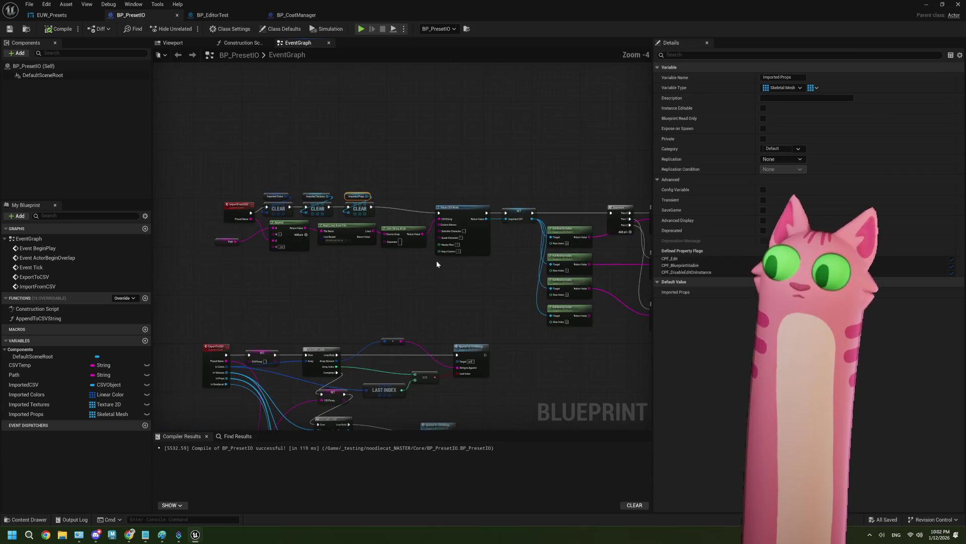
mouse_move(437, 261)
left_mouse_down()
mouse_move(446, 285)
mouse_move(517, 288)
left_mouse_up()
scroll(445, 285, "up", 2)
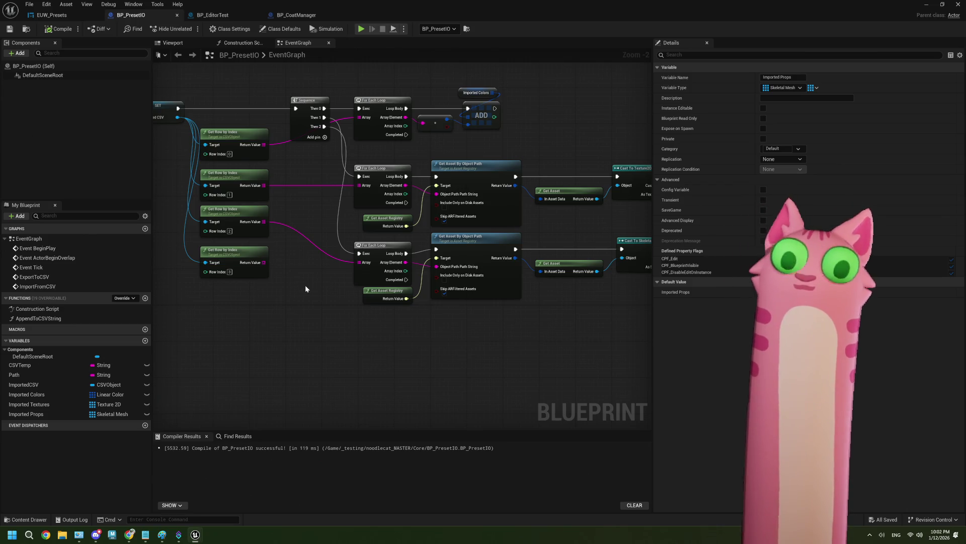
left_click_drag(304, 297, 289, 286)
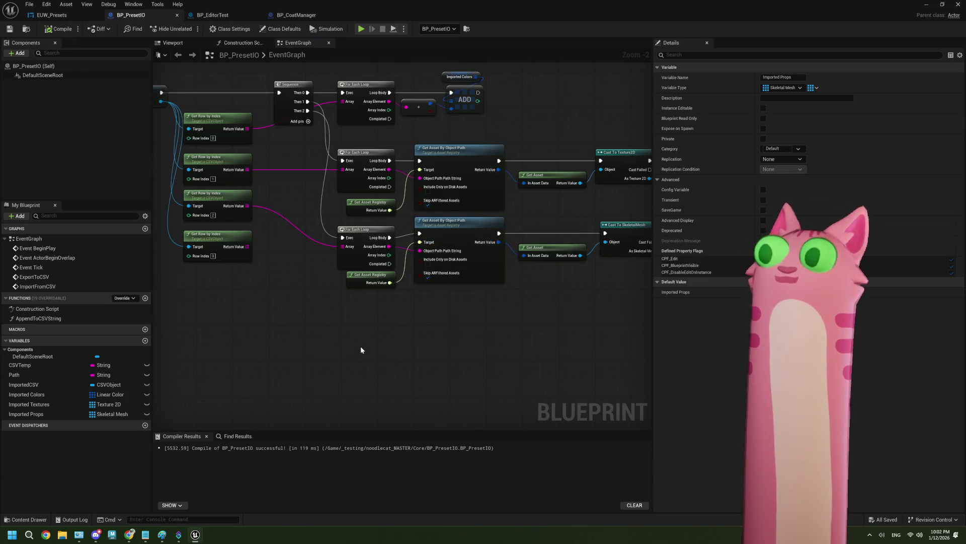
mouse_move(361, 346)
left_mouse_down()
mouse_move(316, 342)
mouse_move(394, 306)
left_mouse_up()
scroll(316, 342, "down", 1)
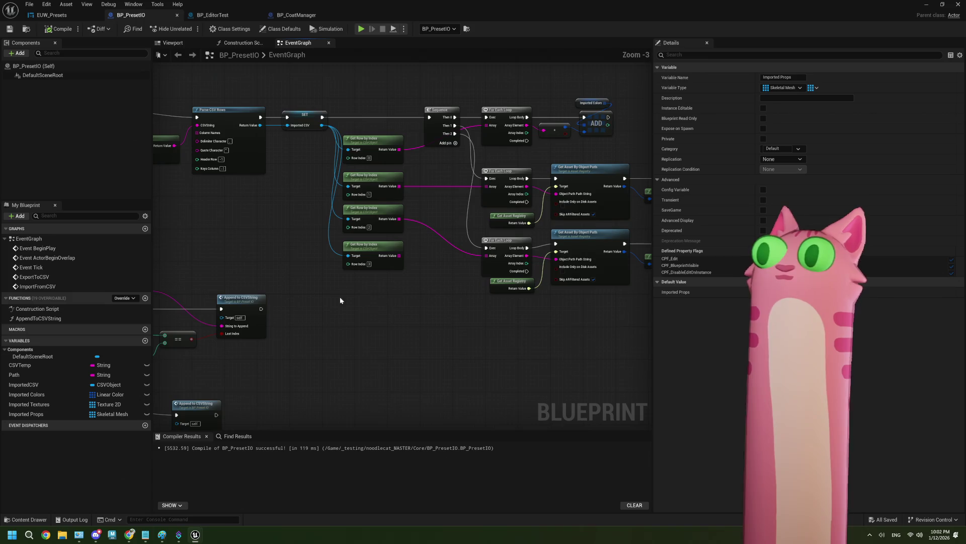
mouse_move(309, 304)
left_mouse_down()
mouse_move(470, 314)
mouse_move(437, 301)
mouse_move(309, 290)
mouse_move(342, 282)
mouse_move(283, 265)
mouse_move(366, 276)
mouse_move(357, 272)
mouse_move(367, 243)
left_mouse_up()
scroll(310, 290, "up", 1)
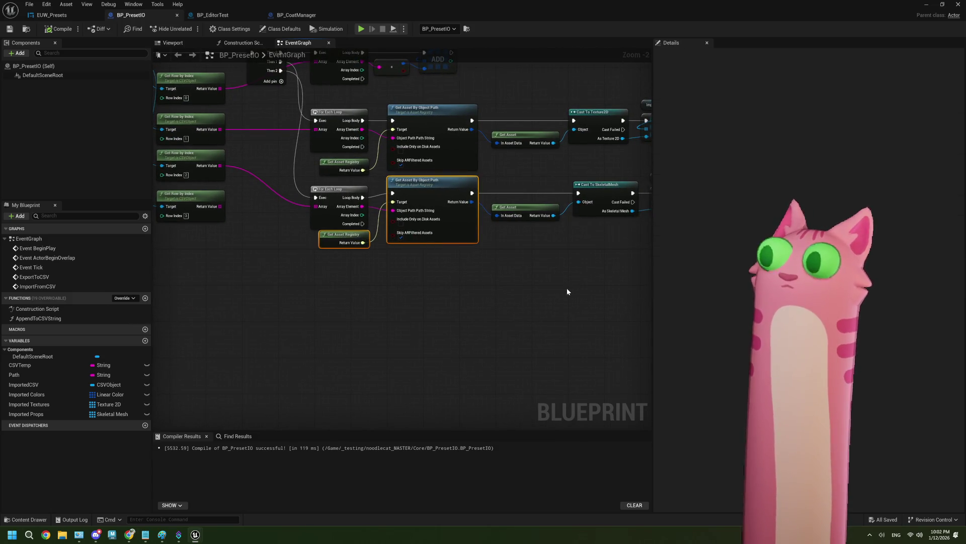
left_click_drag(567, 288, 470, 295)
left_click_drag(470, 210, 527, 230)
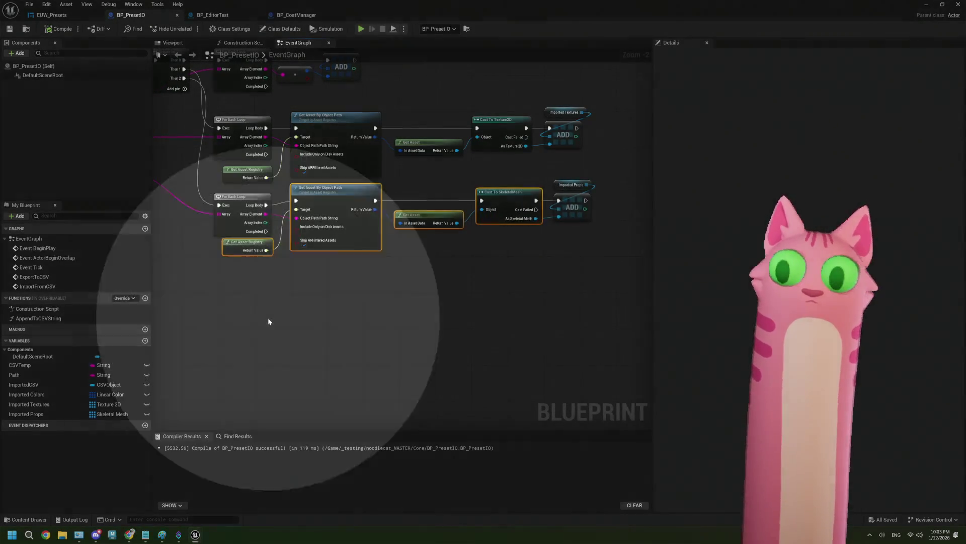
key("ctrl+c")
key("ctrl+v")
mouse_move(260, 308)
left_mouse_down()
mouse_move(343, 286)
mouse_move(394, 296)
left_mouse_up()
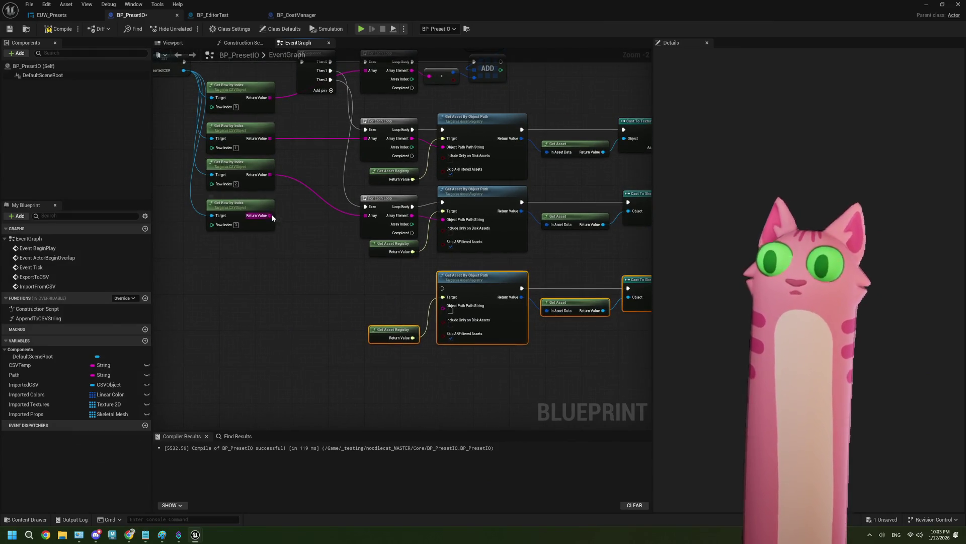
Feed a GET from the fourth row's result into the duplicated Object Path String
left_click_drag(270, 216, 290, 272)
type("get")
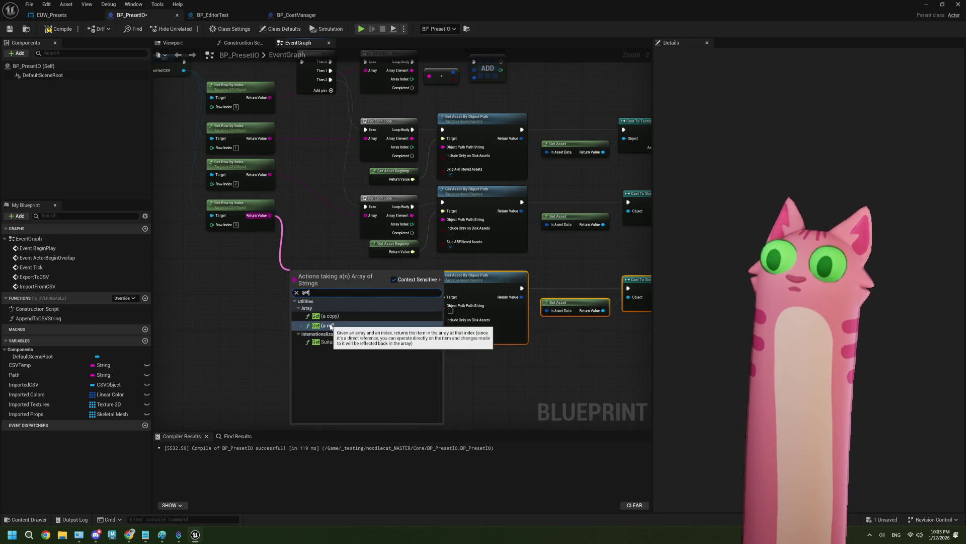
left_click(330, 325)
scroll(347, 322, "up", 2)
left_click_drag(332, 266, 477, 302)
Promote the duplicated cast's Skeletal Mesh output to a new variable named Imported Noodlecat
scroll(334, 242, "down", 2)
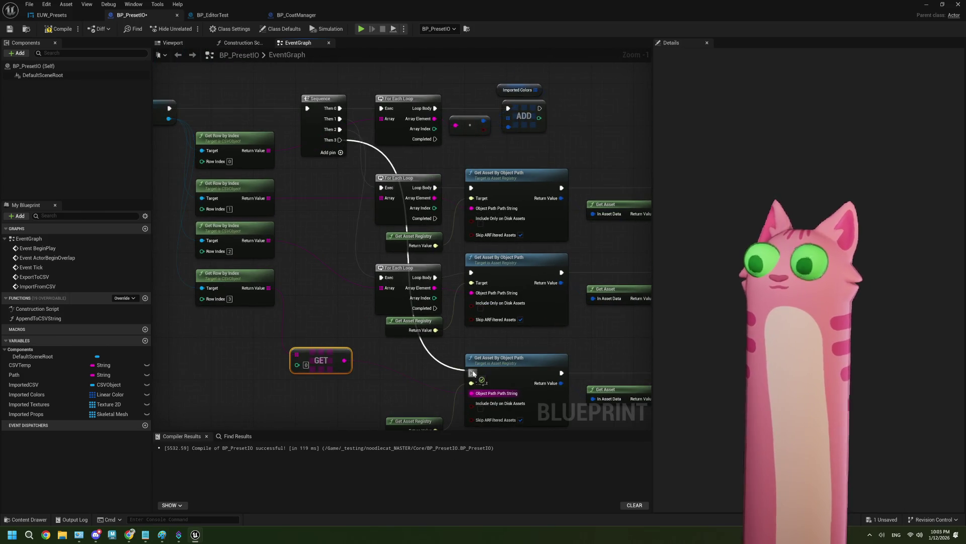
mouse_move(533, 394)
left_mouse_down()
mouse_move(340, 334)
mouse_move(448, 373)
mouse_move(430, 331)
mouse_move(447, 312)
left_mouse_up()
left_click(484, 358)
type("Imported Noodlecat")
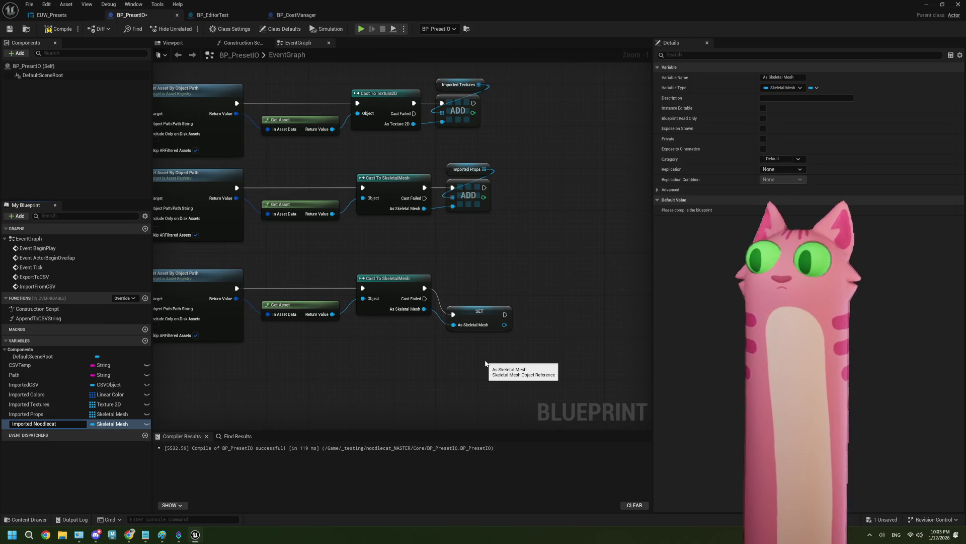
key("Return")
left_click_drag(471, 317, 471, 292)
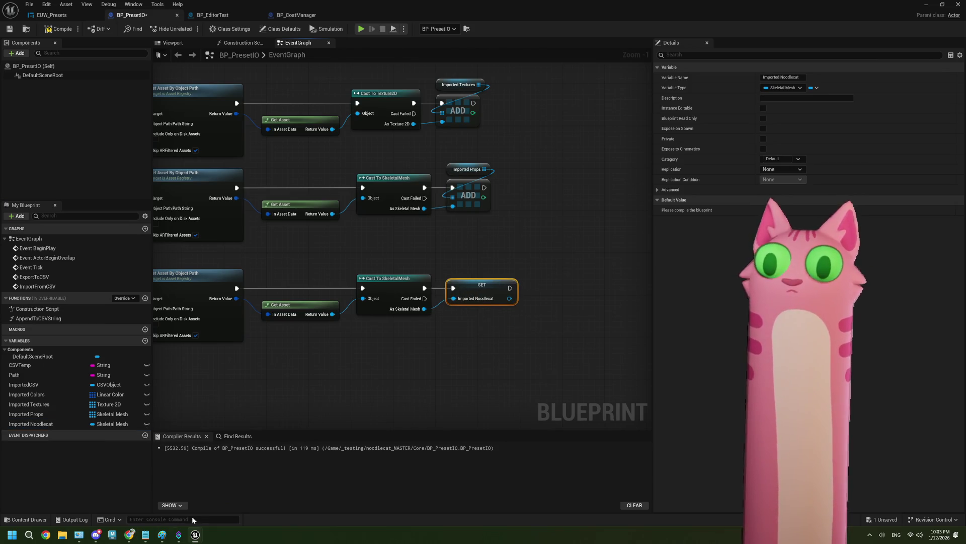
left_click(146, 534)
scroll(230, 402, "down", 10)
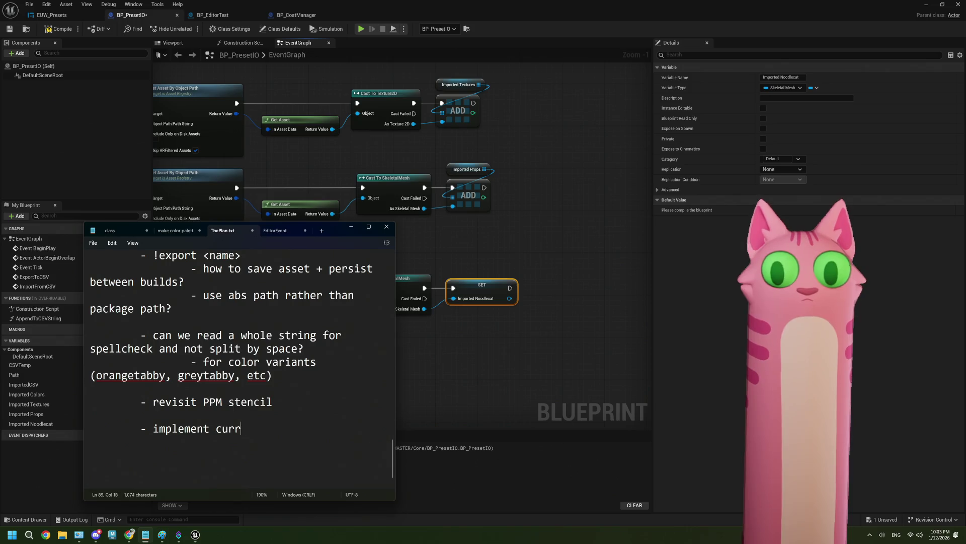
Continue the ThePlan.txt note toward 'implement current/previous noodlecat model'
key("BackSpace")
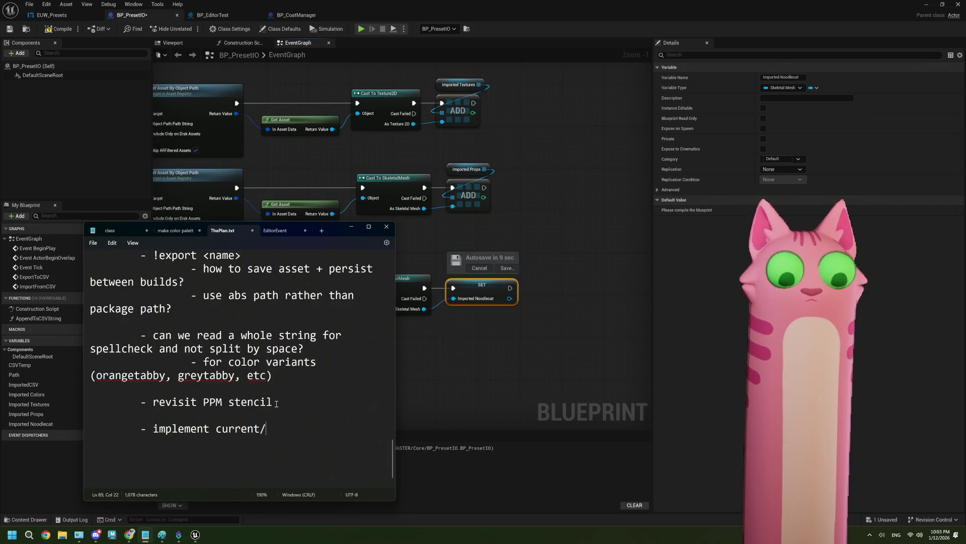
type("previous noodlecat mod")
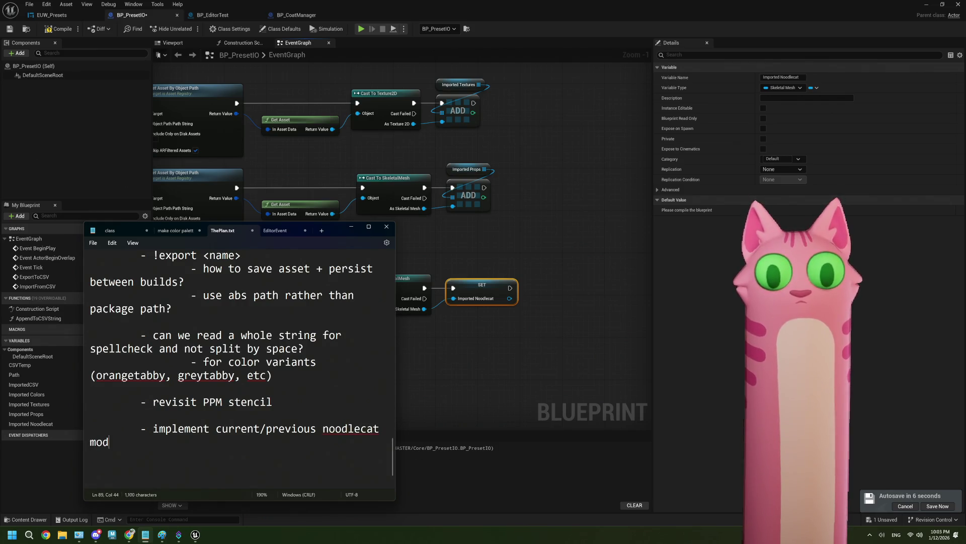
type("el")
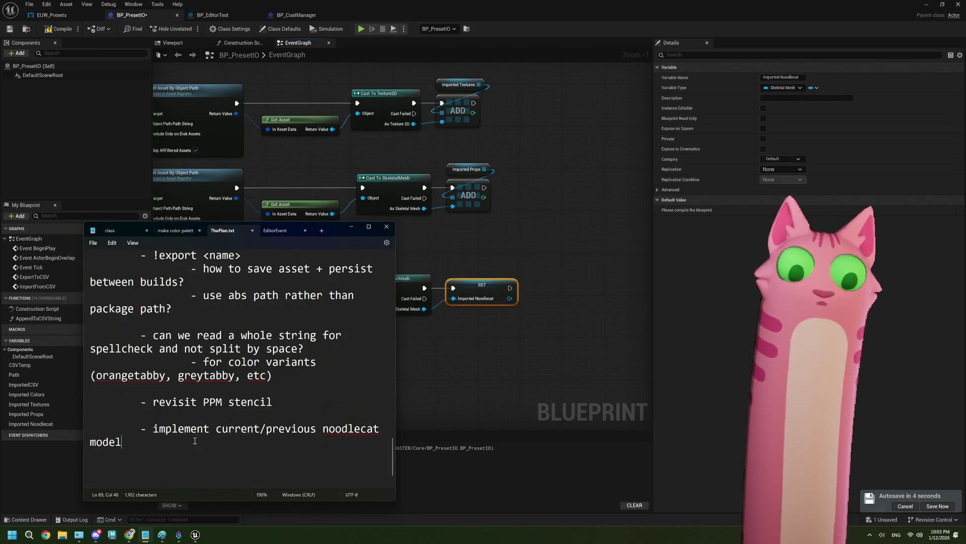
Put the notes away and move the new noodlecat lookup nodes up beside the others
left_click(351, 226)
scroll(382, 291, "down", 2)
mouse_move(403, 343)
left_mouse_down()
mouse_move(622, 376)
mouse_move(296, 274)
left_mouse_up()
left_click_drag(393, 274, 399, 262)
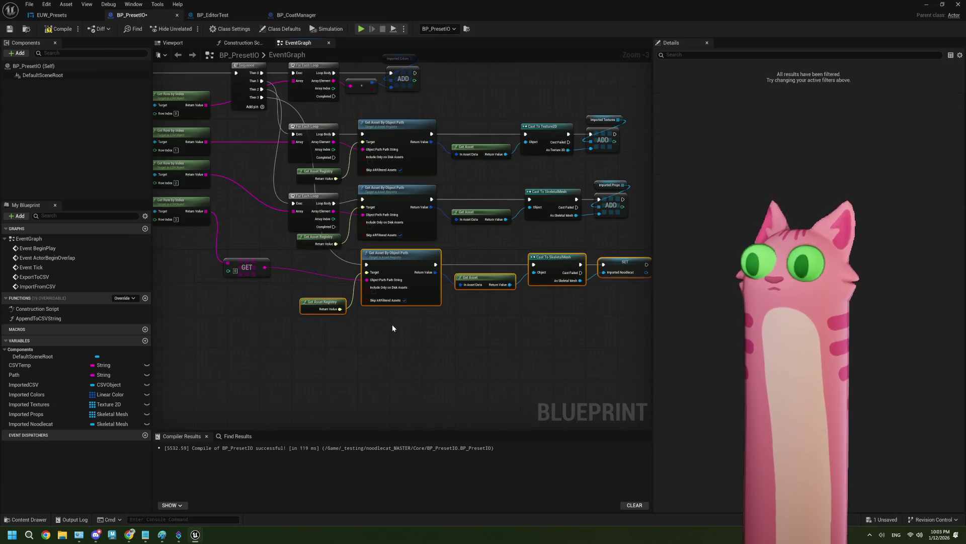
Frame the whole node network, then switch to the EUW_Presets graph
scroll(425, 335, "down", 2)
mouse_move(426, 334)
left_mouse_down()
mouse_move(479, 329)
mouse_move(322, 334)
mouse_move(290, 349)
left_mouse_up()
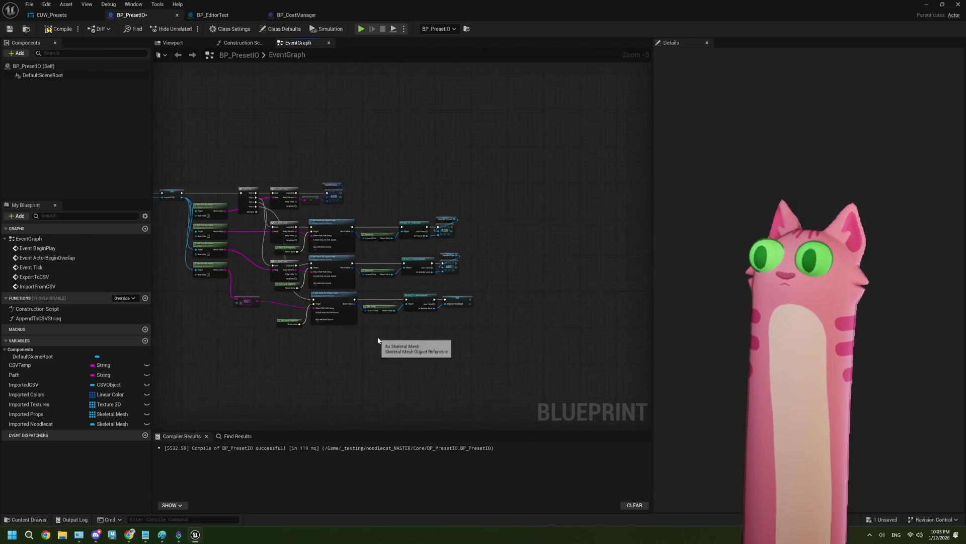
left_click(52, 15)
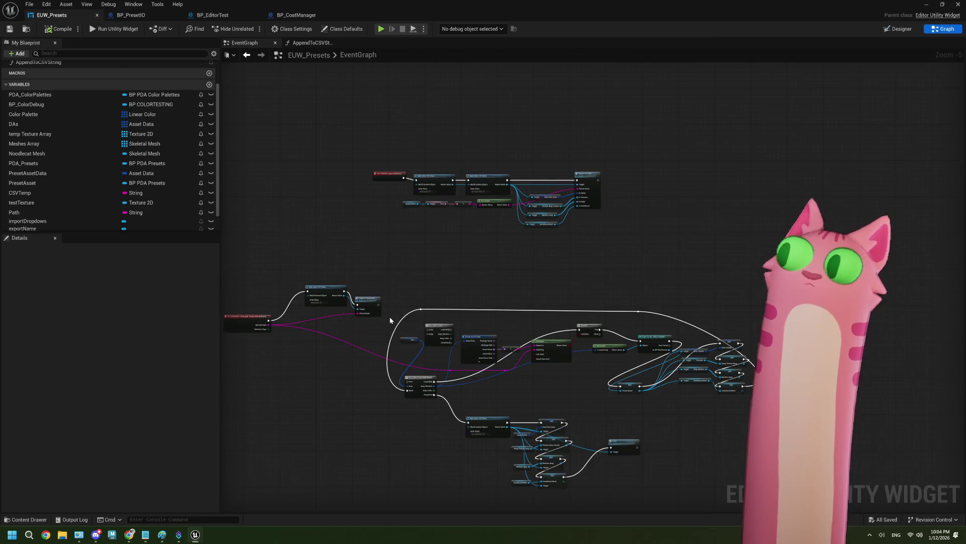
Raise Import from CSV level with Get Actor Of Class, dismissing an unused node menu
scroll(390, 320, "up", 3)
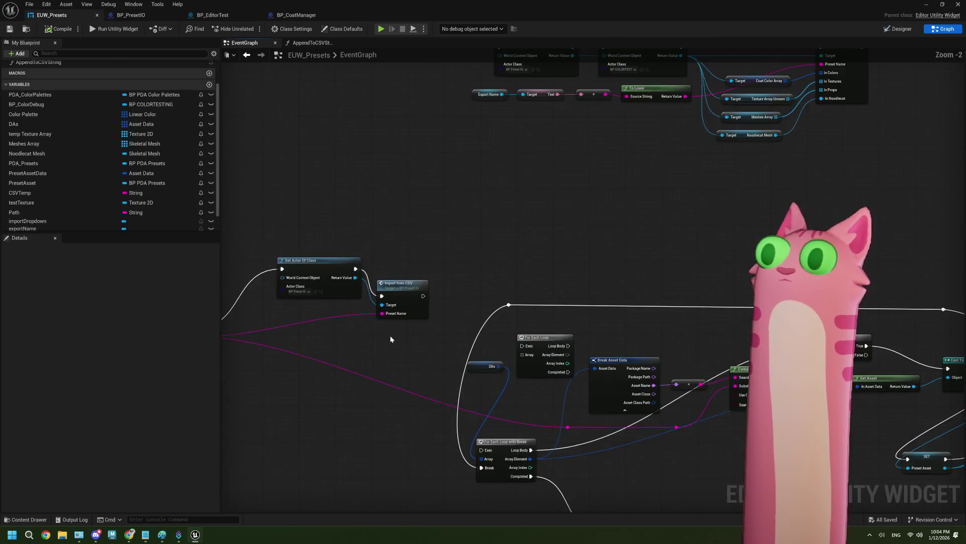
left_click_drag(411, 271, 411, 248)
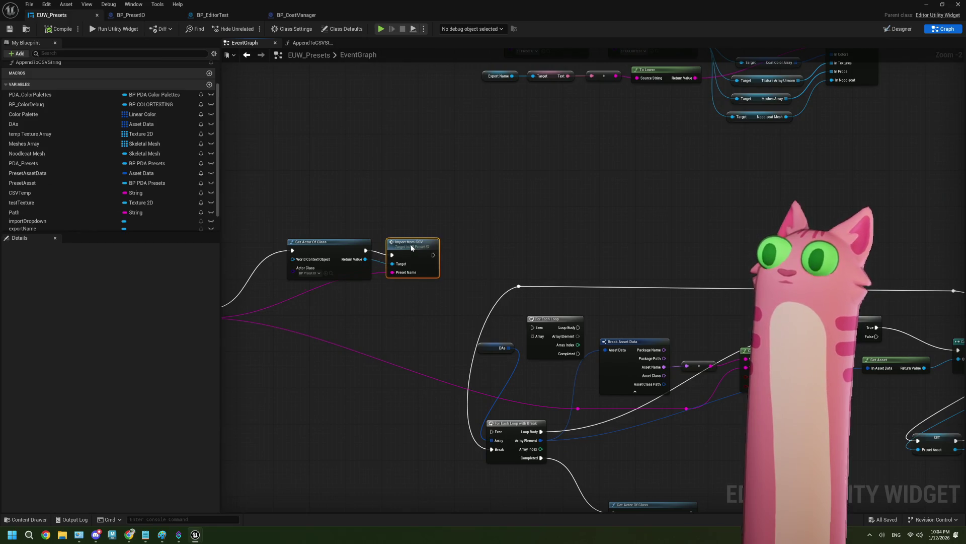
scroll(409, 286, "up", 2)
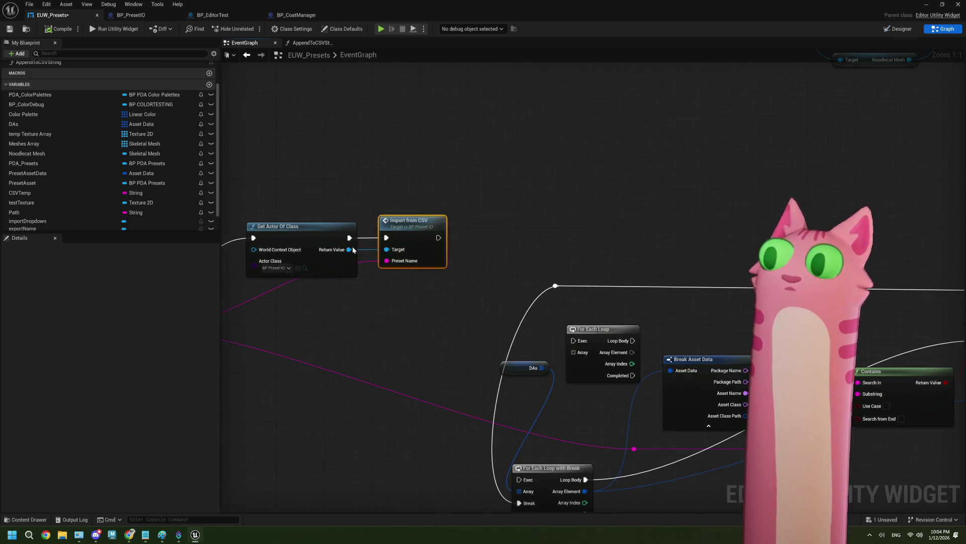
left_click_drag(353, 249, 394, 190)
left_click(577, 230)
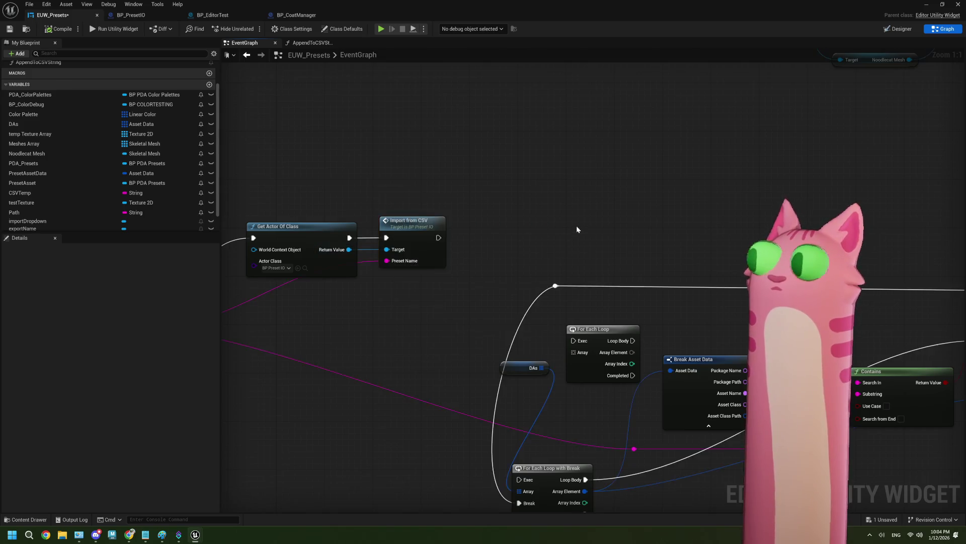
Select the lower and middle node groups together
scroll(578, 230, "down", 3)
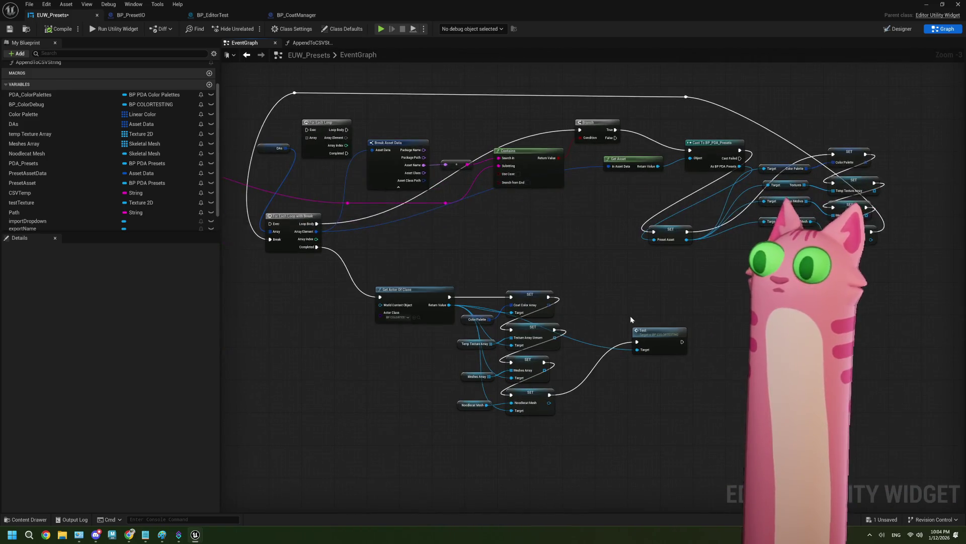
mouse_move(420, 277)
left_mouse_down()
mouse_move(645, 410)
mouse_move(663, 431)
left_mouse_up()
scroll(661, 423, "down", 2)
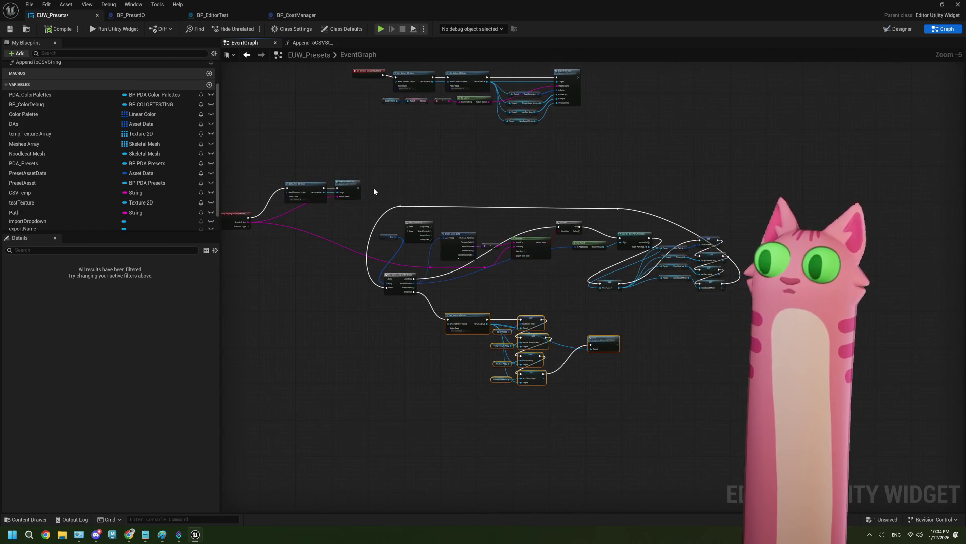
left_click_drag(367, 191, 741, 450)
Delete the four variable getter nodes and shift the SET and Test nodes right
left_click(420, 304)
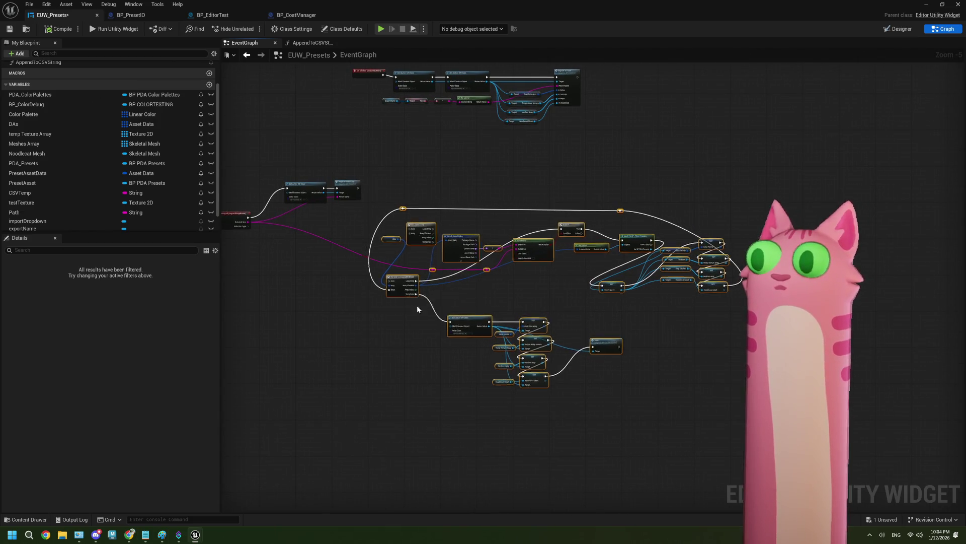
scroll(429, 253, "up", 3)
scroll(397, 227, "up", 2)
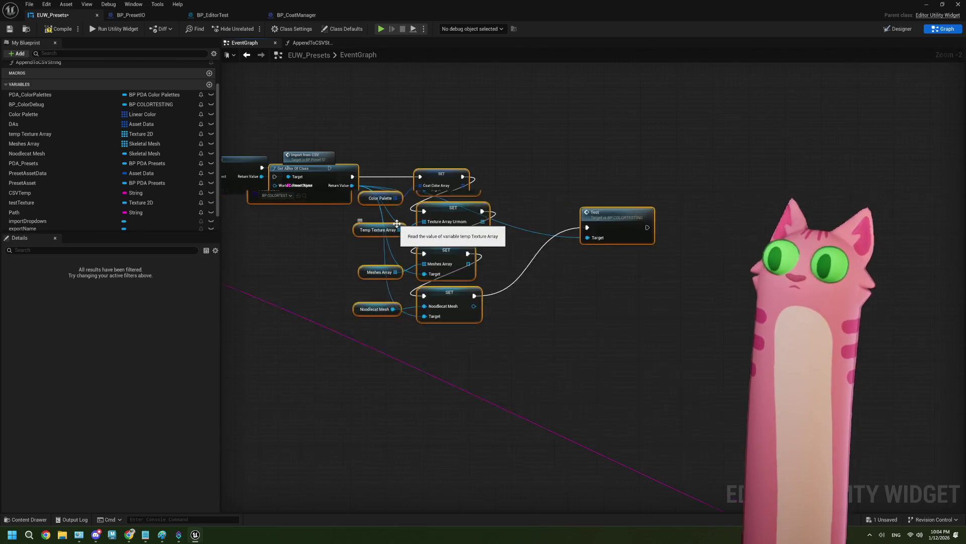
mouse_move(371, 180)
left_mouse_down()
mouse_move(373, 323)
mouse_move(391, 347)
left_mouse_up()
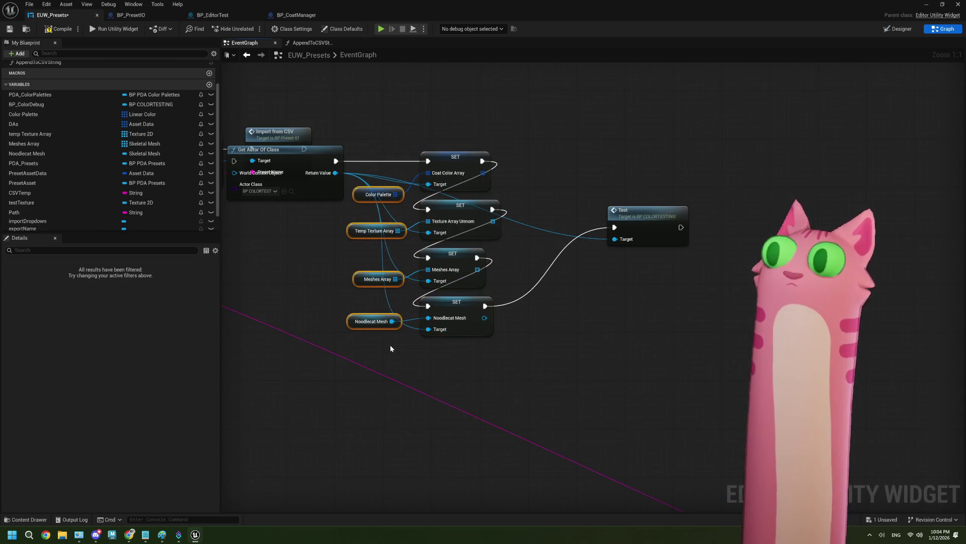
key("Delete")
left_click_drag(410, 134, 633, 360)
left_click_drag(487, 335, 578, 335)
mouse_move(374, 244)
left_mouse_down()
mouse_move(424, 266)
mouse_move(526, 225)
mouse_move(524, 214)
left_mouse_up()
Run Get Actor Of Class after Import from CSV, add a reroute, and add an Imported Colors getter
left_click_drag(404, 187, 433, 181)
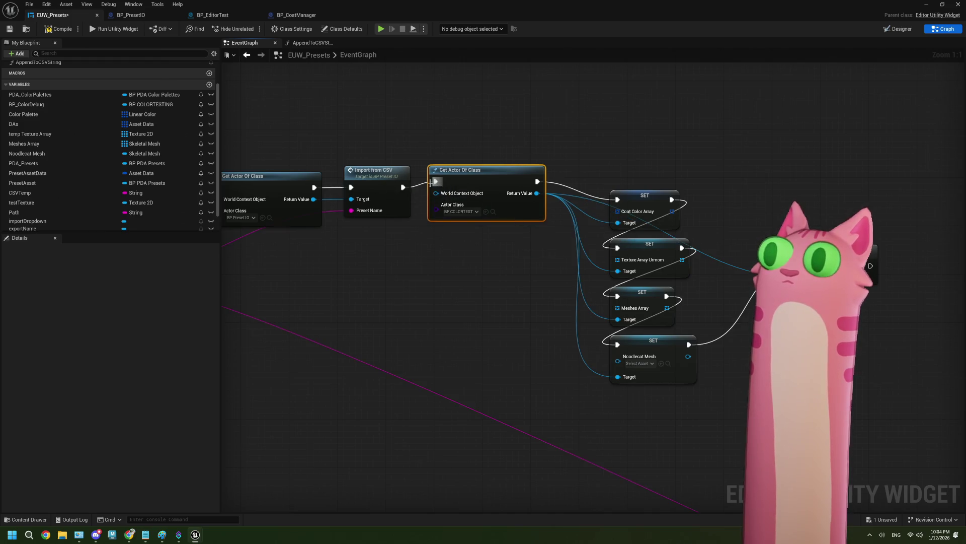
mouse_move(314, 200)
left_mouse_down()
mouse_move(342, 246)
mouse_move(412, 248)
left_mouse_up()
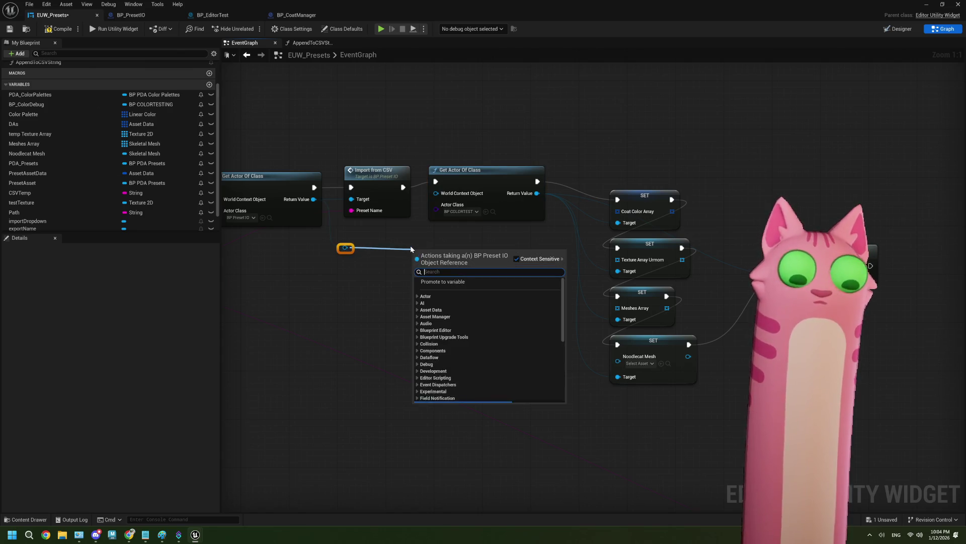
type("impo")
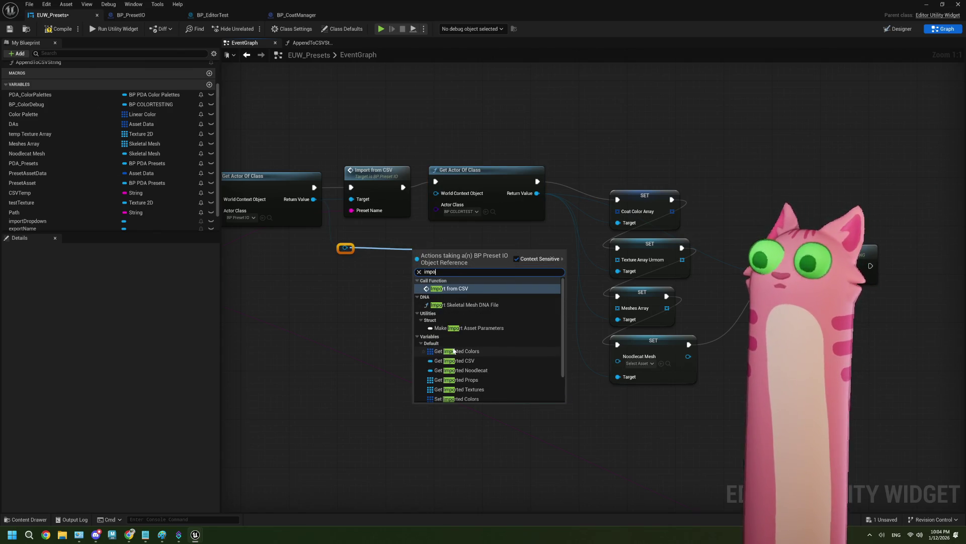
left_click(455, 352)
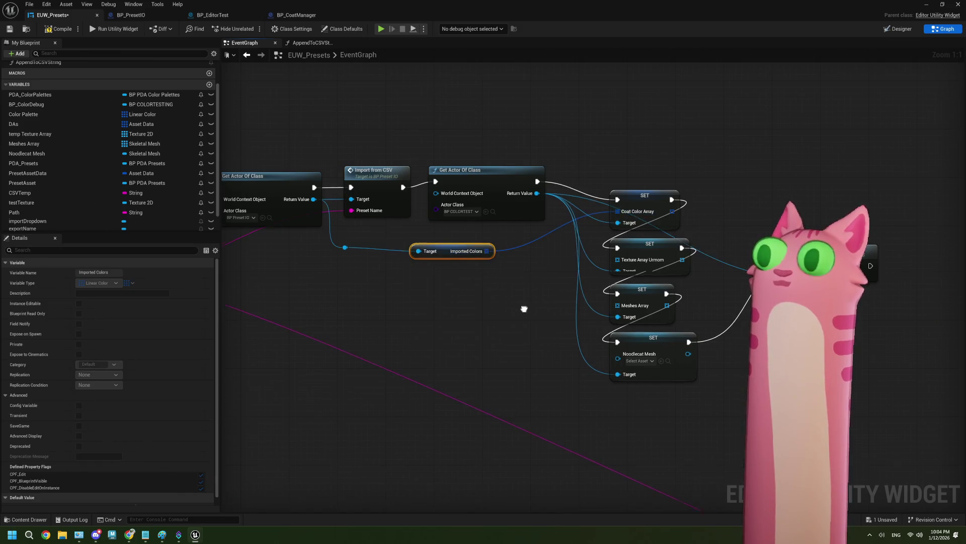
left_click_drag(524, 309, 529, 281)
mouse_move(455, 220)
left_mouse_down()
mouse_move(497, 221)
mouse_move(427, 253)
left_mouse_up()
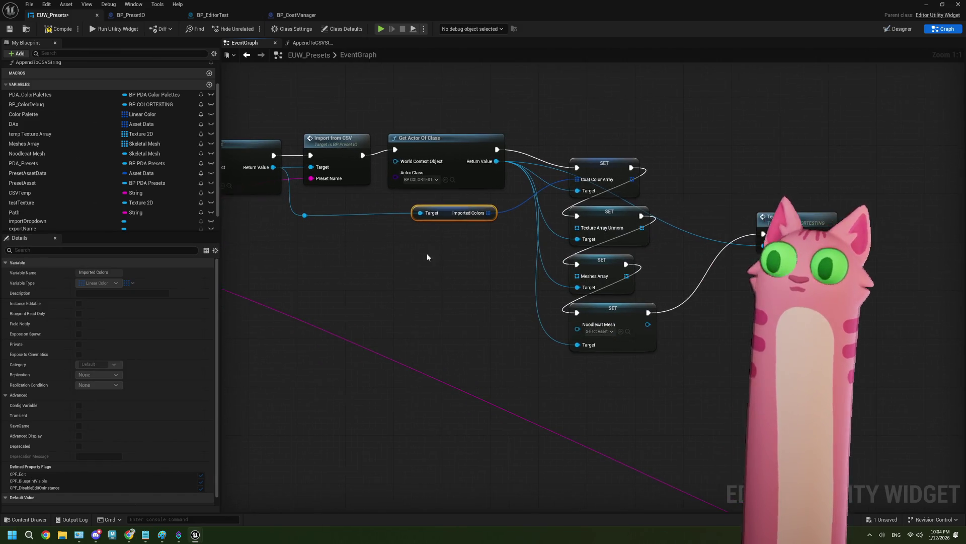
Add an Imported Textures getter from the reroute beside Imported Colors
left_click(304, 216)
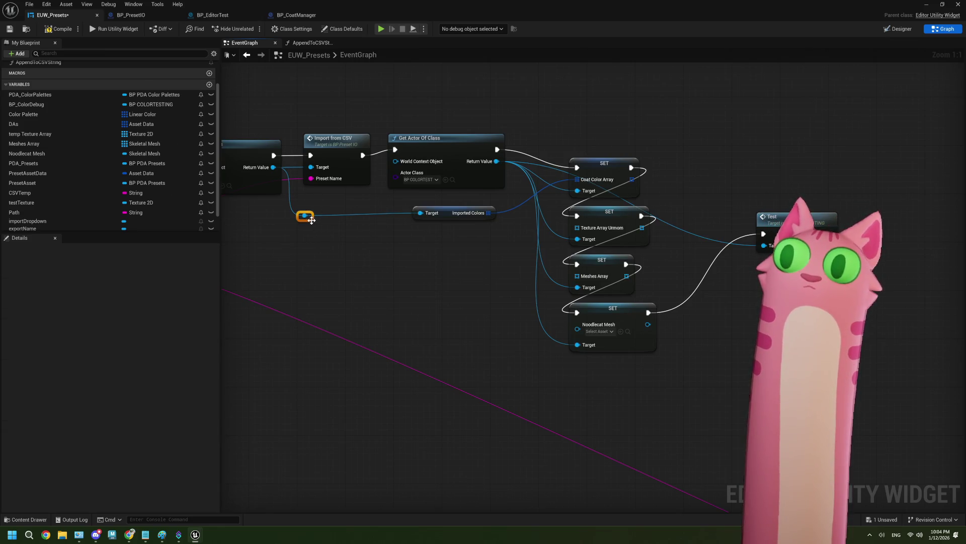
mouse_move(337, 218)
left_mouse_down()
mouse_move(264, 205)
mouse_move(358, 242)
left_mouse_up()
type("text")
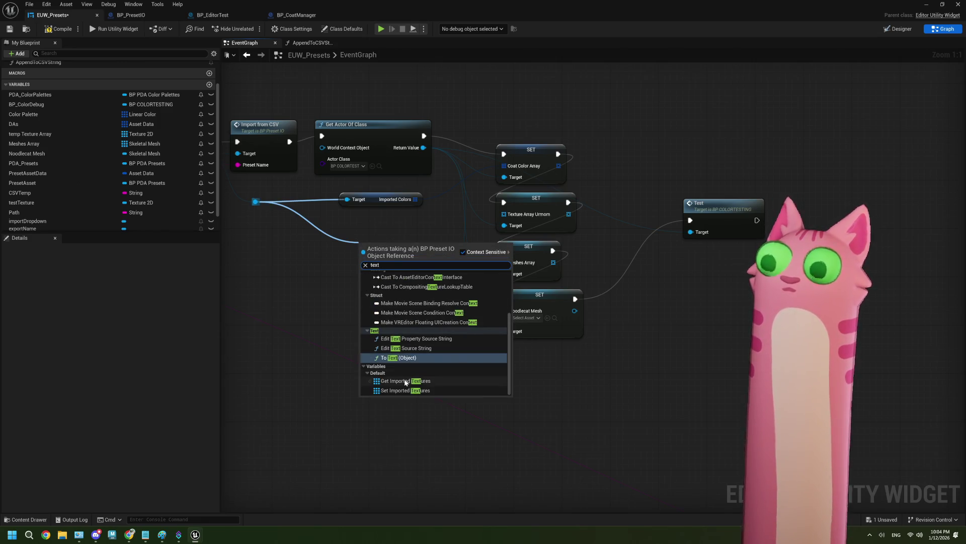
left_click(406, 381)
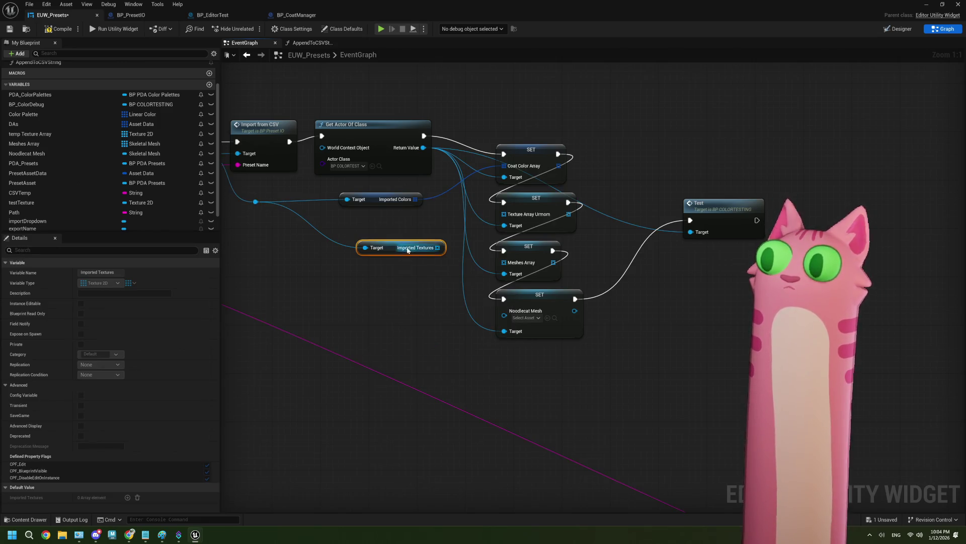
left_click_drag(410, 241, 389, 220)
Add an Imported Props getter wired into the Meshes Array input
left_click_drag(319, 259, 330, 263)
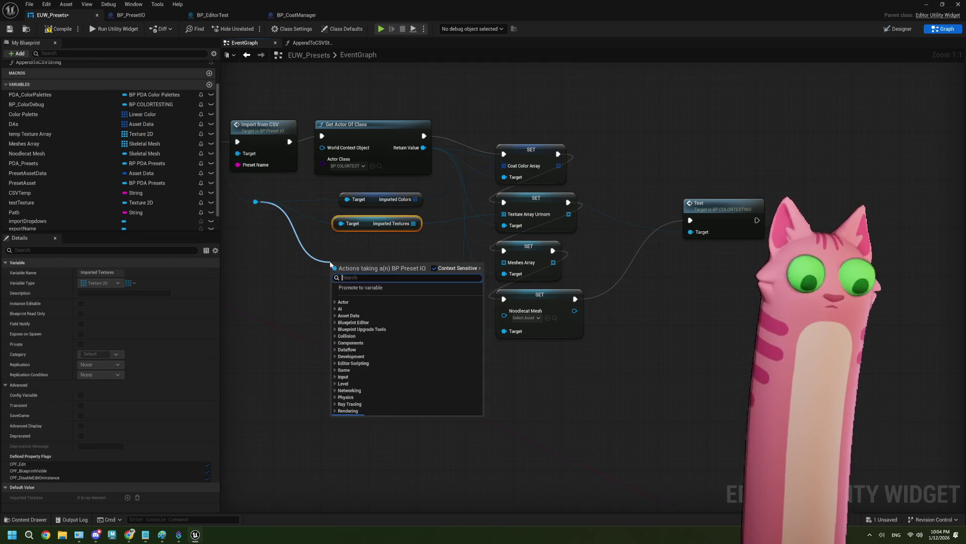
type("get ")
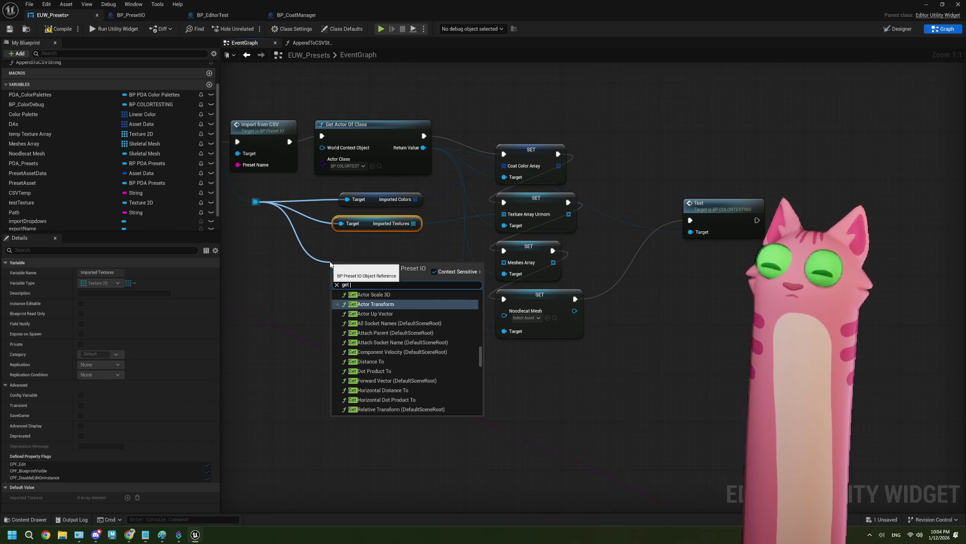
type("prop")
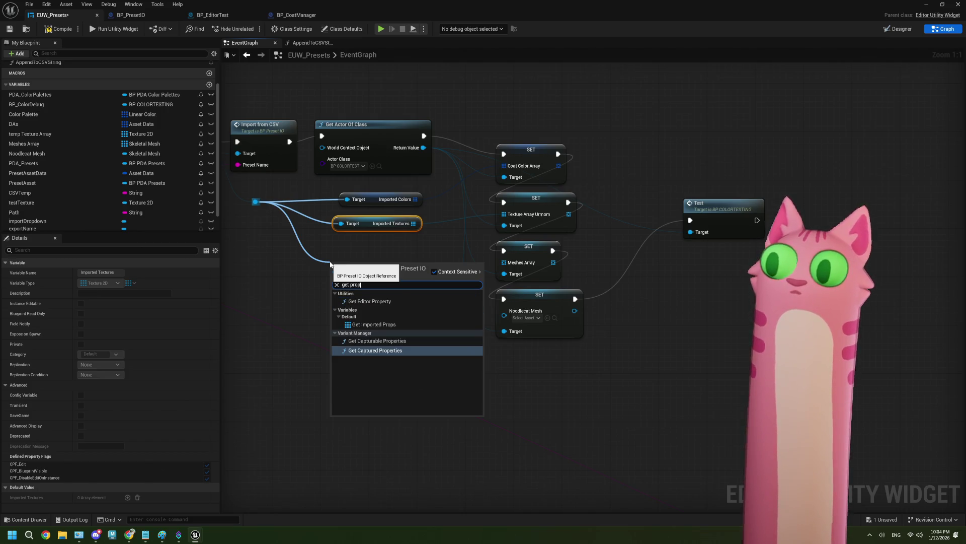
left_click(373, 325)
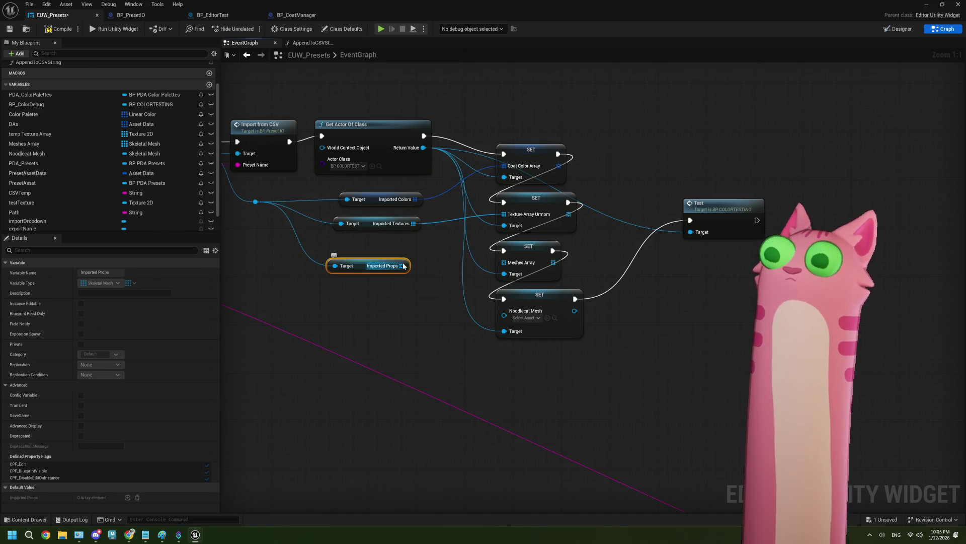
left_click_drag(403, 266, 502, 262)
left_click_drag(381, 258, 392, 241)
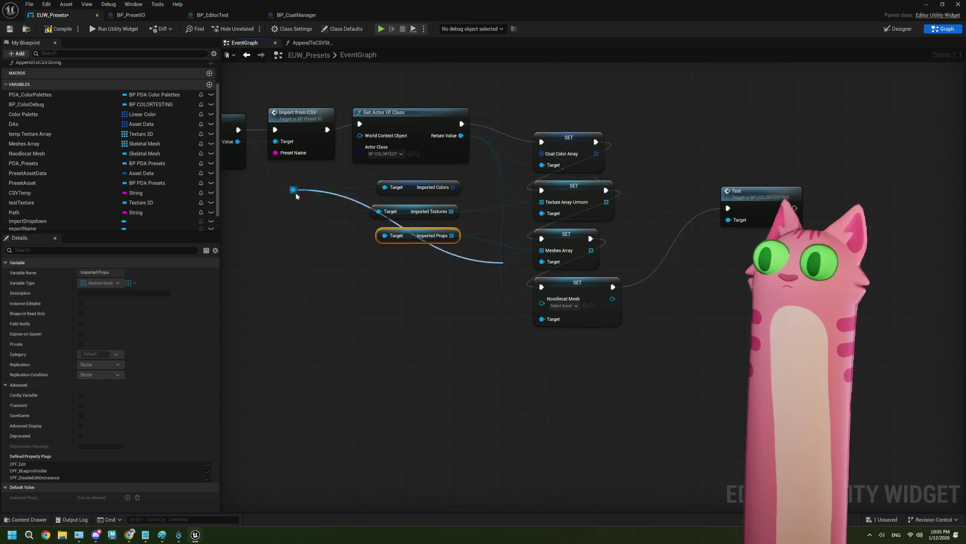
Connect an Imported Noodlecat getter to the Noodlecat Mesh input and compile the widget
left_click_drag(384, 280, 379, 278)
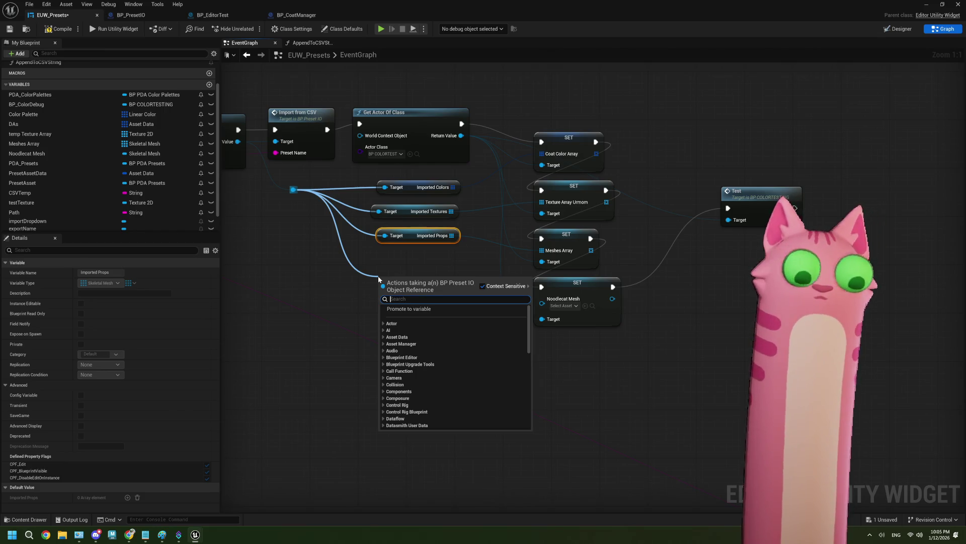
type("get nood")
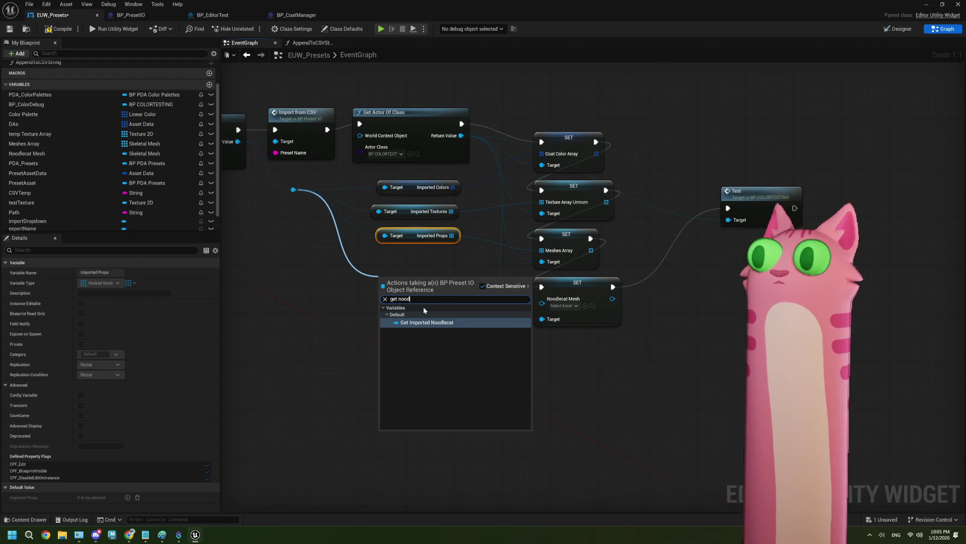
key("Return")
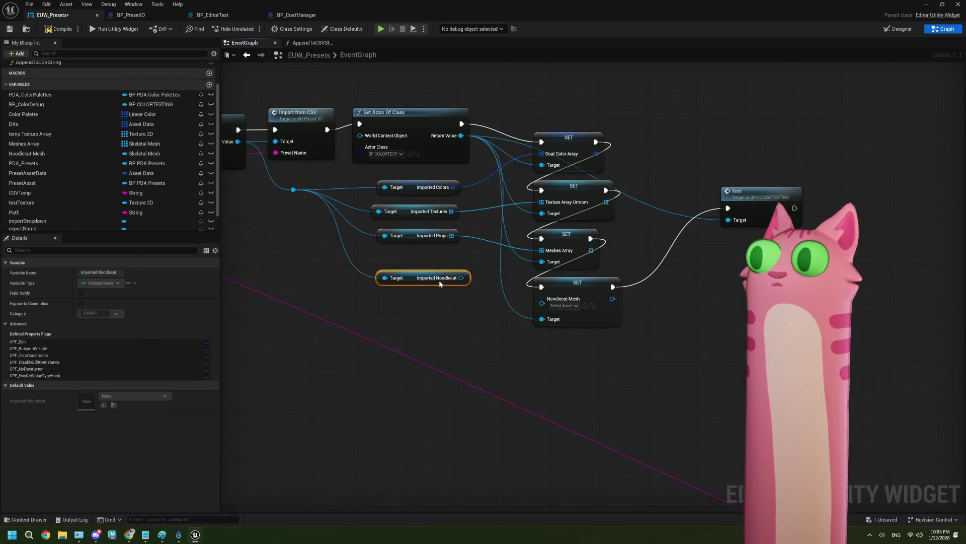
left_click_drag(461, 278, 541, 306)
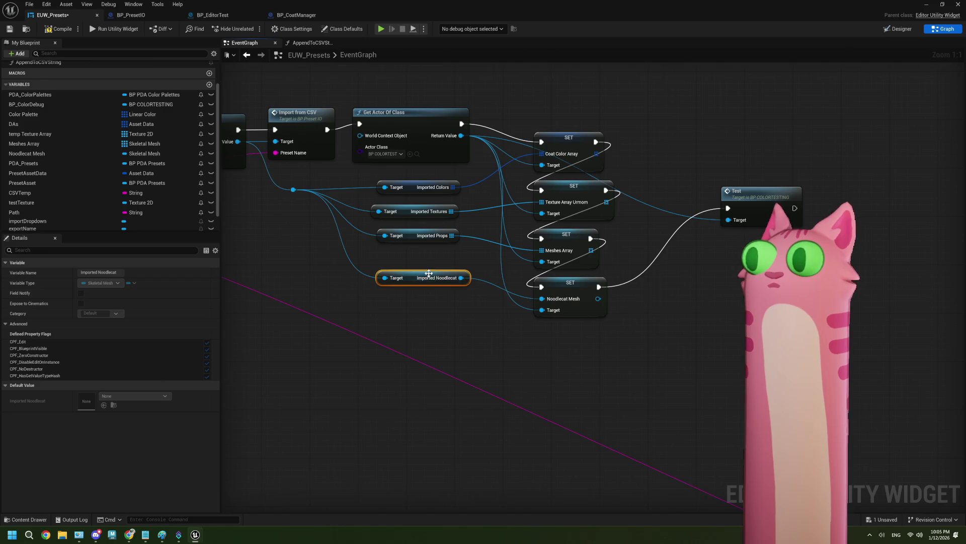
mouse_move(293, 189)
left_mouse_down()
mouse_move(385, 274)
mouse_move(551, 286)
mouse_move(489, 291)
left_mouse_up()
scroll(392, 291, "down", 2)
left_click(47, 29)
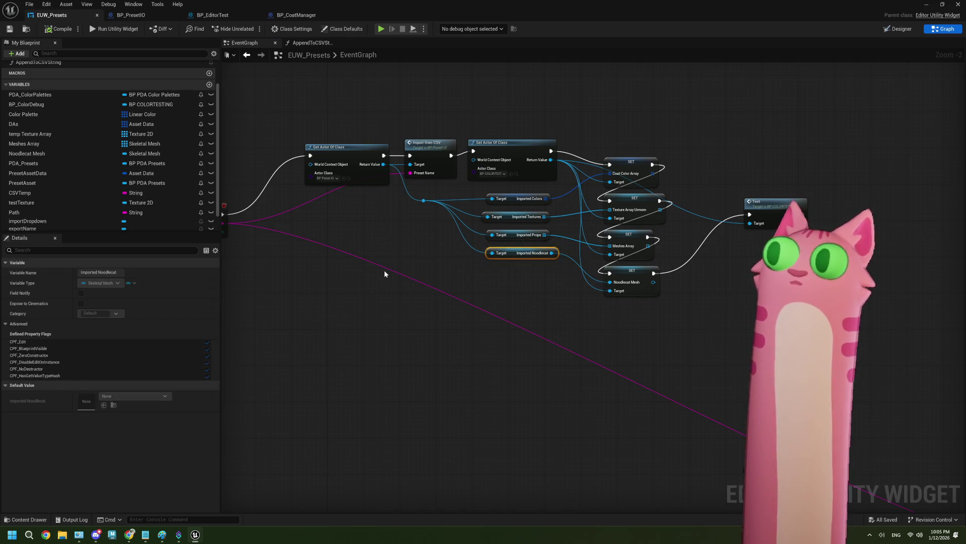
Restore and re-maximize the Blueprint window, pan over the EventGraph, then Alt+Tab to Noodlecat_Env
mouse_move(500, 8)
left_mouse_down()
mouse_move(564, 232)
mouse_move(543, 264)
mouse_move(305, 455)
left_mouse_up()
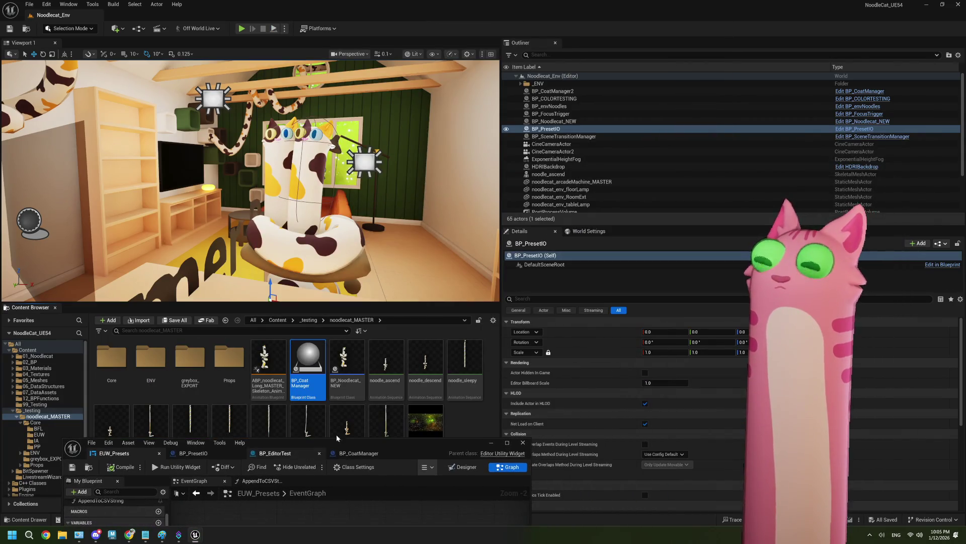
double_click(444, 442)
scroll(412, 198, "down", 2)
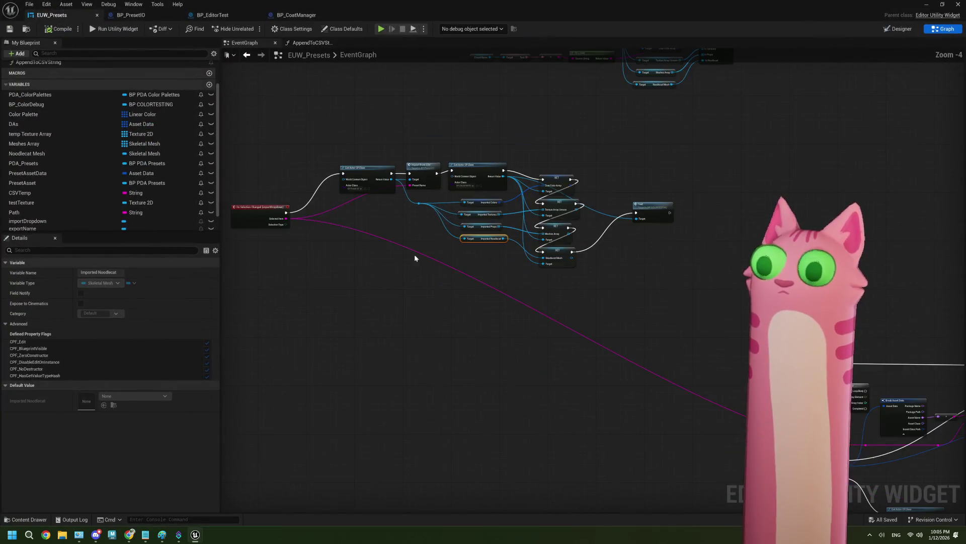
mouse_move(509, 215)
left_mouse_down()
mouse_move(362, 190)
mouse_move(451, 309)
mouse_move(451, 359)
mouse_move(580, 324)
mouse_move(403, 291)
mouse_move(397, 327)
mouse_move(406, 343)
left_mouse_up()
scroll(368, 196, "down", 2)
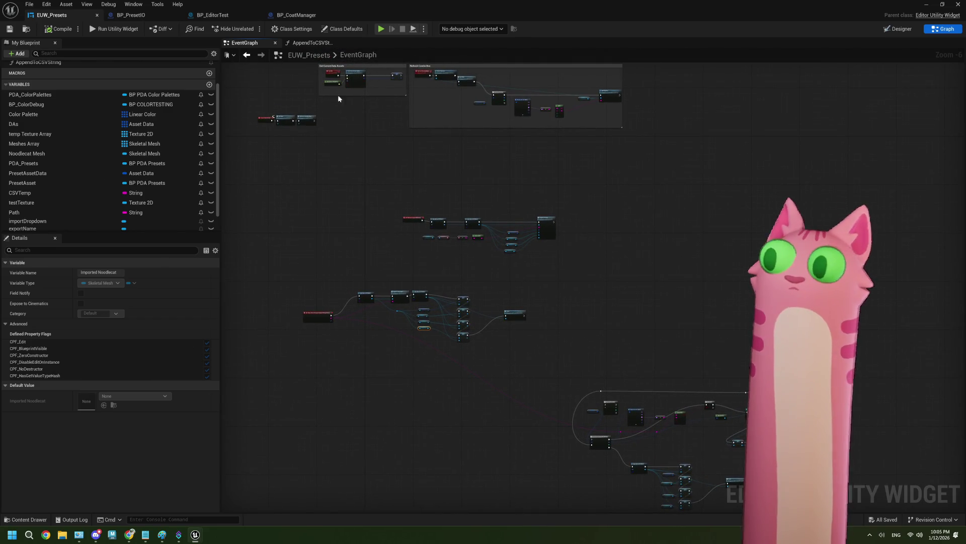
key("alt+Tab")
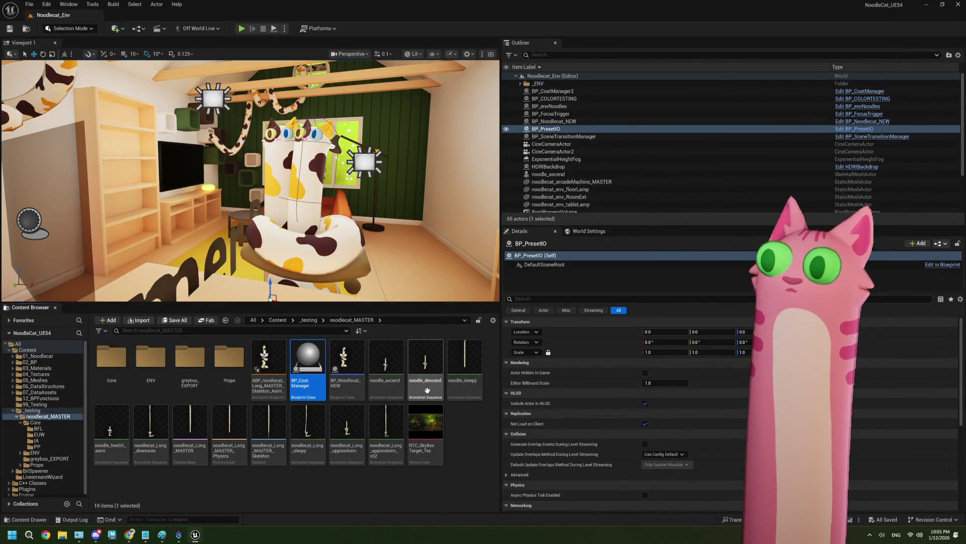
On BP_COLORTESTING, darken one coat colour, make Index [1] red and Index [0] blue
left_click(244, 136)
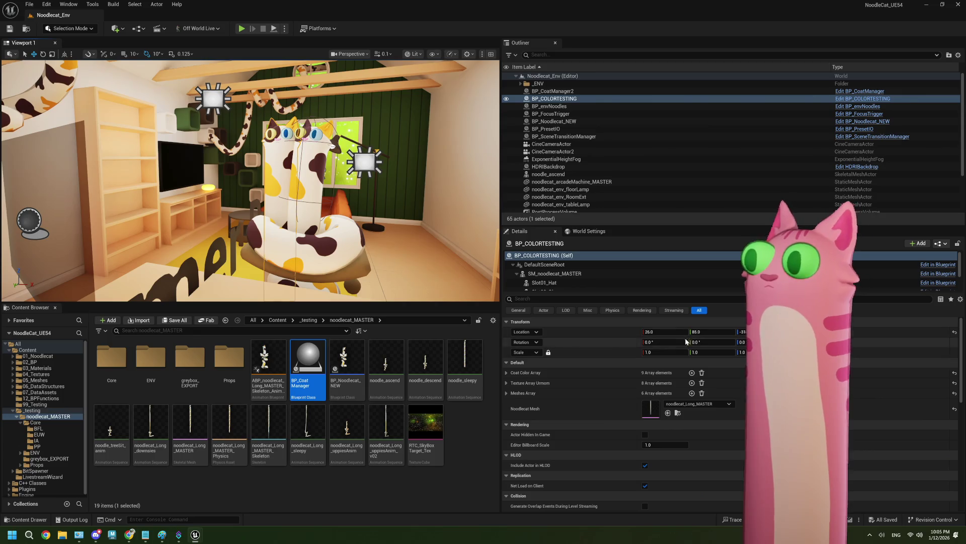
left_click(506, 373)
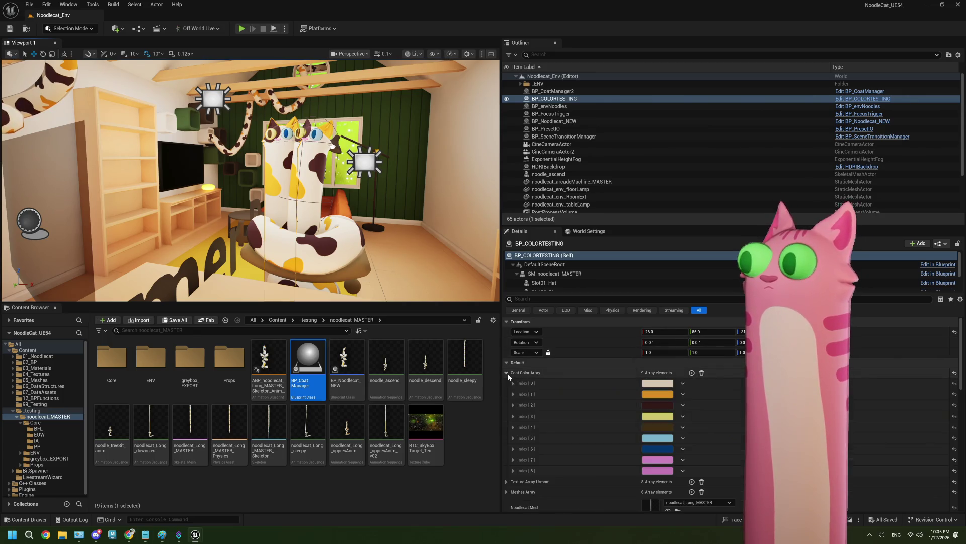
left_click(657, 405)
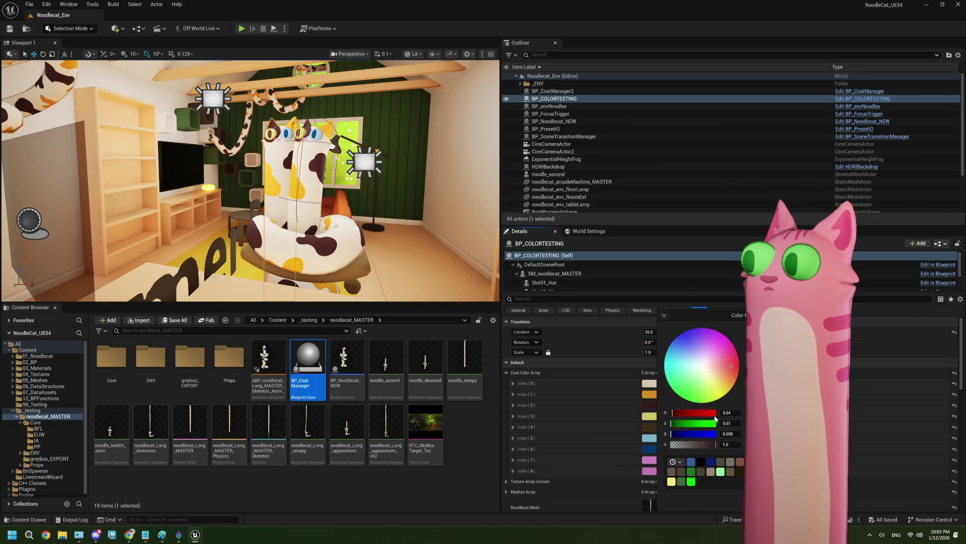
left_click_drag(714, 356, 707, 371)
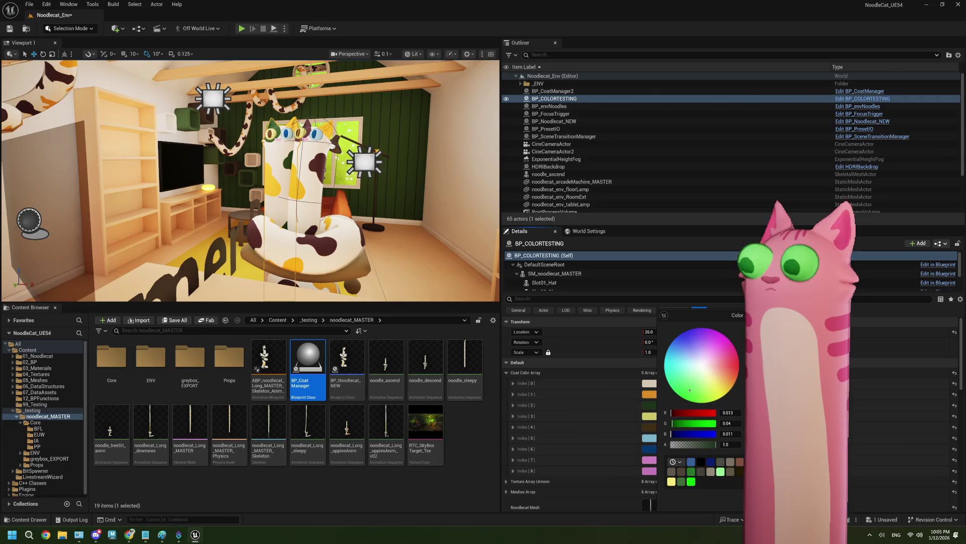
left_click(649, 394)
left_click(649, 394)
left_click(733, 367)
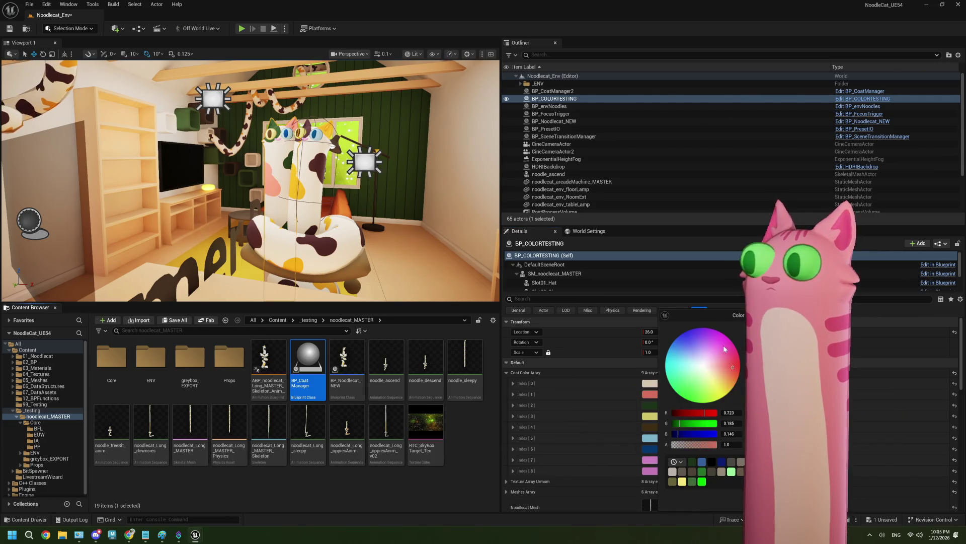
left_click(650, 383)
left_click(649, 383)
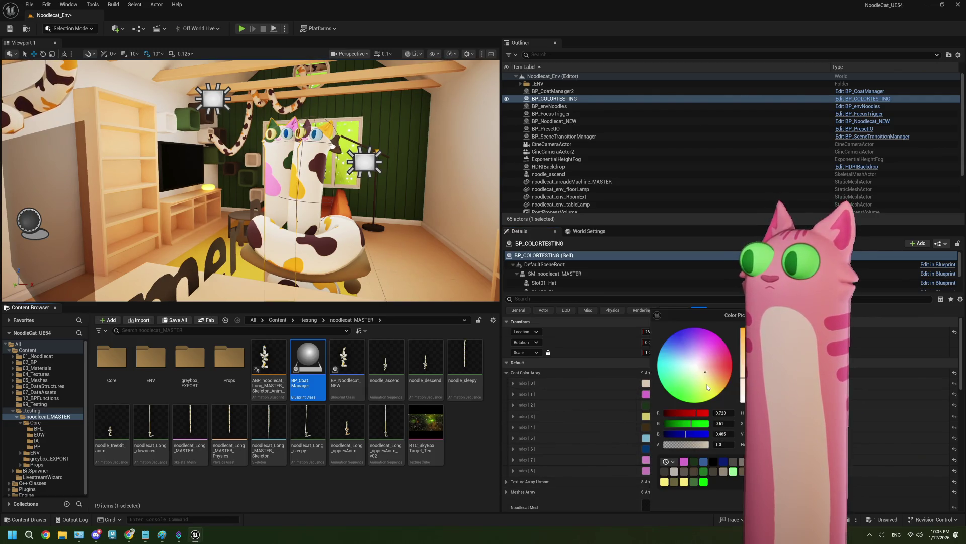
left_click(676, 339)
left_click(624, 438)
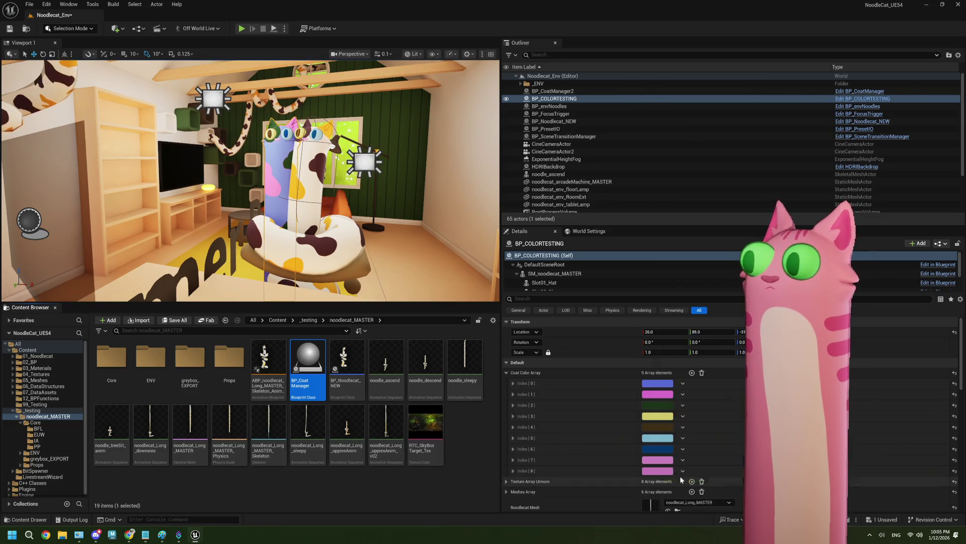
Set Texture Array Urmom Index [0] to body_Tabby_mask
scroll(624, 437, "down", 1)
scroll(624, 437, "down", 2)
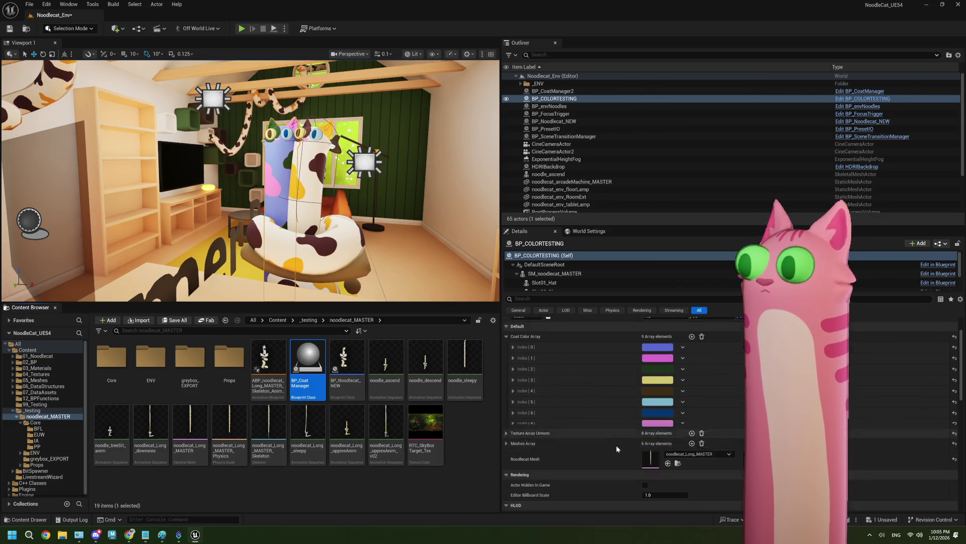
left_click(506, 421)
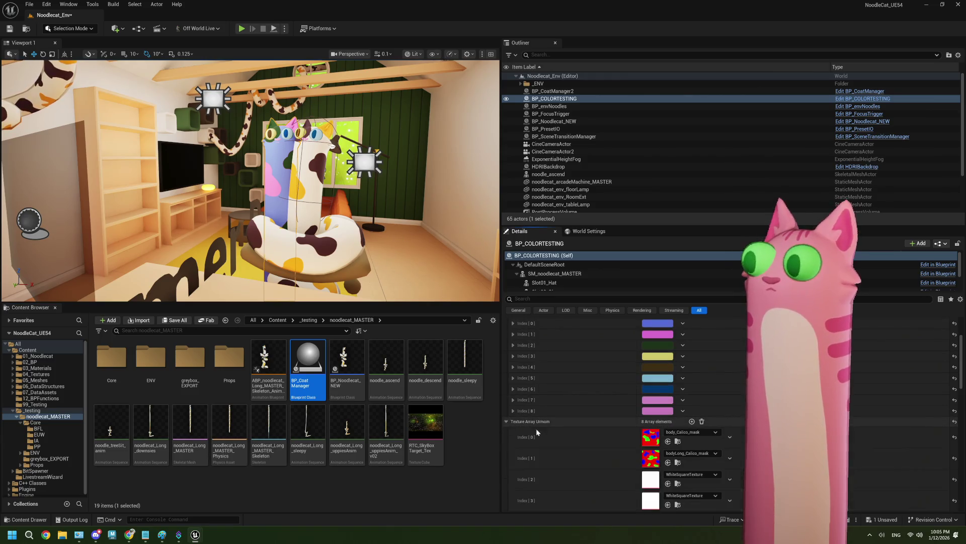
scroll(604, 437, "down", 1)
left_click(697, 407)
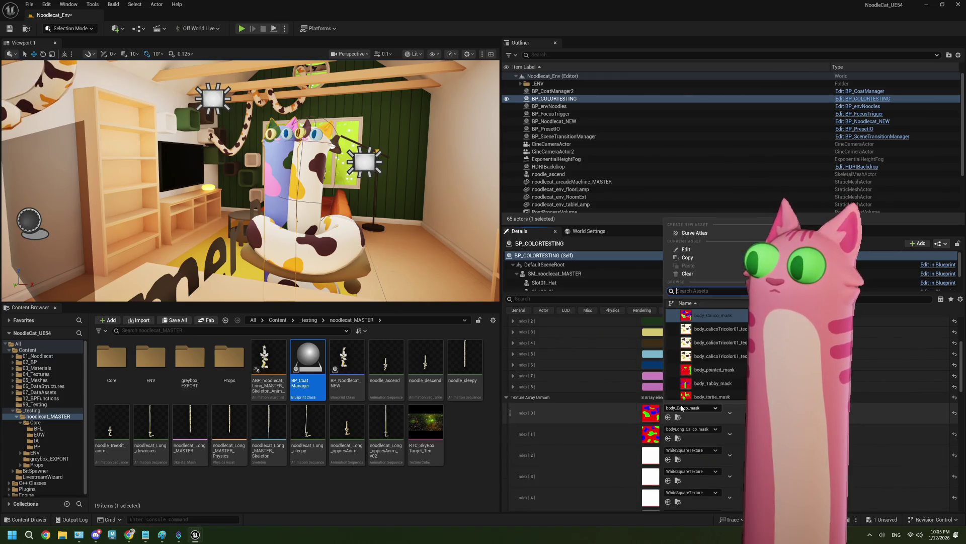
left_click(712, 383)
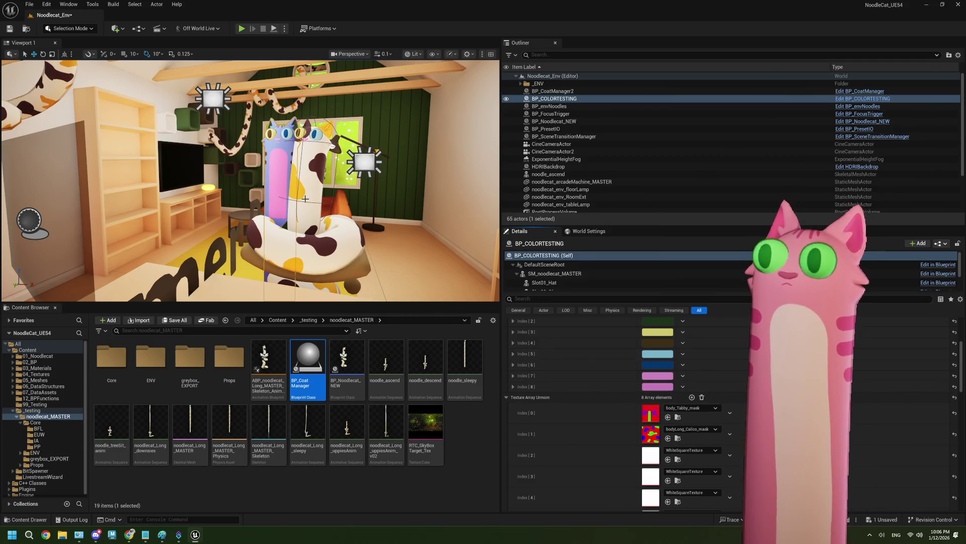
Frame the selected cat in the viewport and orbit out to show the room
key("f")
left_click_drag(304, 157, 304, 157)
left_click_drag(254, 185, 254, 185)
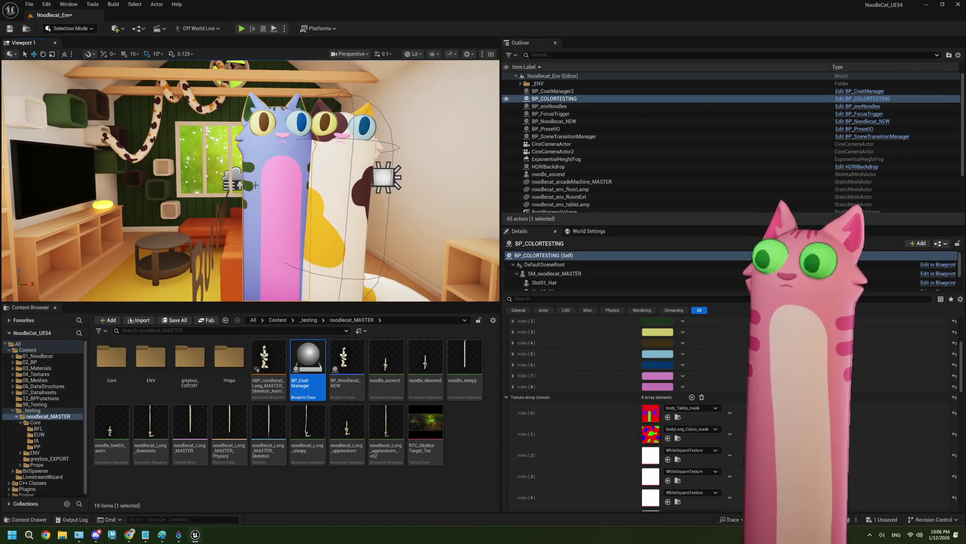
left_click(475, 421)
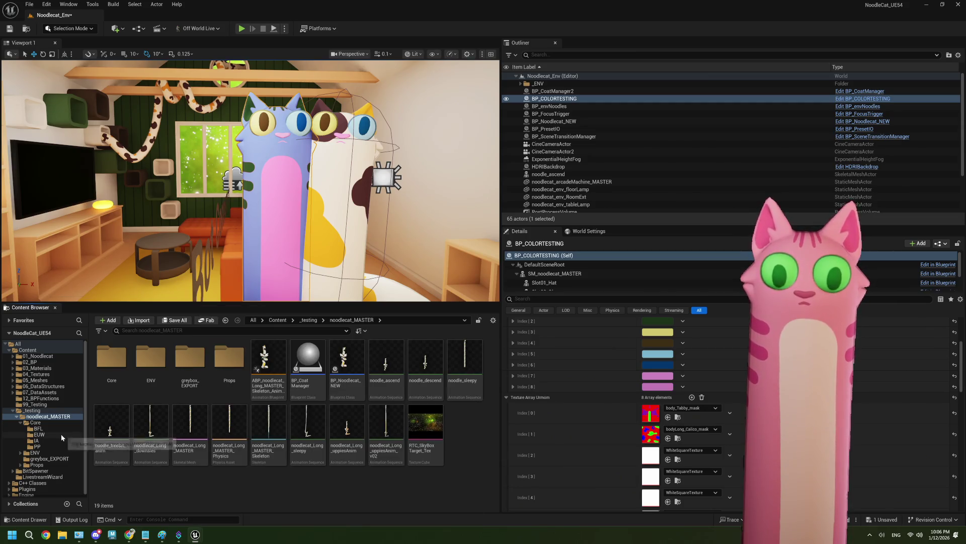
Run the EUW_Presets utility widget from the EUW folder and apply the calico palette
left_click(38, 434)
right_click(111, 369)
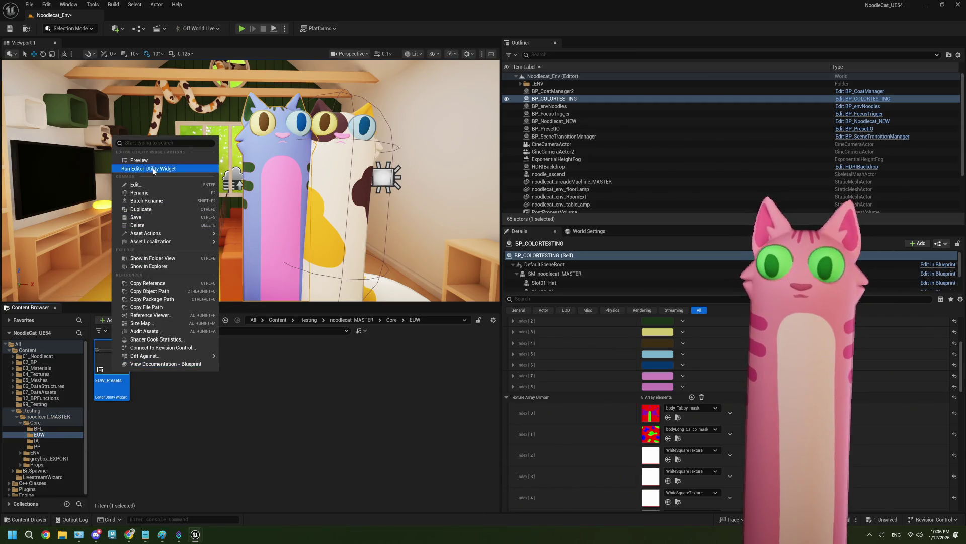
left_click(148, 169)
left_click(74, 207)
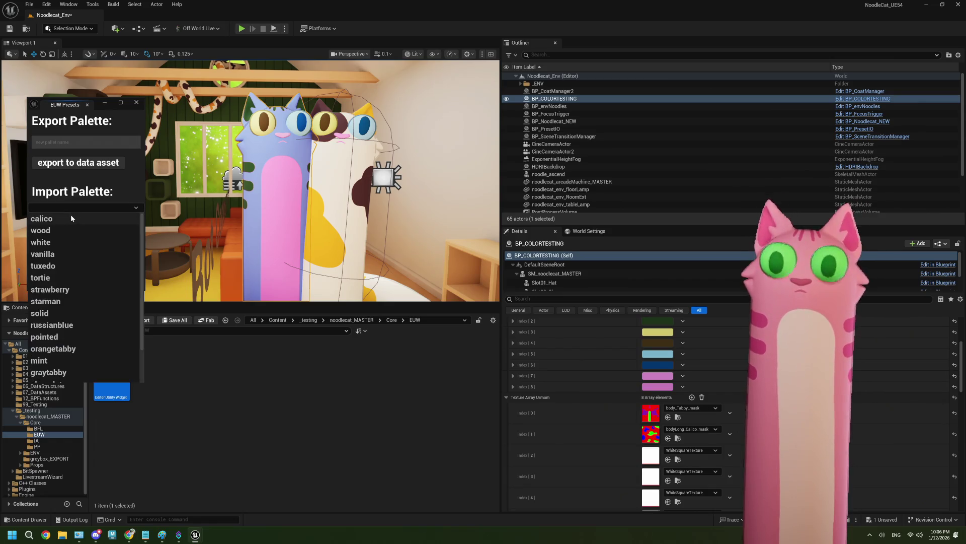
left_click(71, 218)
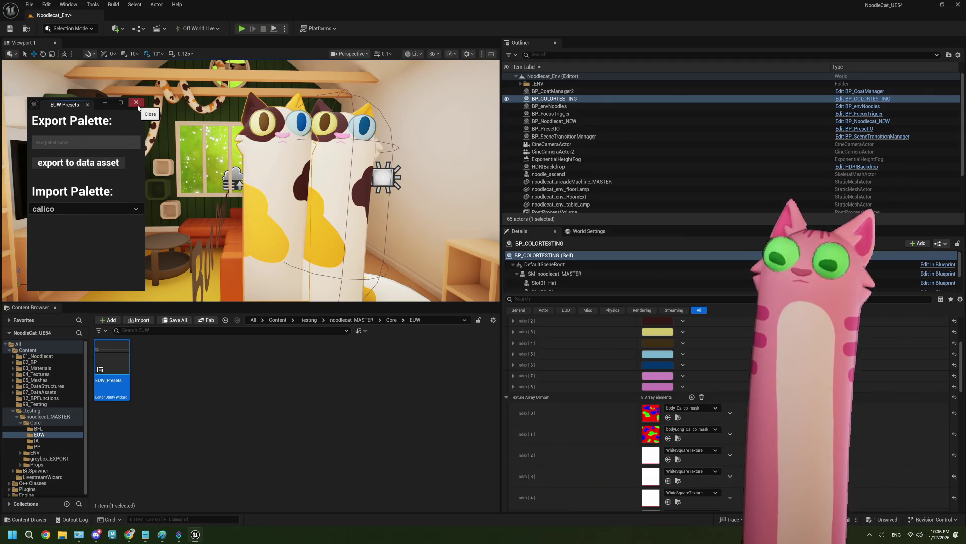
Close the Import Palette list and the EUW Presets window
left_click(101, 209)
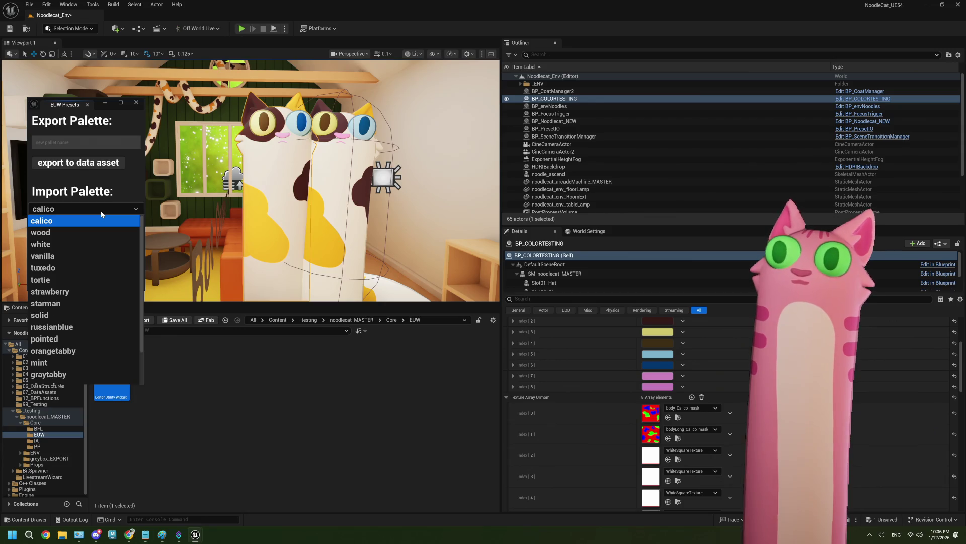
left_click(102, 220)
left_click(136, 102)
Open the EUW_Presets Blueprint, connect the event's execution onward, and compile
double_click(111, 392)
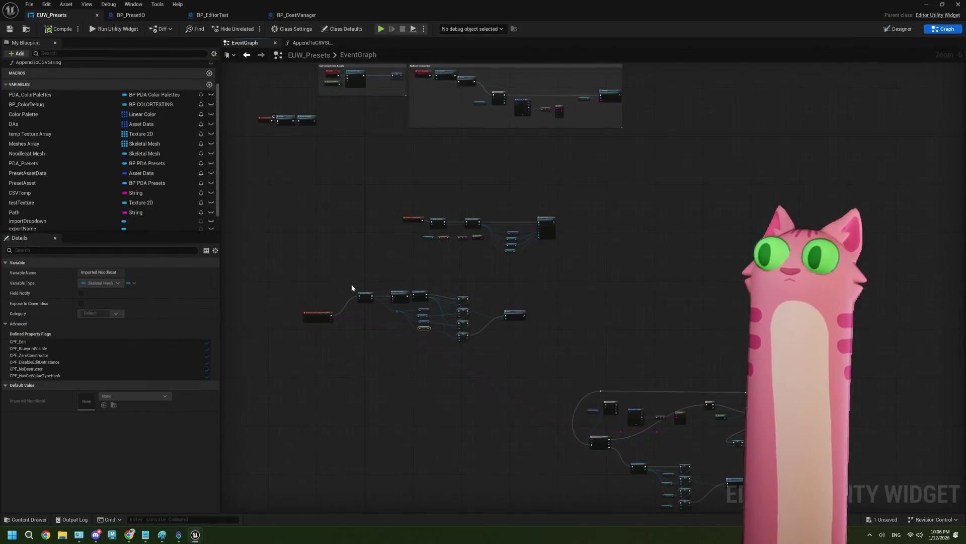
scroll(442, 343, "up", 2)
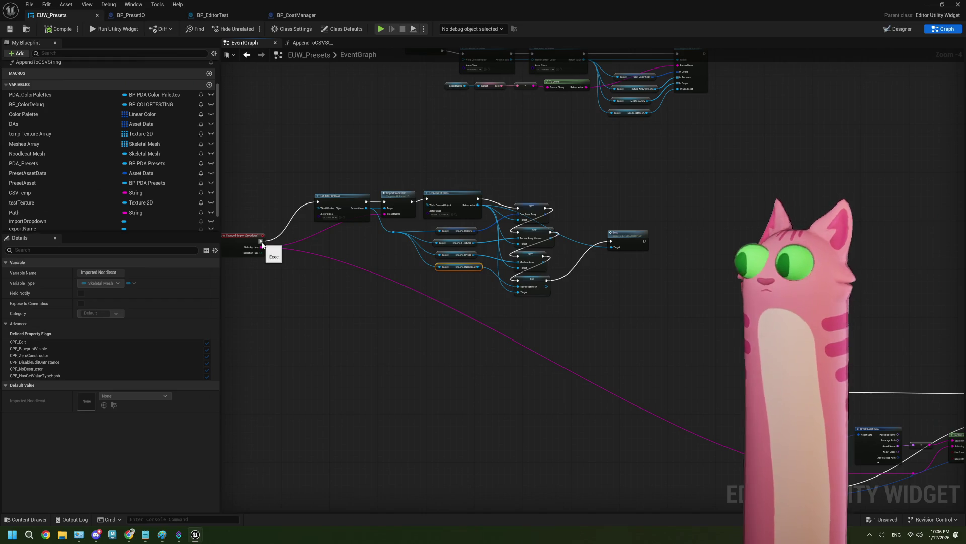
mouse_move(262, 245)
left_mouse_down()
mouse_move(732, 480)
mouse_move(733, 505)
mouse_move(735, 305)
left_mouse_up()
scroll(659, 339, "down", 2)
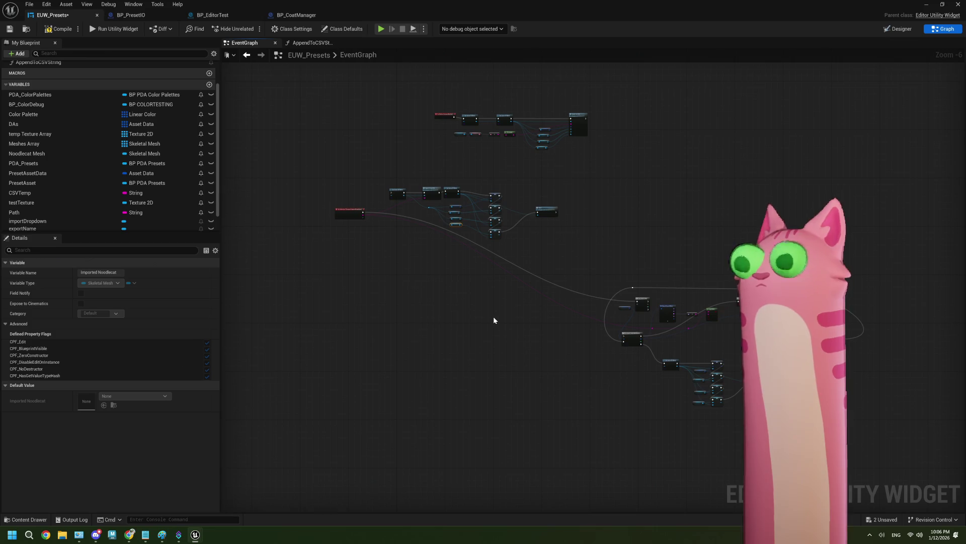
left_click(59, 29)
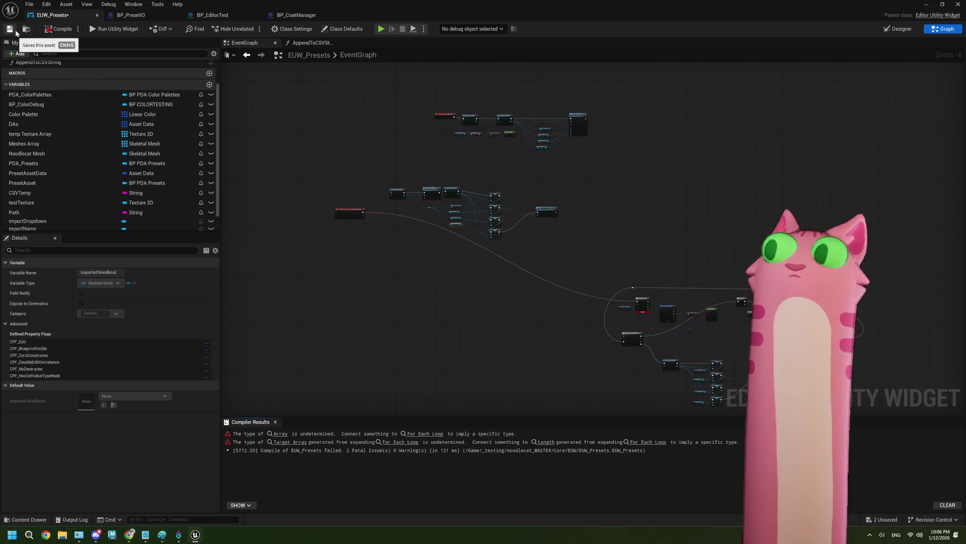
Move the DAs variable node left and bring the loop and asset-data nodes into view
scroll(616, 310, "up", 2)
scroll(552, 317, "up", 1)
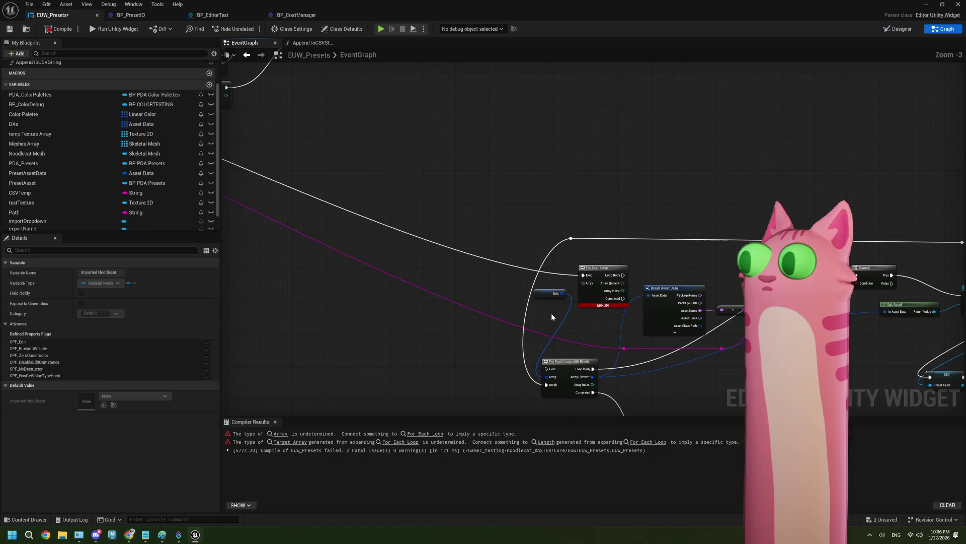
left_click(580, 291)
left_click_drag(580, 291, 534, 298)
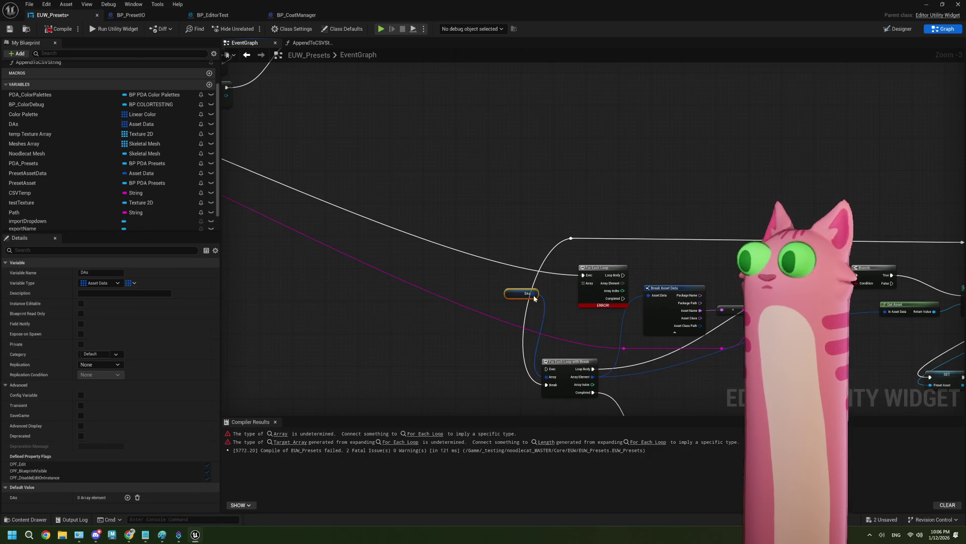
left_click_drag(630, 292, 545, 231)
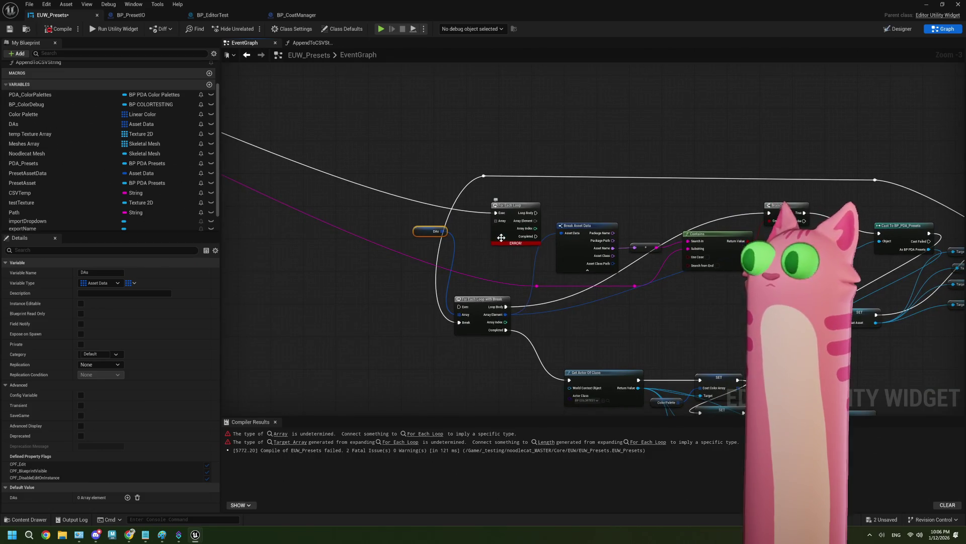
scroll(489, 268, "down", 2)
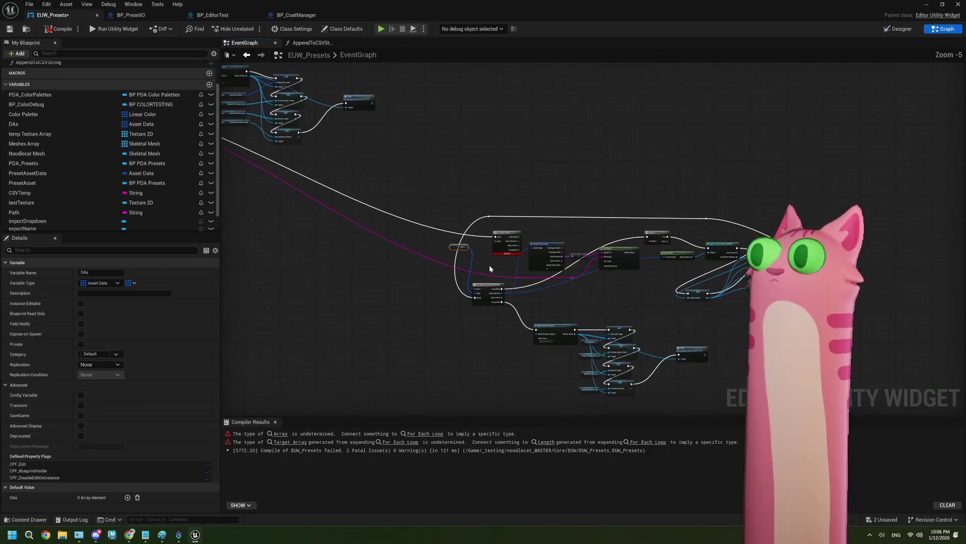
left_click_drag(490, 268, 560, 266)
scroll(578, 236, "up", 3)
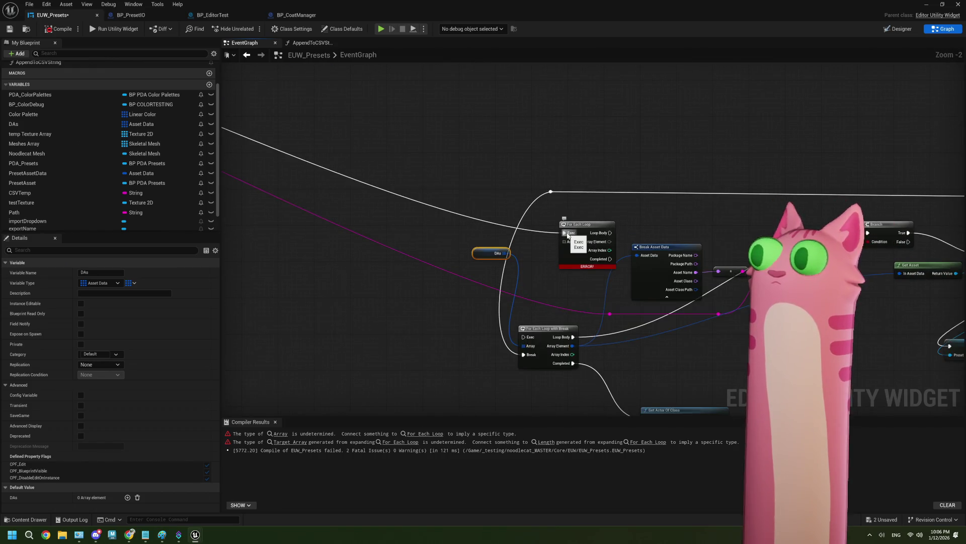
mouse_move(605, 267)
left_mouse_down()
mouse_move(513, 221)
mouse_move(511, 212)
mouse_move(432, 285)
left_mouse_up()
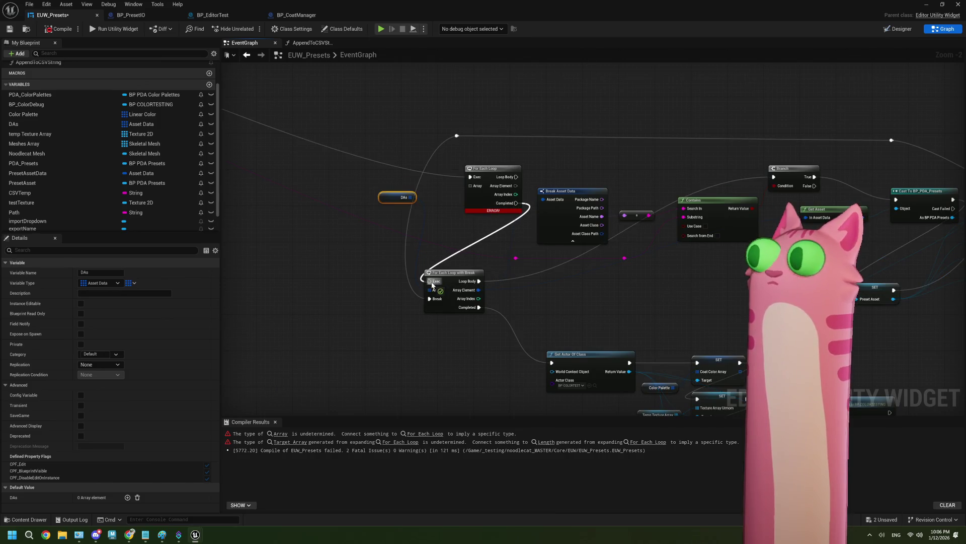
Move the exec wire onto For Each Loop with Break, delete For Each Loop, and recompile
left_click_drag(487, 257, 487, 256)
left_click(446, 241)
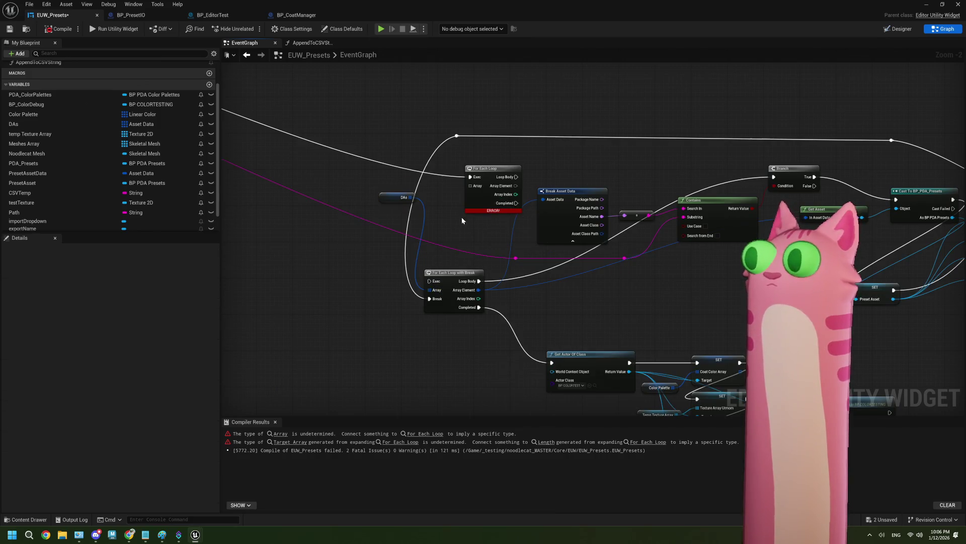
left_click(478, 203)
key("Home")
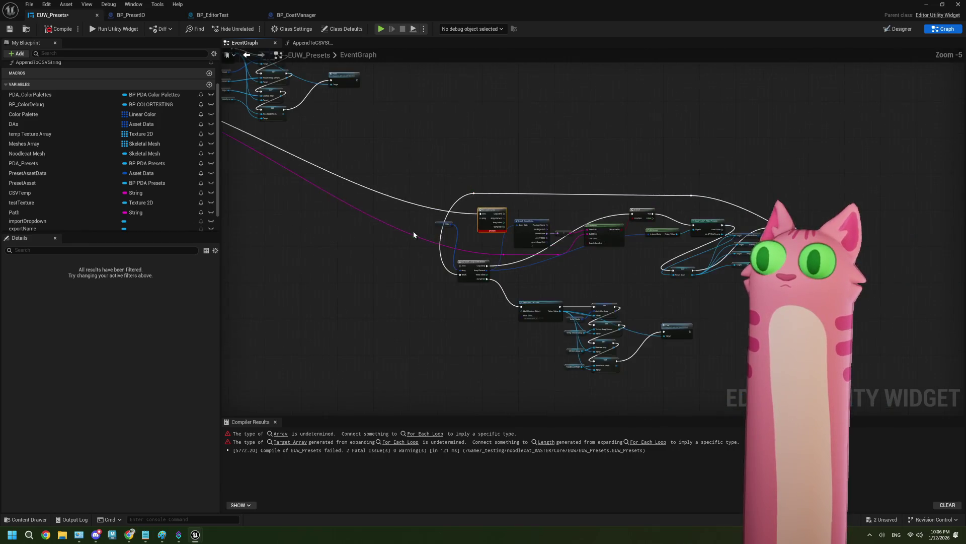
key("f")
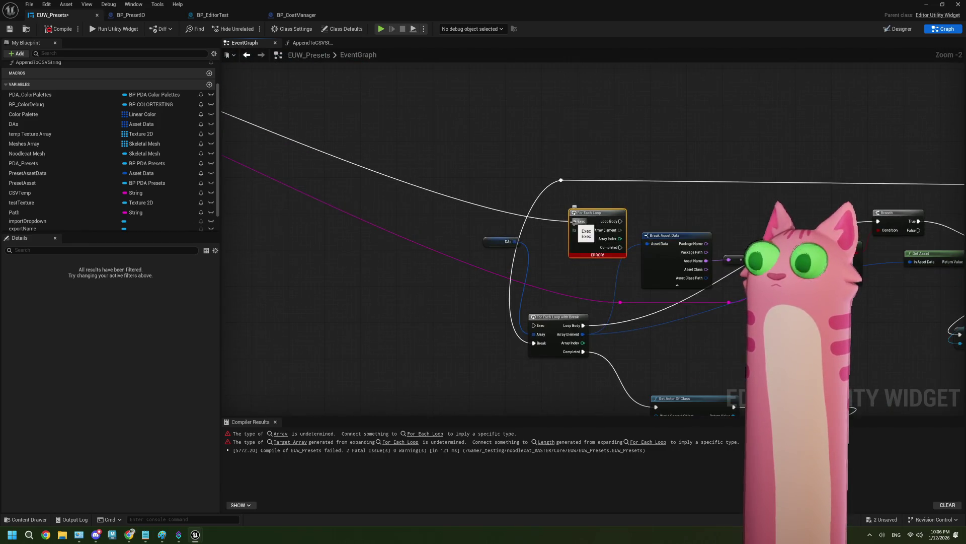
left_click_drag(574, 221, 534, 325)
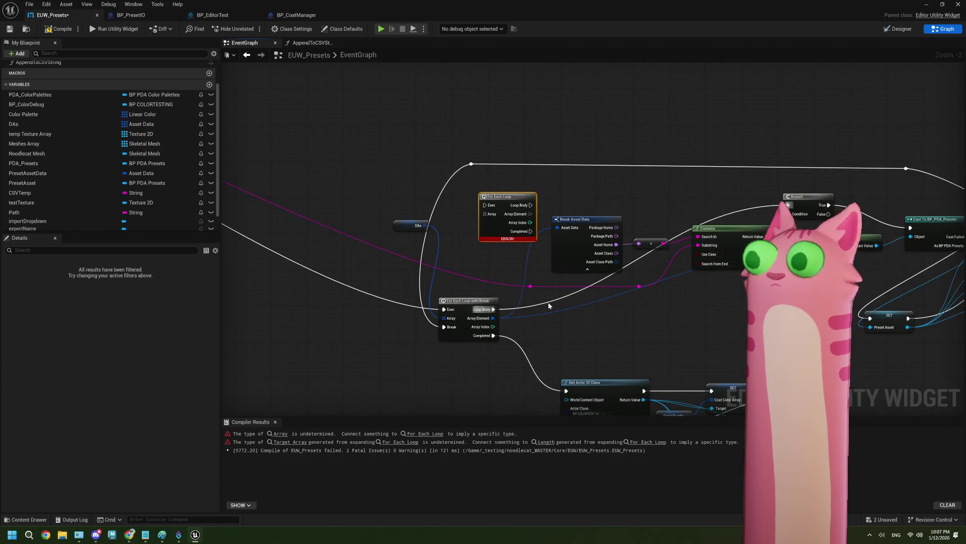
left_click_drag(590, 314, 534, 289)
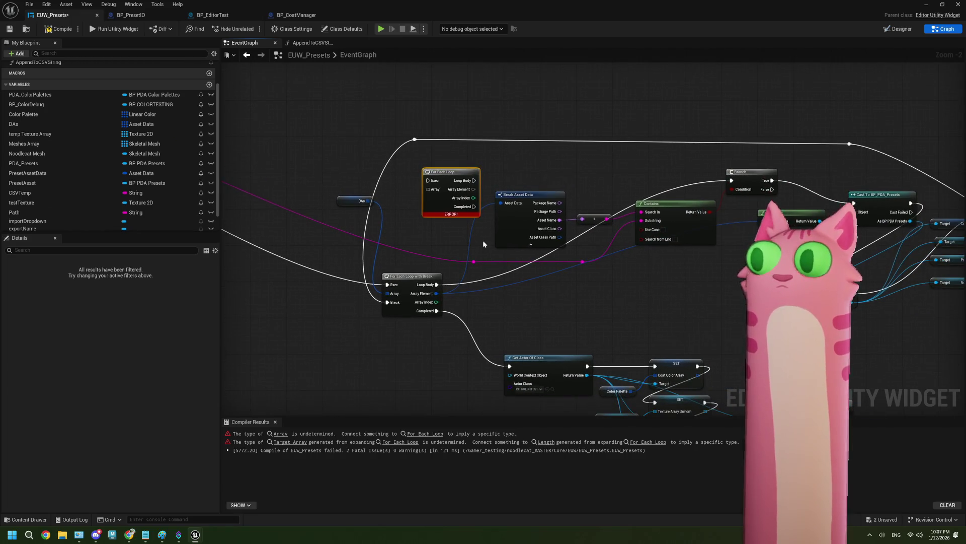
key("Delete")
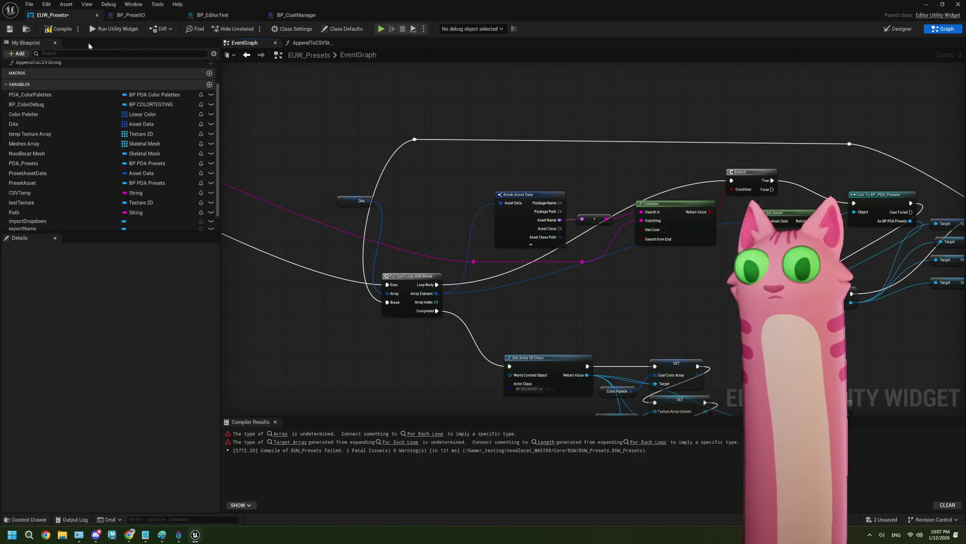
left_click(11, 30)
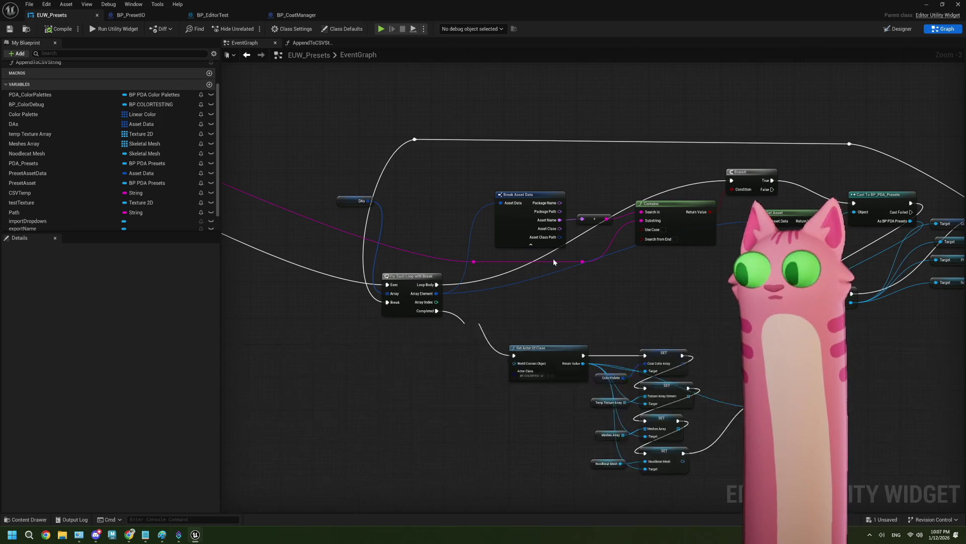
scroll(553, 259, "down", 3)
Run the EUW Presets utility widget and apply the wood palette to the noodle cats
left_click(925, 5)
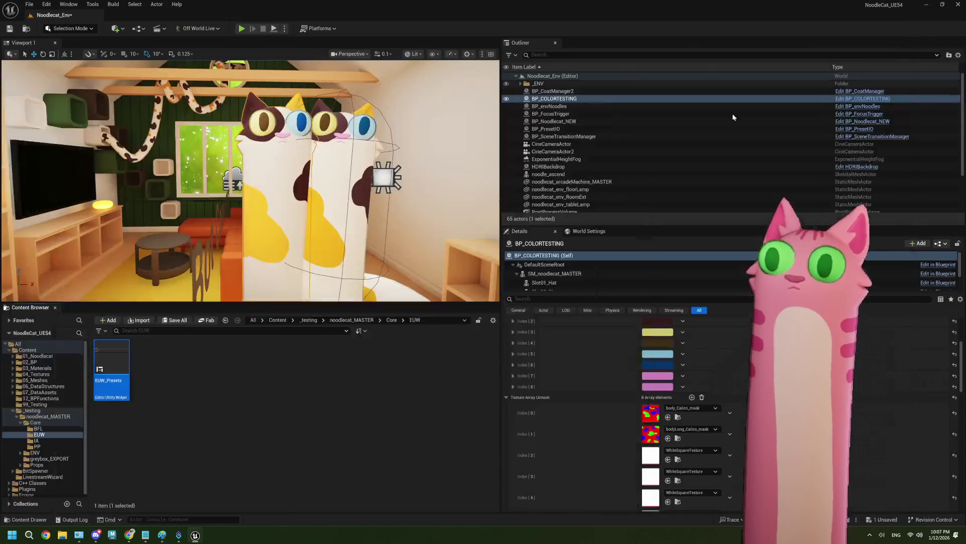
right_click(123, 355)
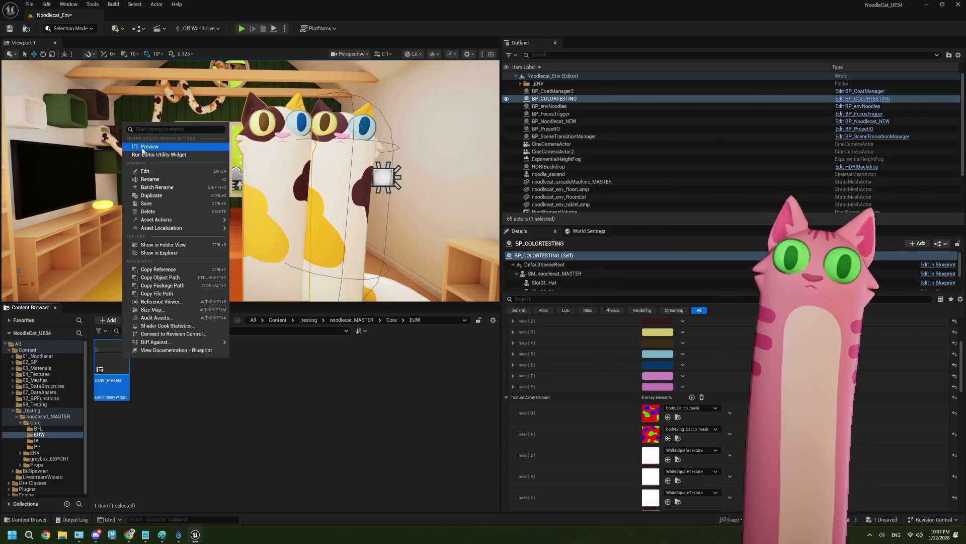
left_click(135, 154)
left_click(101, 208)
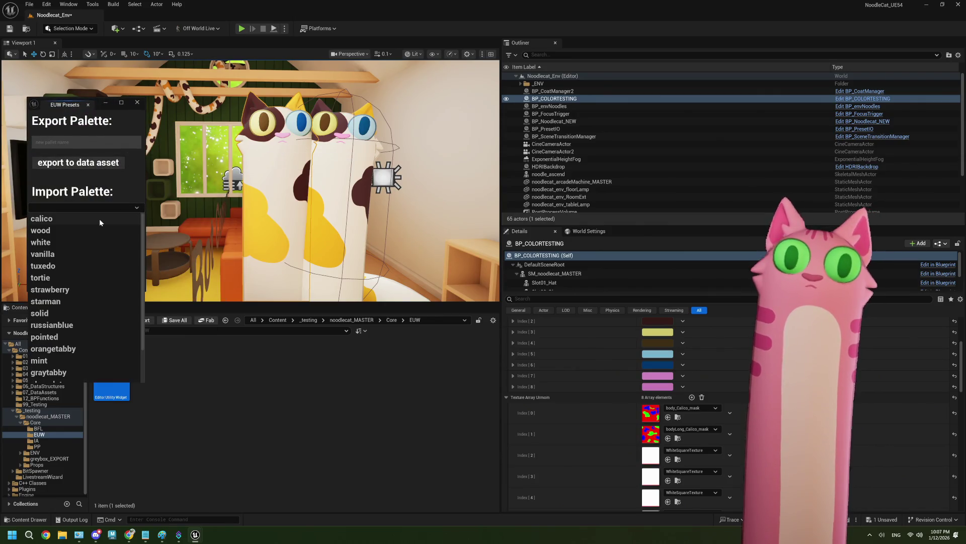
left_click(94, 229)
Keep wood as the chosen palette and export it to a data asset
left_click(74, 207)
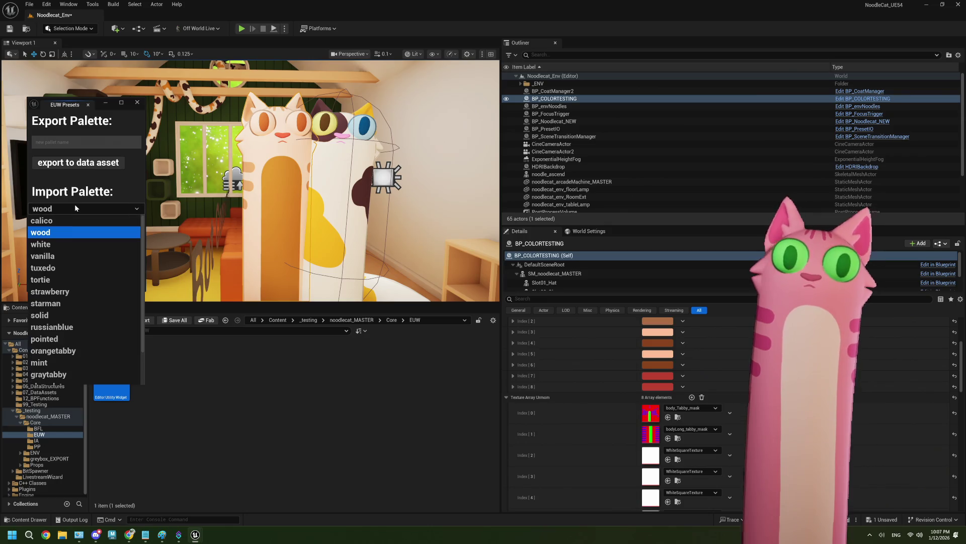
left_click(88, 231)
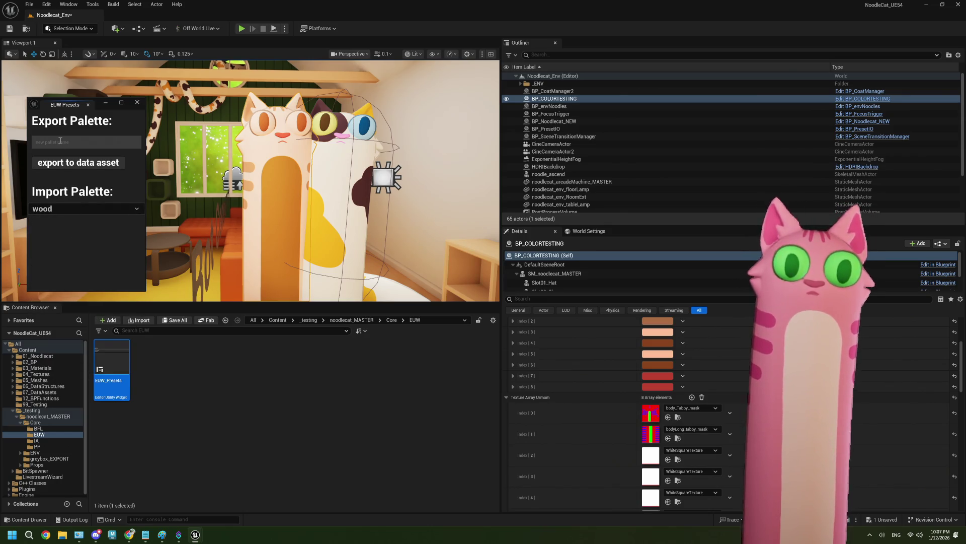
left_click(75, 164)
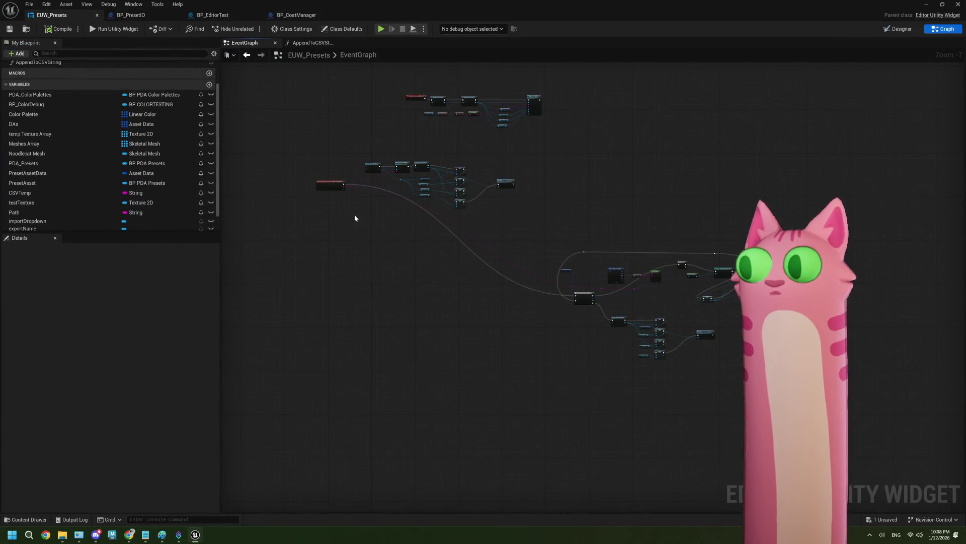
Zoom to the Export to CSV node and jump to its ExportToCSV event in BP_PresetIO
scroll(522, 210, "up", 1)
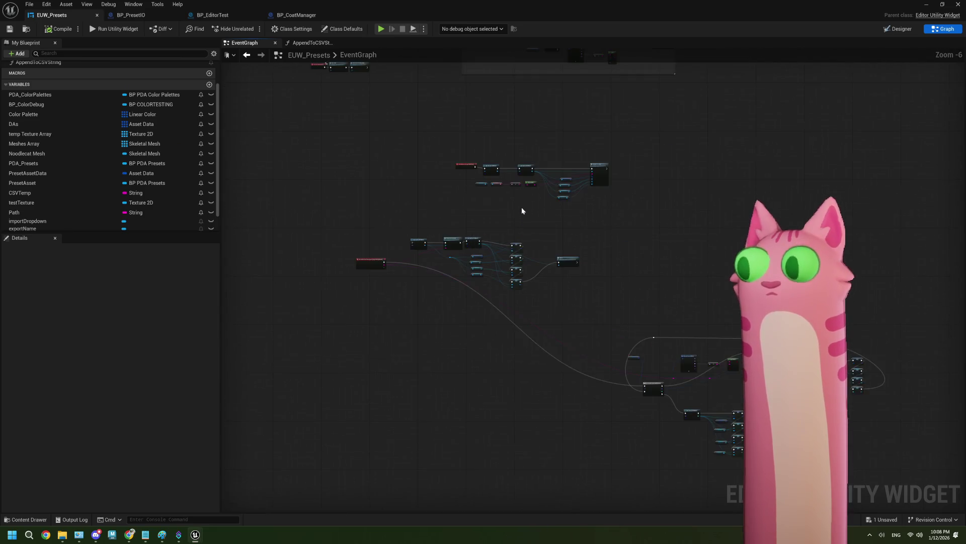
scroll(521, 210, "up", 3)
mouse_move(529, 243)
left_mouse_down()
mouse_move(454, 261)
mouse_move(462, 263)
left_mouse_up()
scroll(466, 261, "up", 2)
scroll(455, 261, "up", 1)
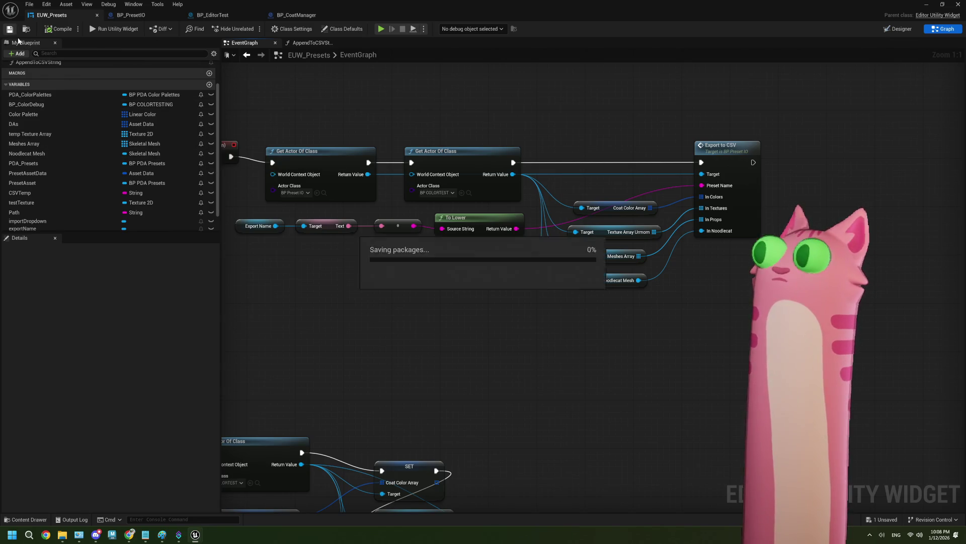
scroll(460, 292, "up", 1)
left_click_drag(523, 294, 436, 290)
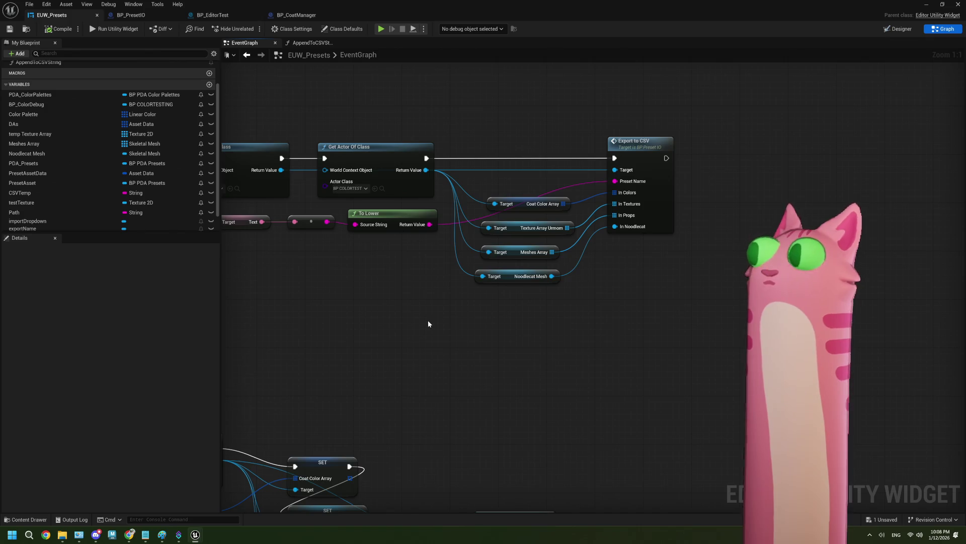
double_click(667, 198)
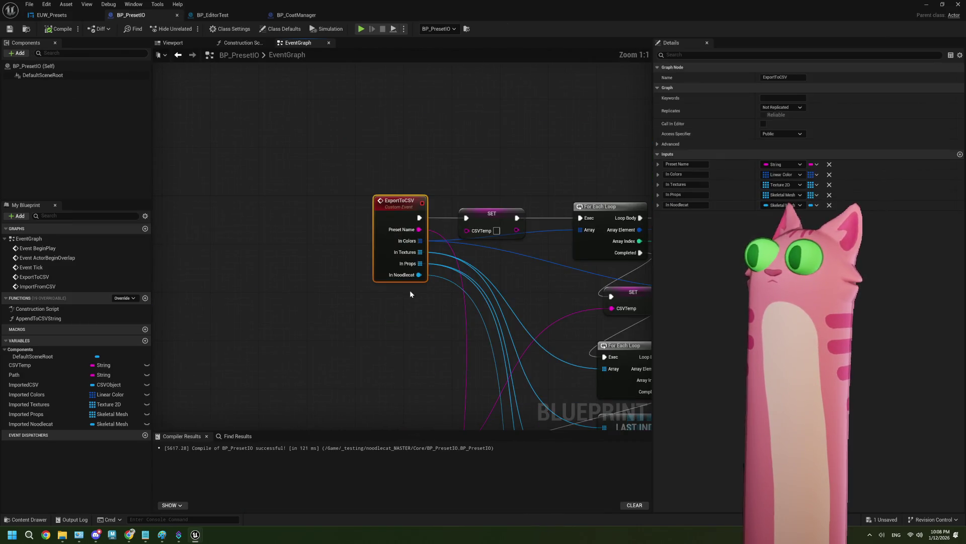
Pan through the ExportToCSV logic from the event to the Write String to File node
scroll(409, 302, "down", 4)
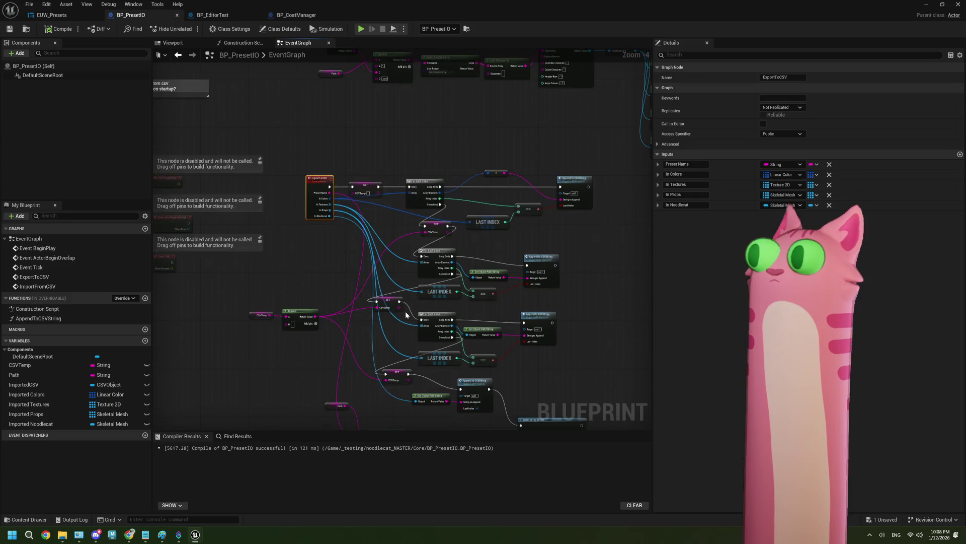
scroll(407, 314, "up", 1)
left_click_drag(578, 294, 534, 257)
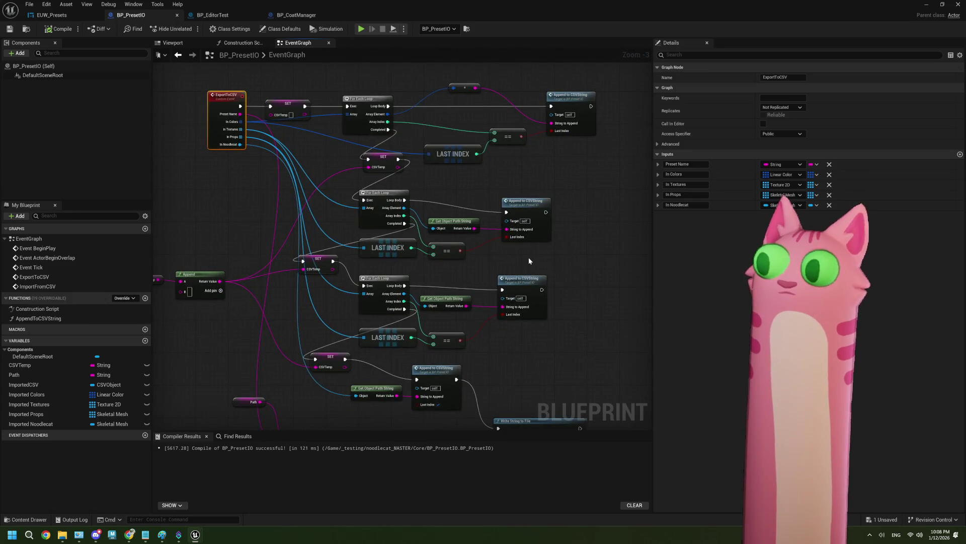
left_click_drag(246, 355, 215, 269)
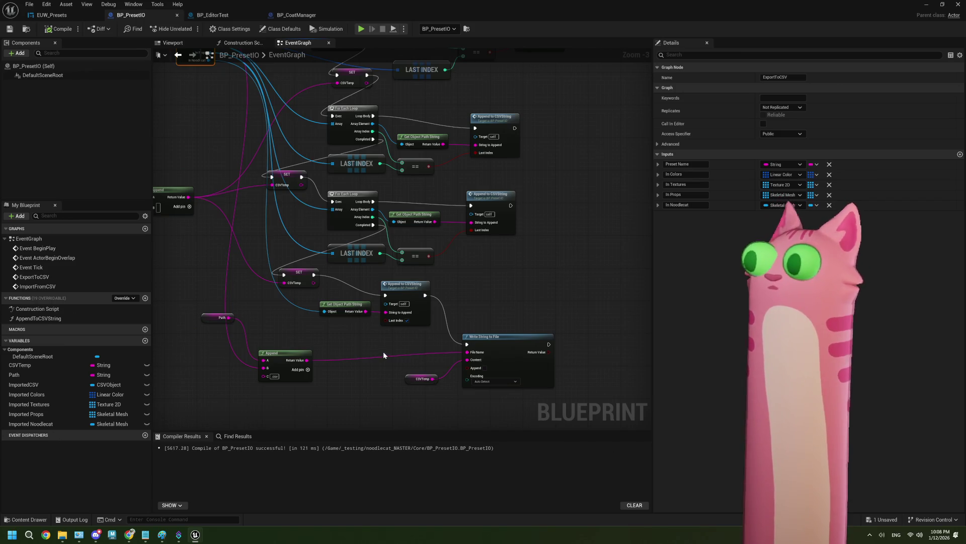
left_click_drag(365, 348, 361, 393)
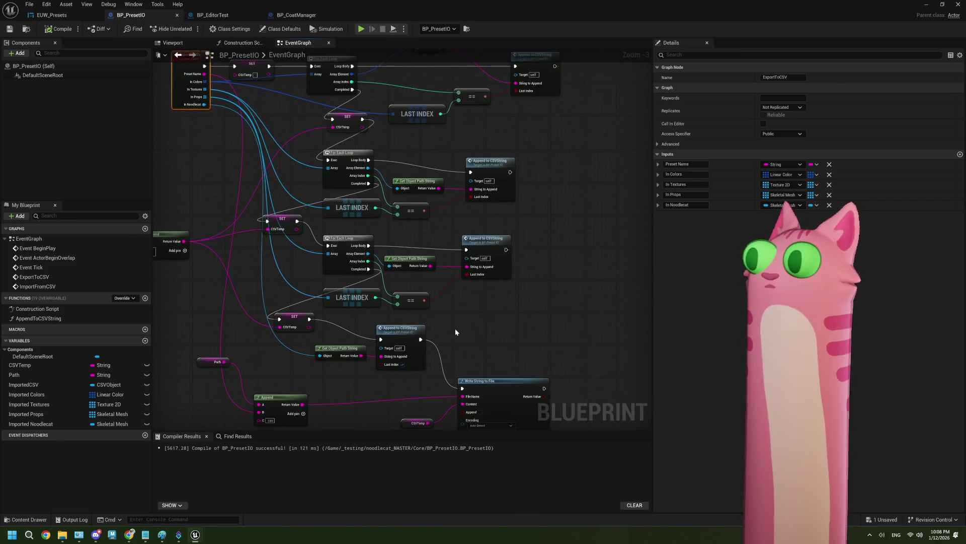
scroll(455, 330, "up", 1)
mouse_move(455, 330)
left_mouse_down()
mouse_move(467, 299)
mouse_move(457, 250)
left_mouse_up()
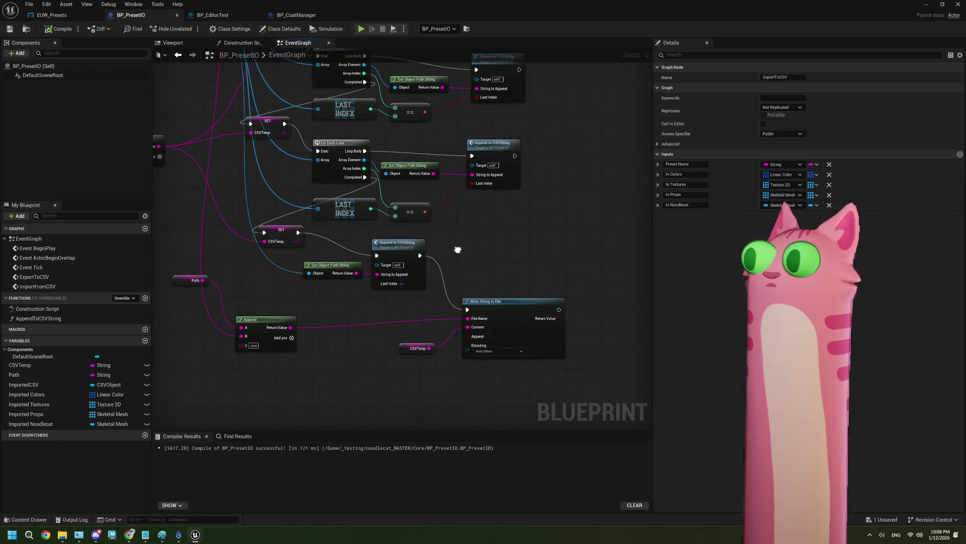
Print CSVTemp via a new Print String node before the file write, compile, and minimize the editor
left_click_drag(430, 352, 391, 387)
type("print")
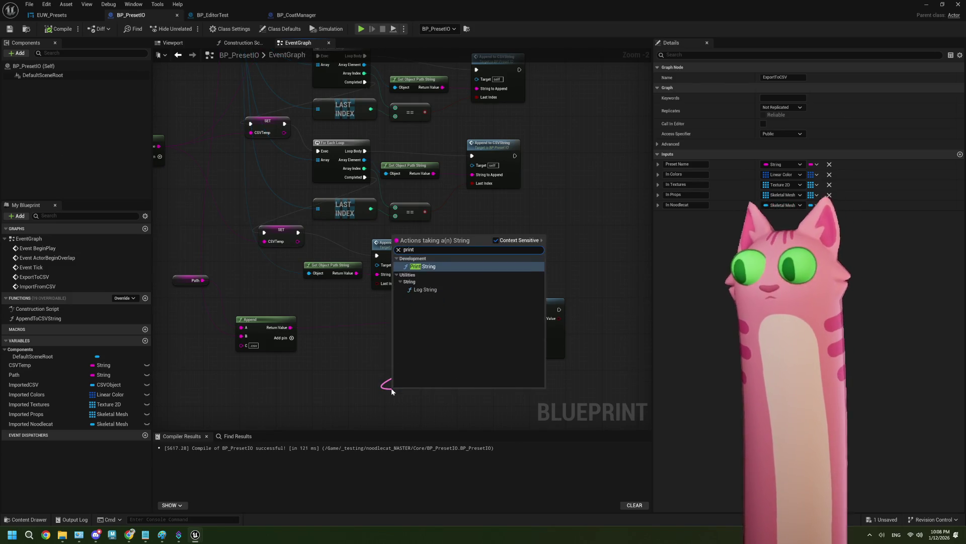
key("Return")
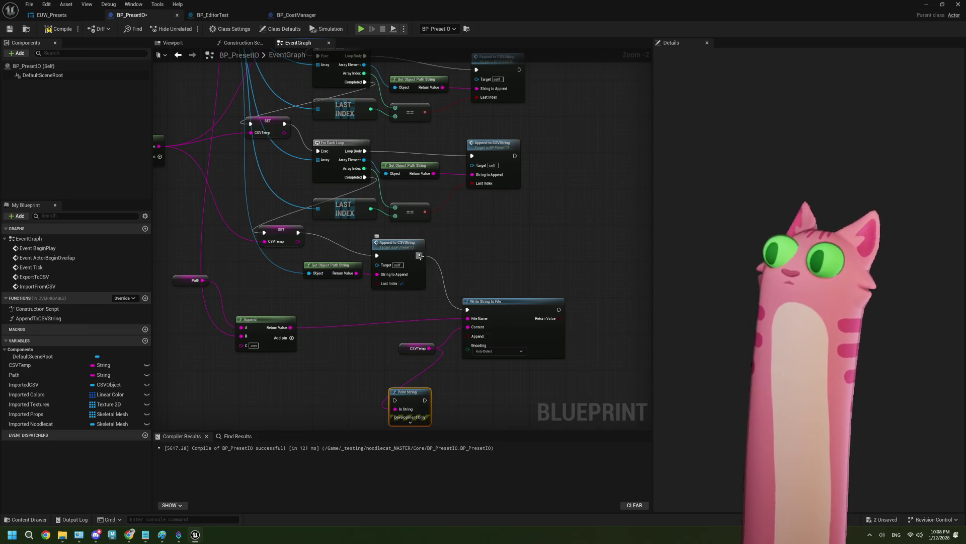
mouse_move(420, 255)
left_mouse_down()
mouse_move(394, 400)
mouse_move(467, 309)
left_mouse_up()
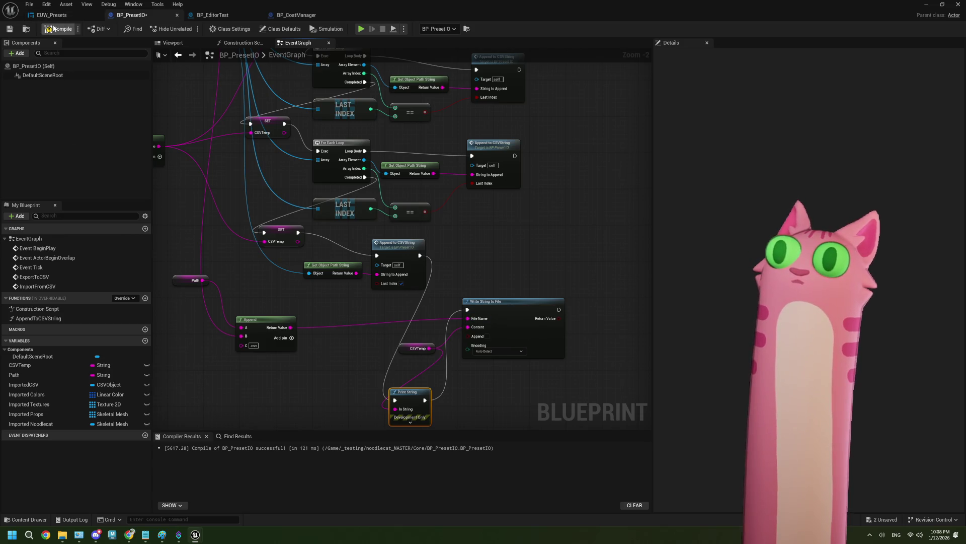
left_click(12, 29)
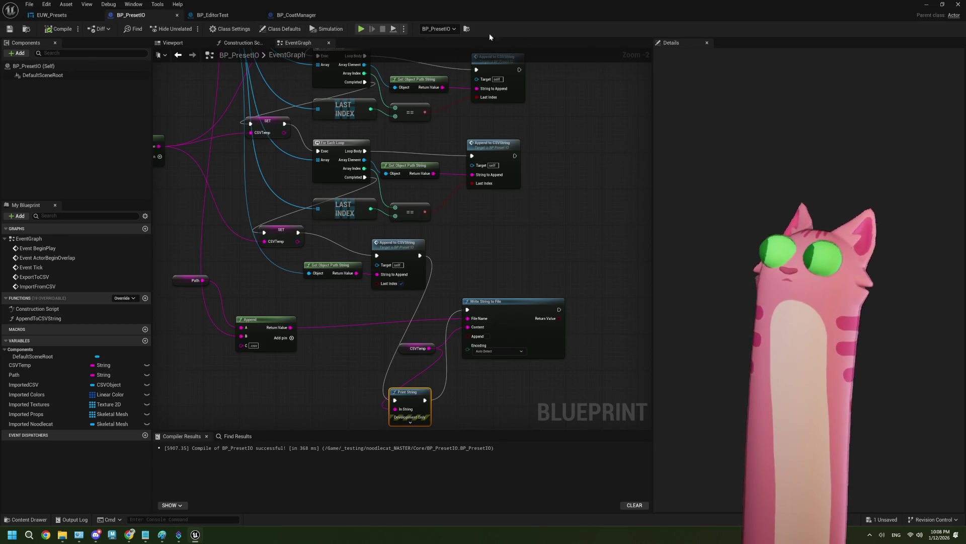
left_click(926, 5)
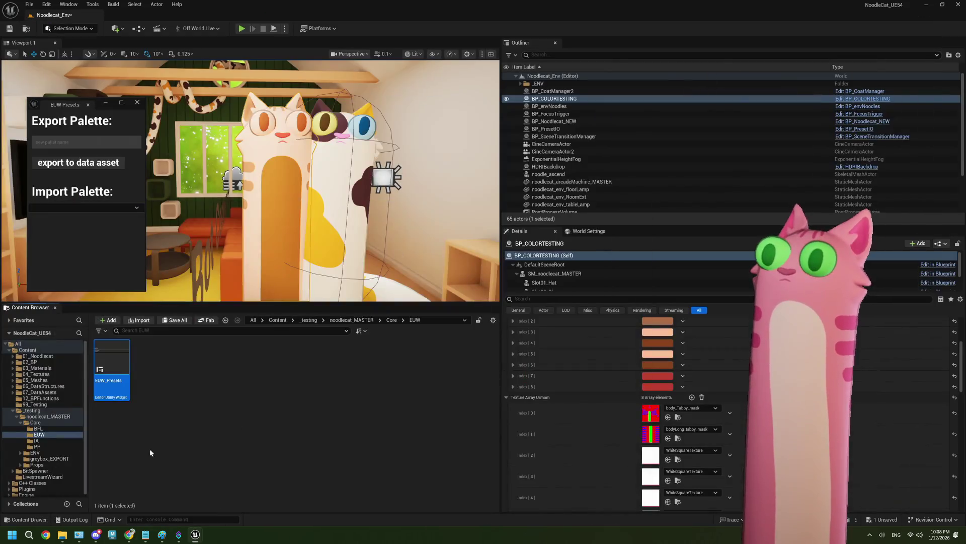
Restart the EUW Presets utility widget and check its list of importable palettes
left_click(130, 104)
right_click(121, 365)
left_click(140, 161)
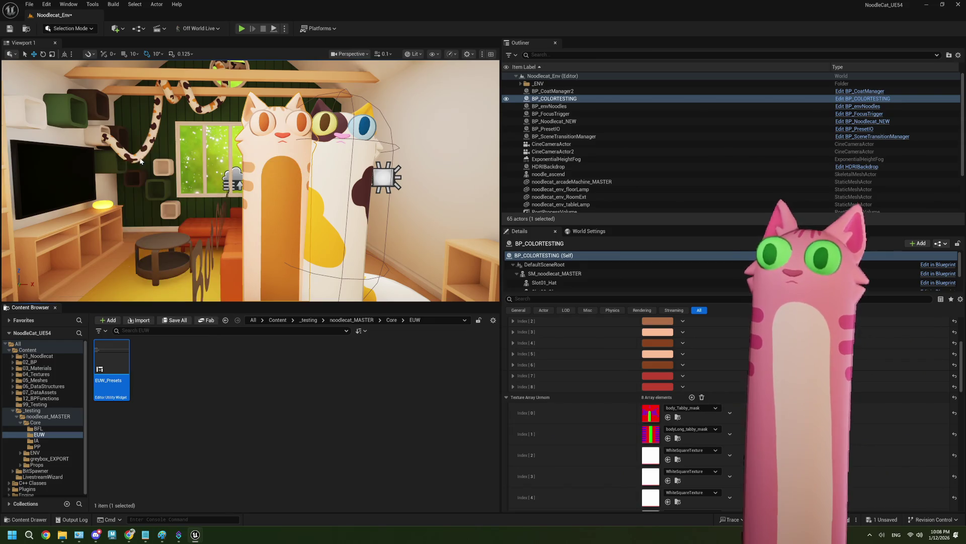
left_click(68, 207)
left_click(69, 207)
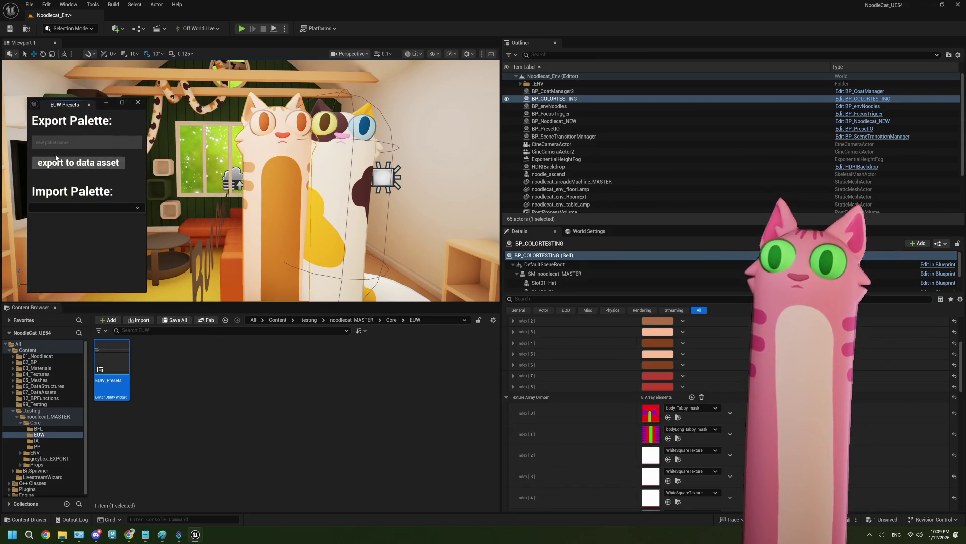
Export a palette named 'wood', view the printed CSV in the Output Log, then reopen BP_PresetIO
left_click(55, 141)
type("wood")
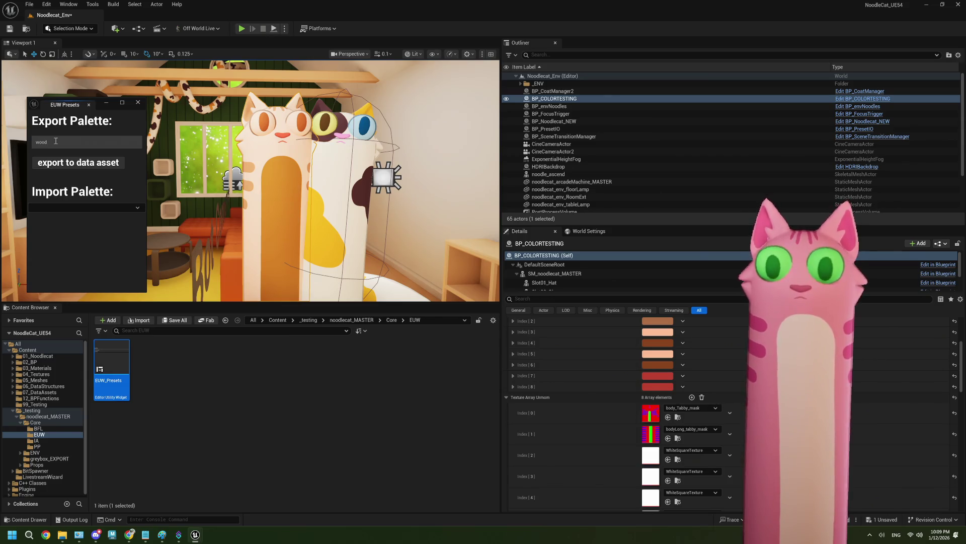
left_click(70, 163)
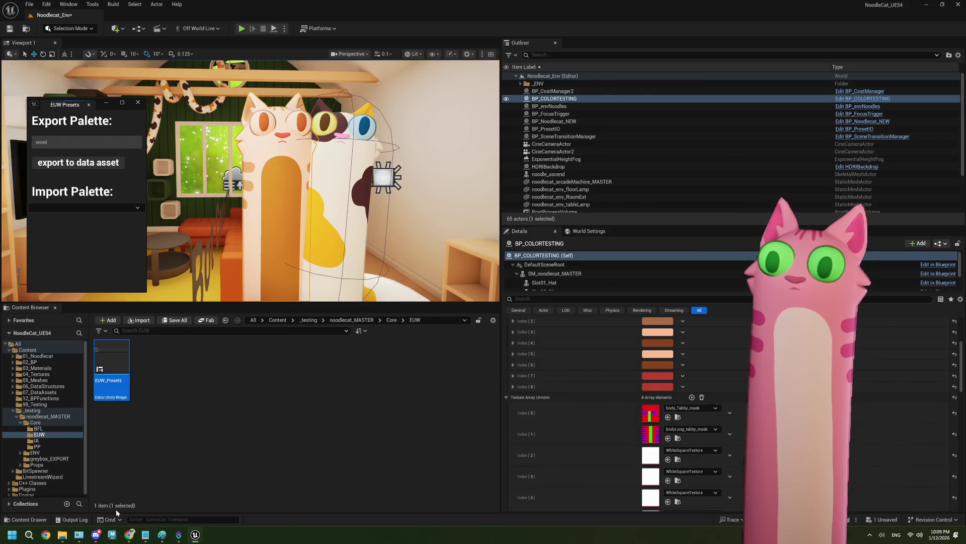
left_click(71, 519)
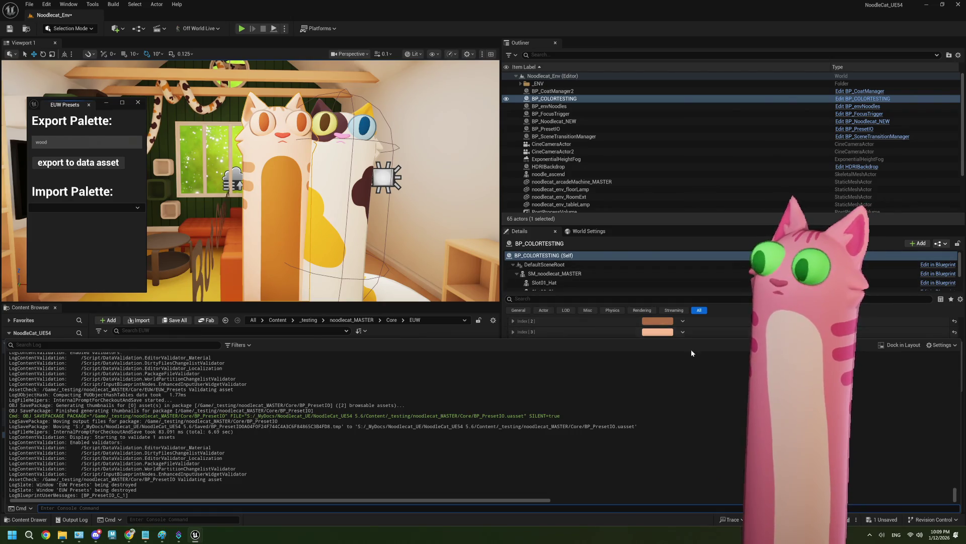
left_click(135, 105)
double_click(110, 371)
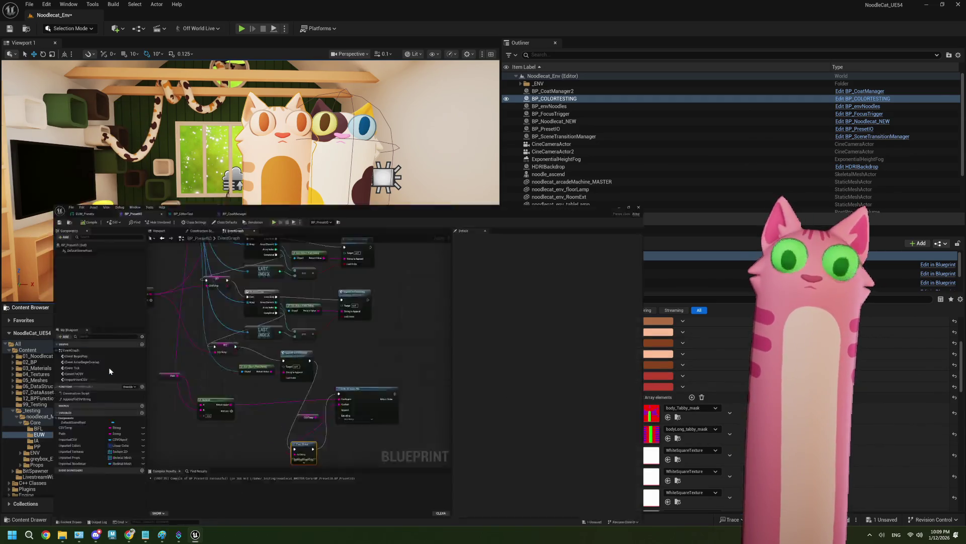
Maximize the Blueprint editor and bring EUW_Presets' export button nodes into view
left_click(159, 18)
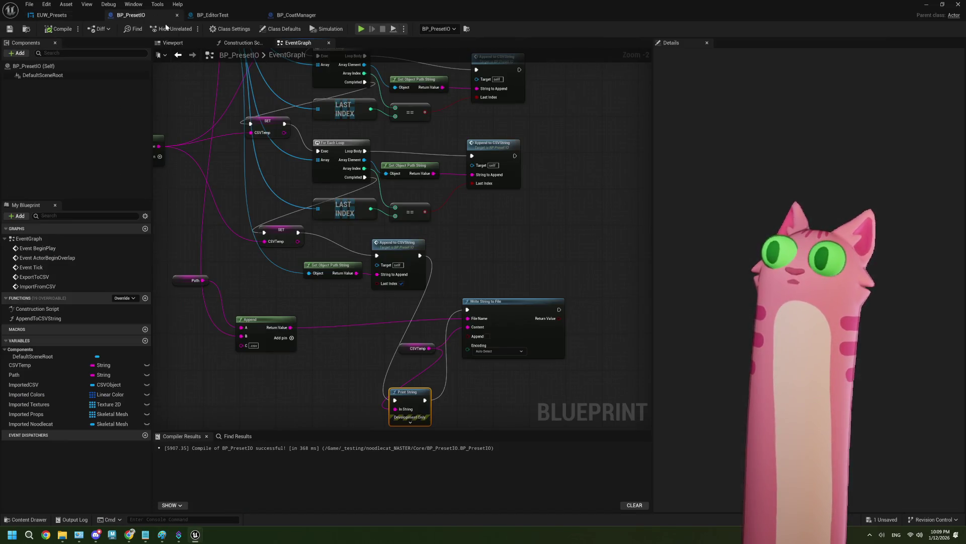
mouse_move(354, 264)
left_mouse_down()
mouse_move(215, 254)
mouse_move(280, 272)
mouse_move(282, 229)
mouse_move(345, 226)
mouse_move(282, 221)
mouse_move(307, 229)
left_mouse_up()
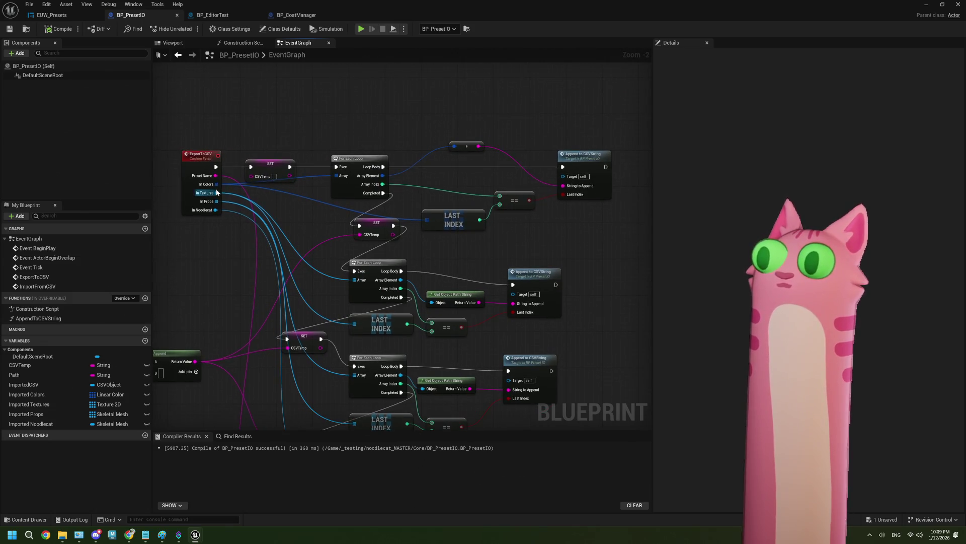
left_click(65, 17)
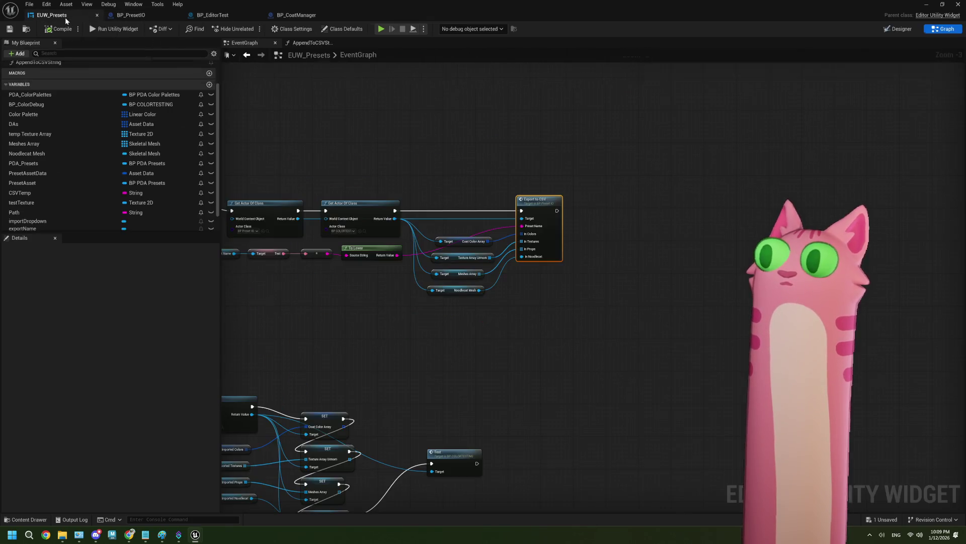
left_click_drag(427, 317, 573, 287)
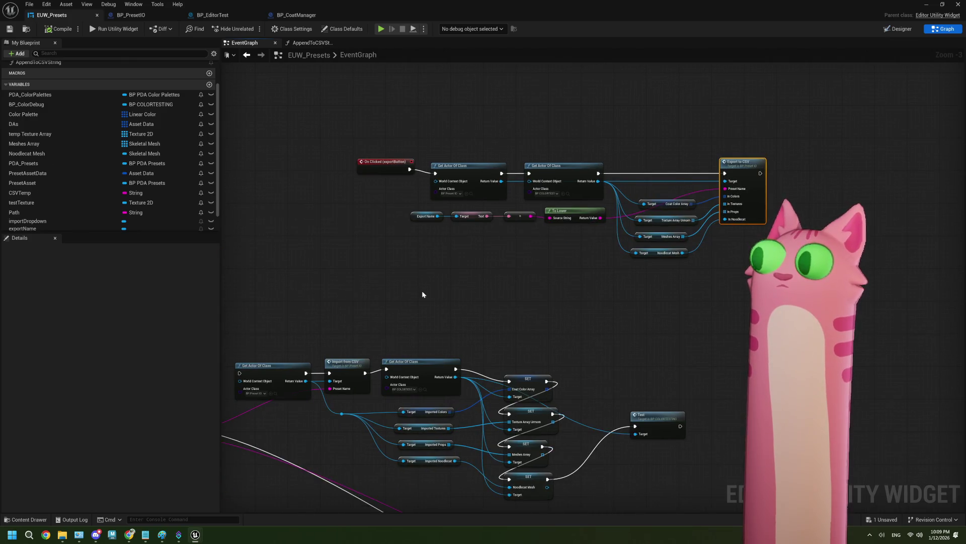
scroll(424, 304, "up", 3)
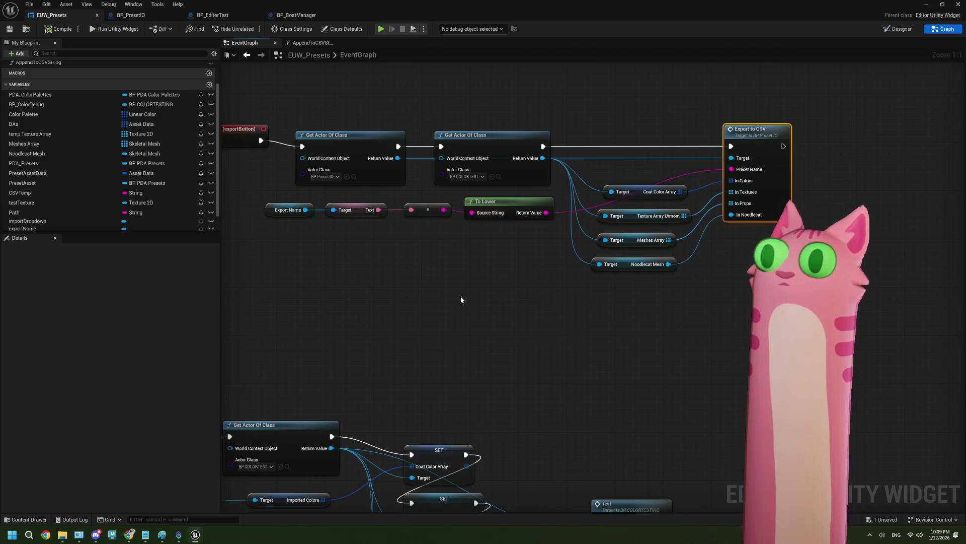
left_click_drag(500, 294, 442, 297)
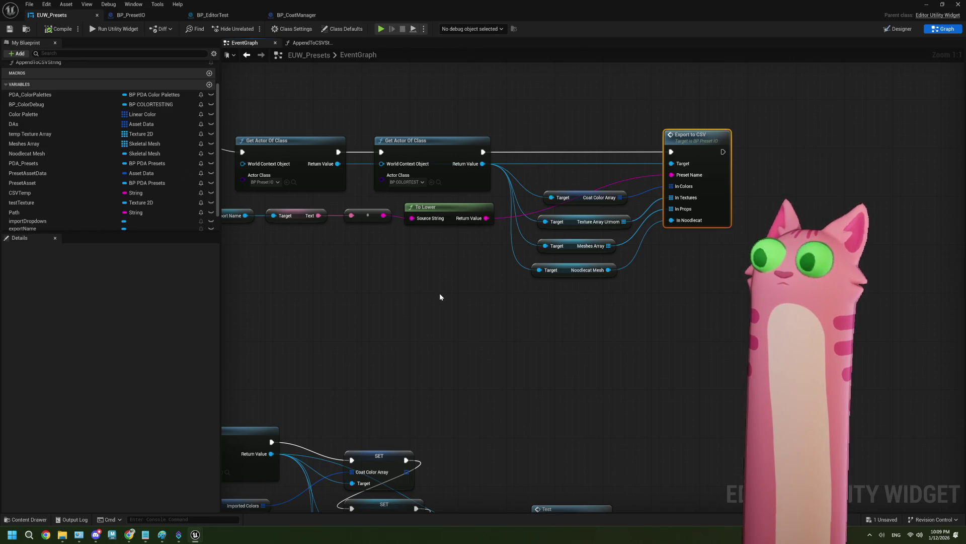
Center the Export to CSV node and pull a new wire from its Coat Color Array input
scroll(439, 297, "down", 2)
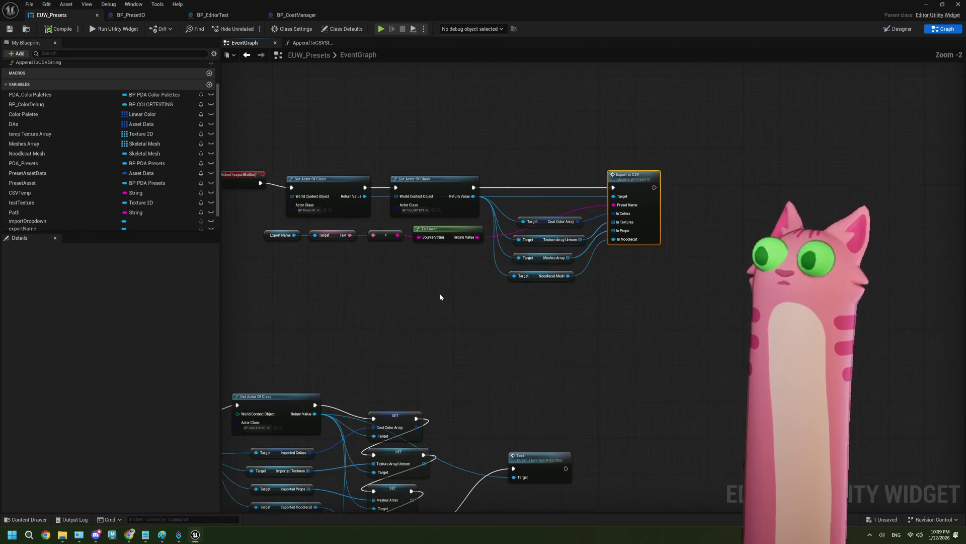
scroll(439, 296, "up", 2)
left_click_drag(439, 296, 358, 306)
left_click_drag(447, 190, 337, 235)
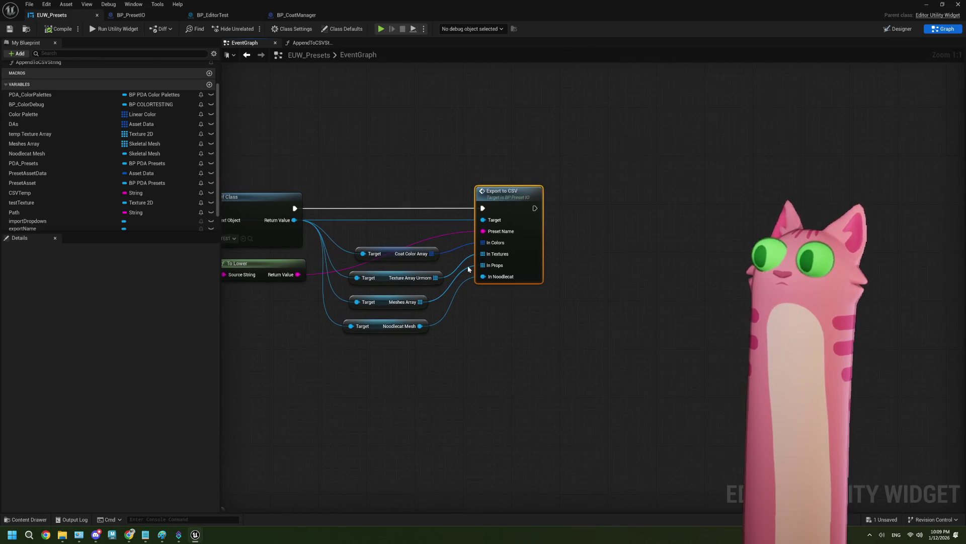
left_click_drag(434, 254, 381, 128)
Add a For Each Loop over the coat colours after Get Actor Of Class, unlinking Loop Body from Export to CSV
type("fore")
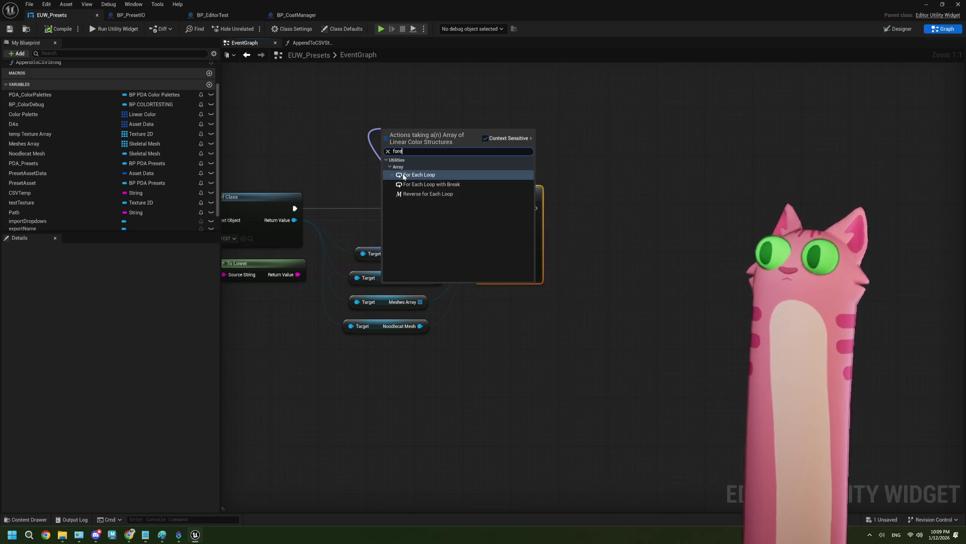
left_click(409, 175)
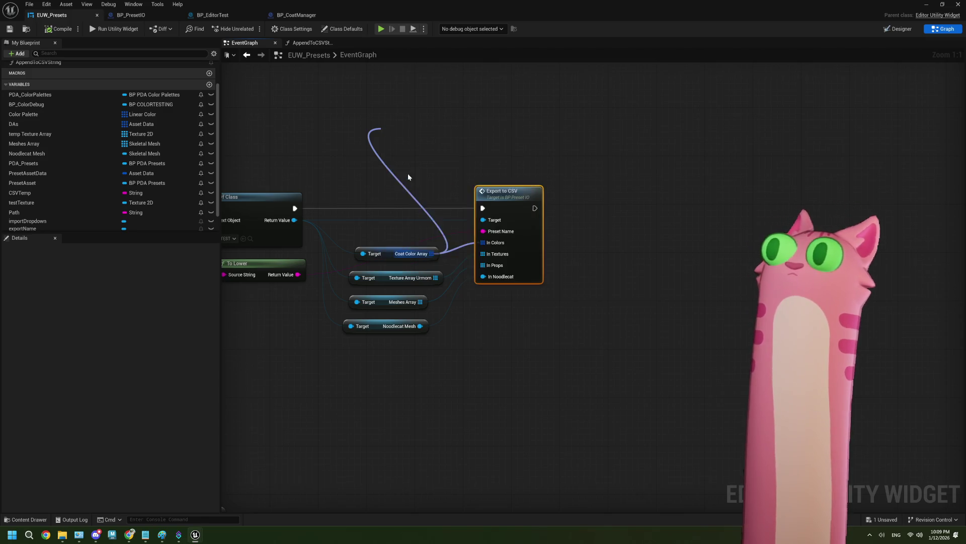
left_click_drag(296, 208, 386, 142)
left_click_drag(446, 142, 482, 208)
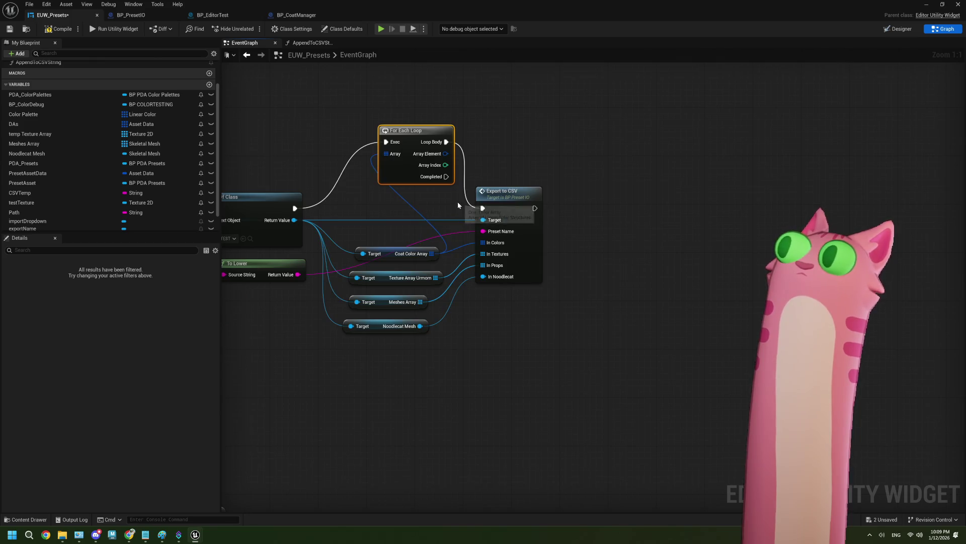
right_click(482, 208)
left_click(506, 231)
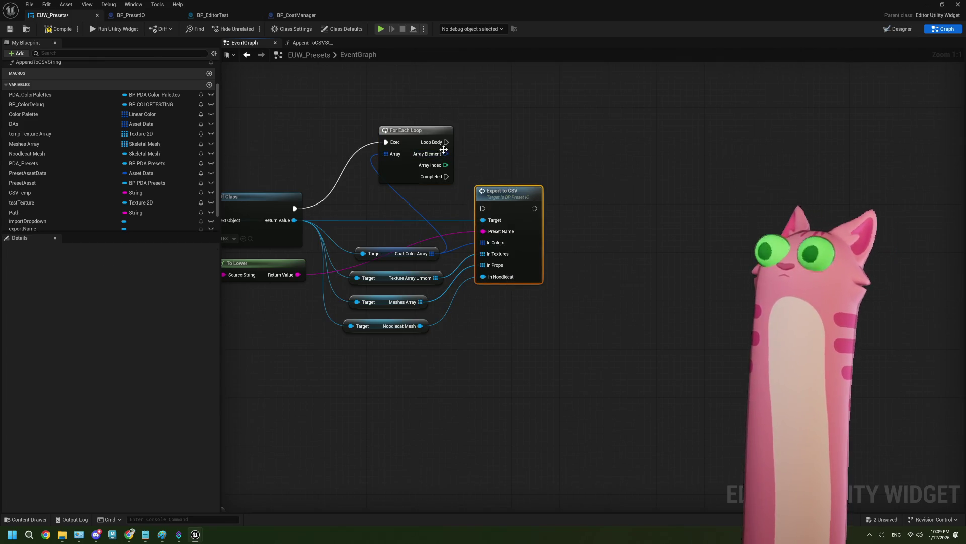
Print each coat colour with a Print String node on every loop pass
mouse_move(445, 154)
left_mouse_down()
mouse_move(521, 149)
mouse_move(511, 117)
left_mouse_up()
type("print")
key("Return")
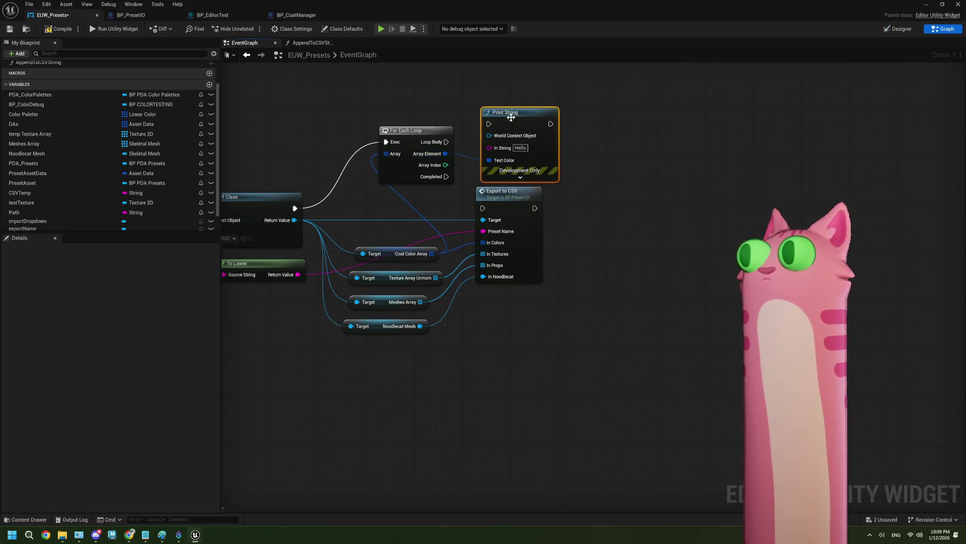
left_click_drag(489, 163, 488, 149)
left_click_drag(514, 115, 604, 116)
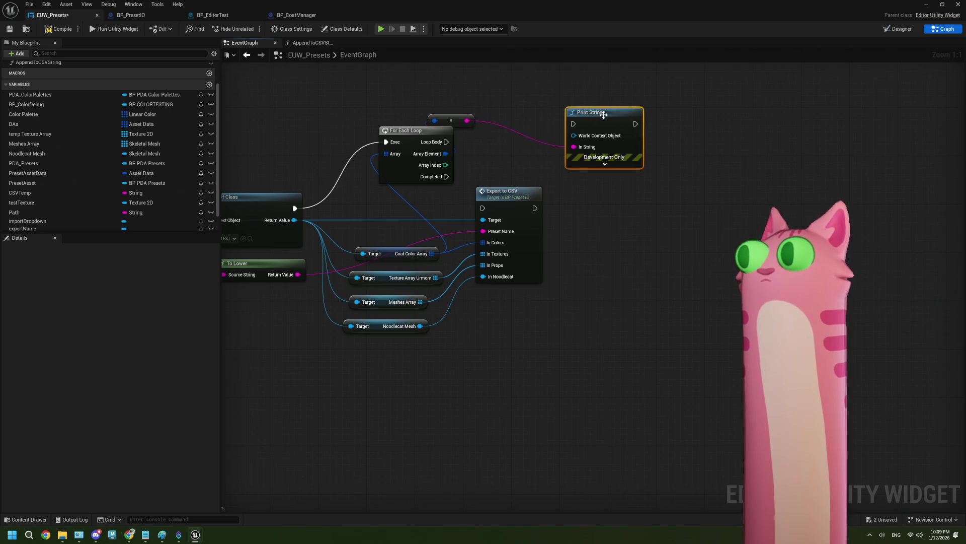
left_click_drag(455, 121, 510, 169)
left_click_drag(447, 143, 579, 124)
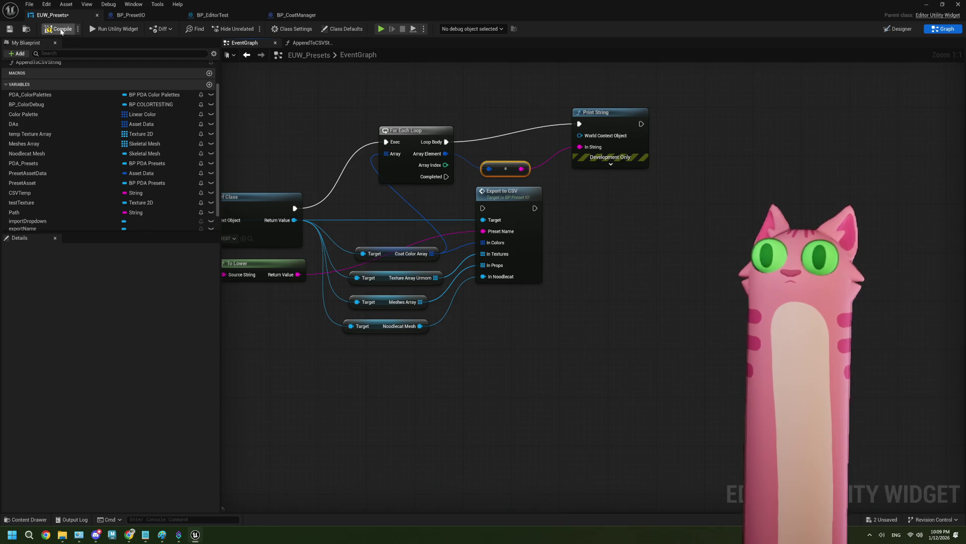
Compile, test-export the wood palette, then wire Get Actor Of Class straight into Export to CSV
left_click(9, 32)
left_click(113, 28)
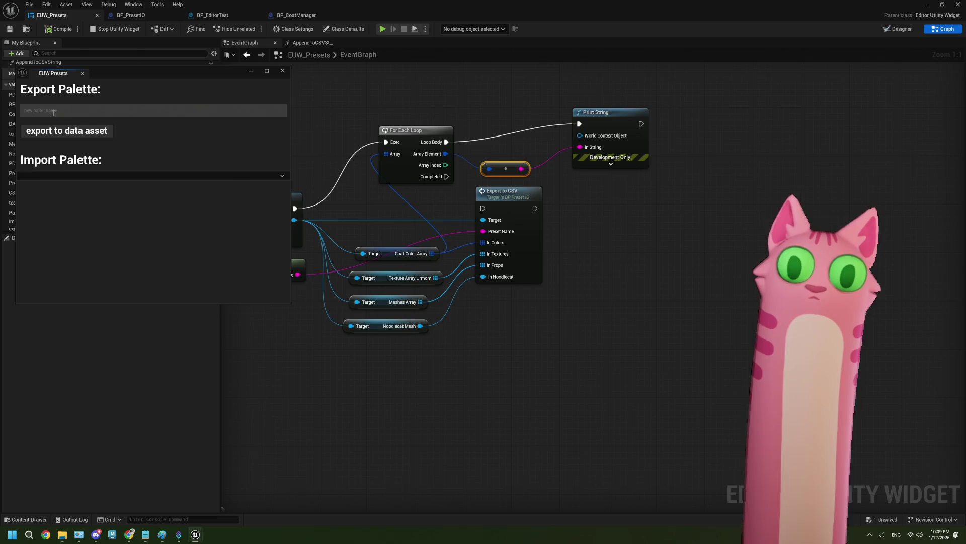
type("wood")
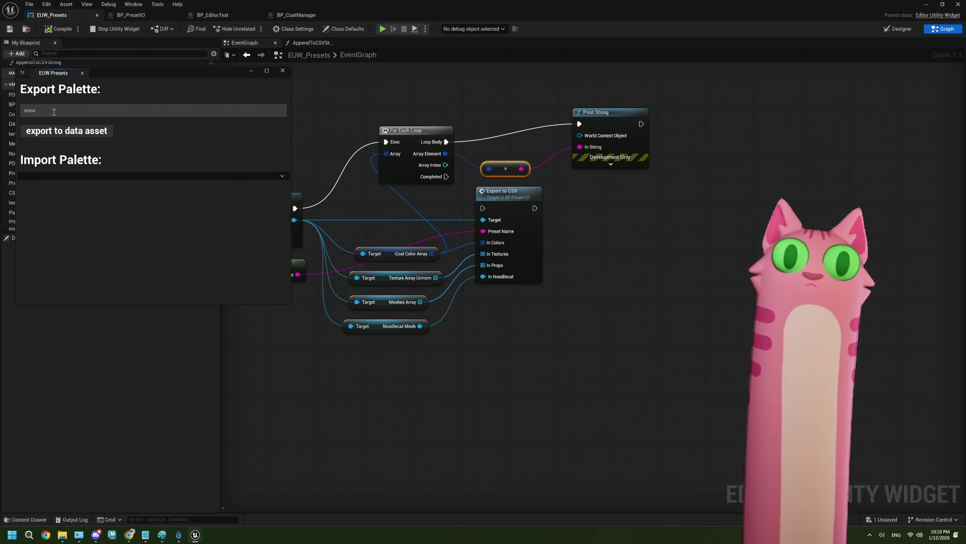
left_click(67, 130)
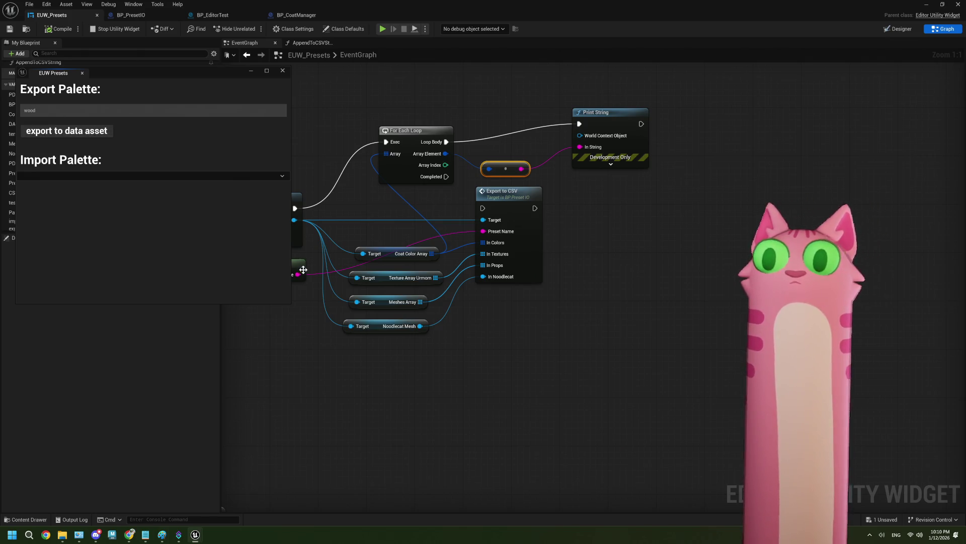
left_click(69, 521)
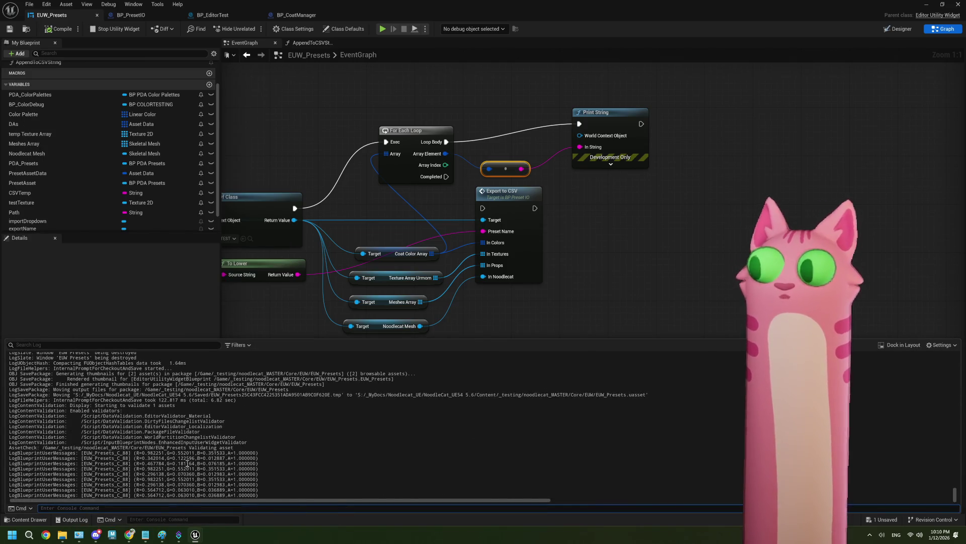
left_click(617, 227)
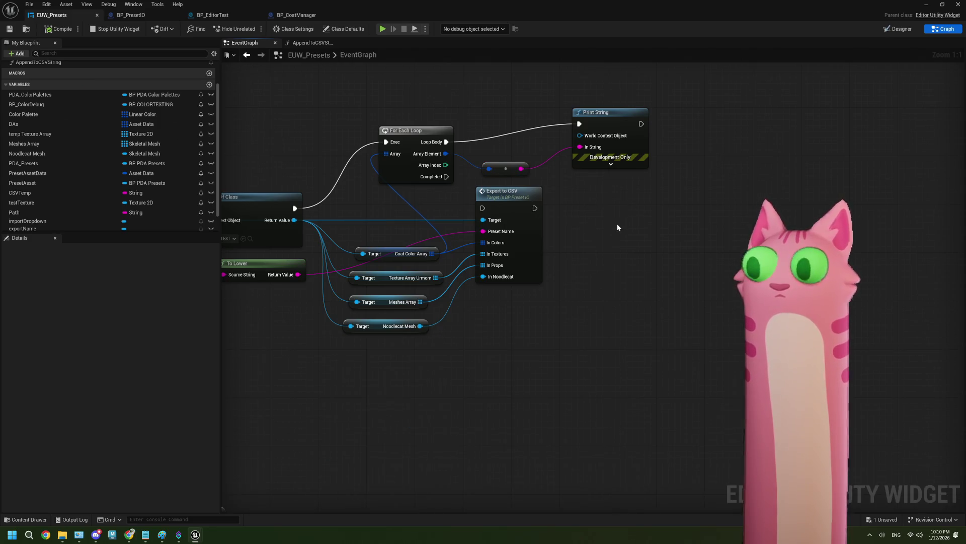
left_click_drag(296, 208, 489, 208)
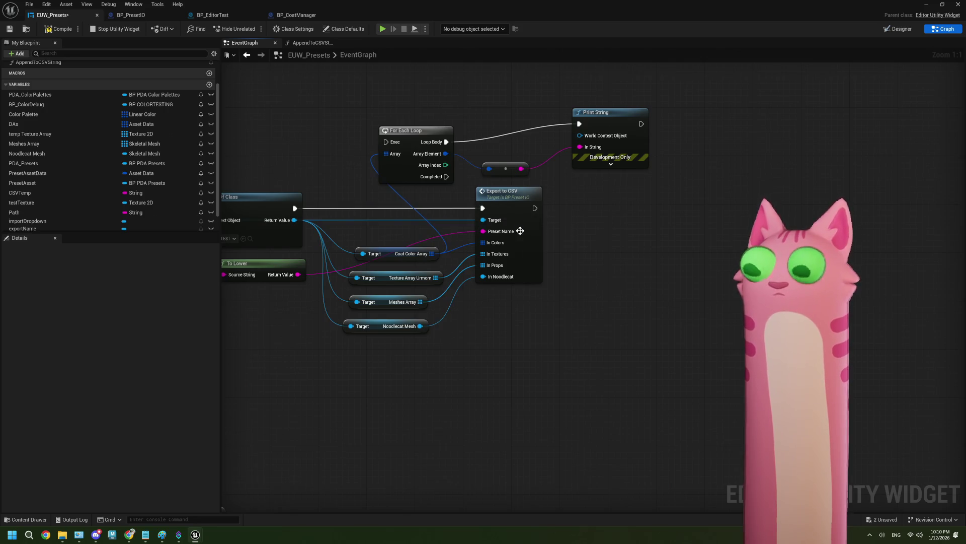
Jump from Export to CSV into BP_PresetIO's ExportToCSV event, then open its AppendToCSVString function
double_click(525, 232)
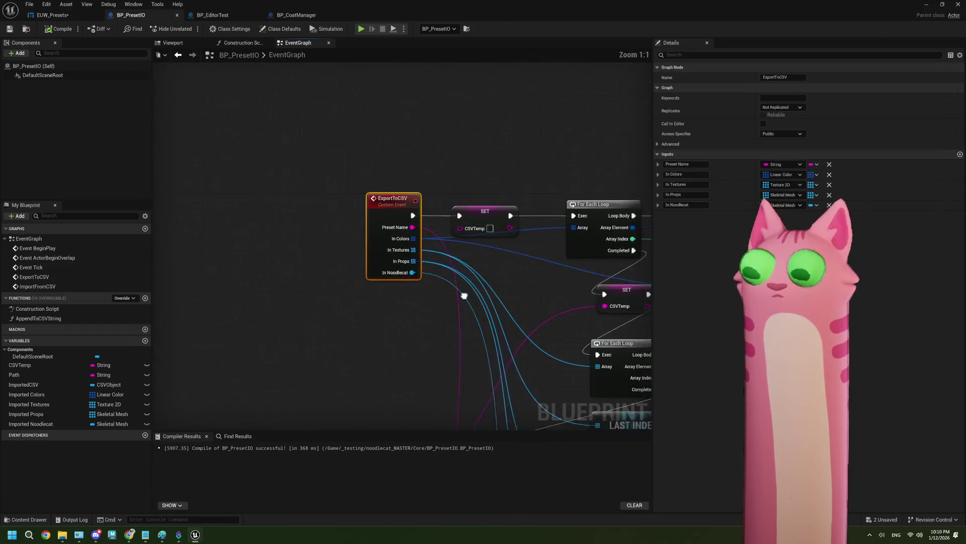
left_click_drag(386, 290, 309, 286)
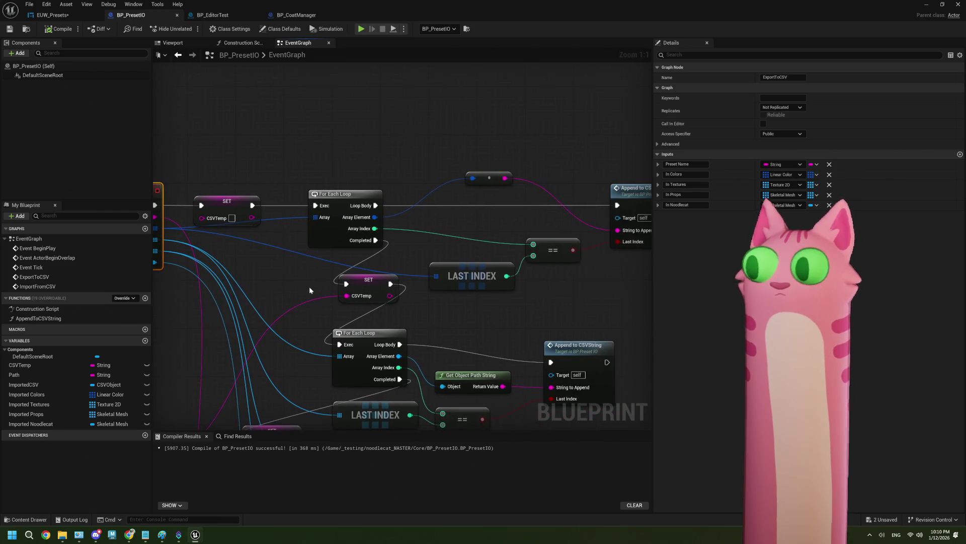
right_click(441, 270)
left_click_drag(477, 292, 462, 296)
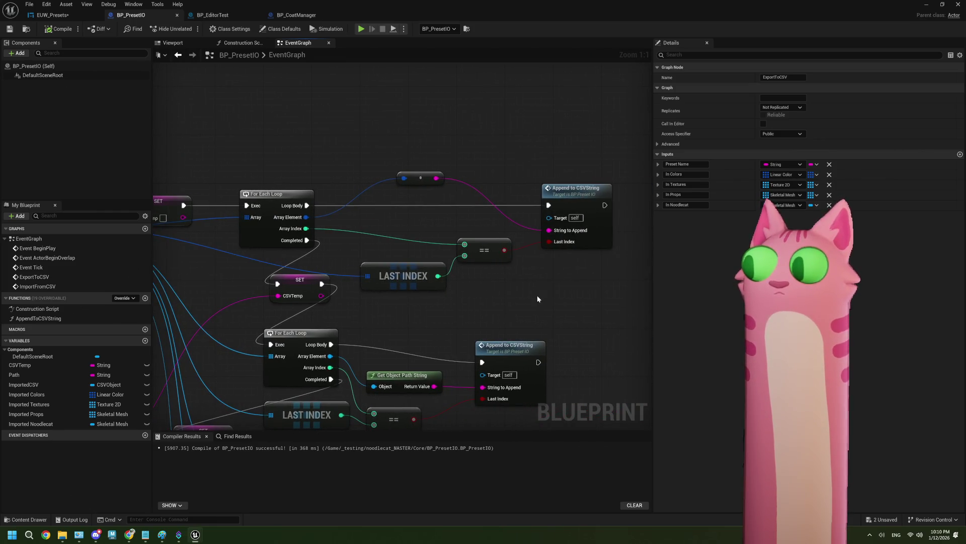
scroll(538, 299, "down", 2)
mouse_move(537, 299)
left_mouse_down()
mouse_move(490, 237)
mouse_move(442, 247)
mouse_move(431, 201)
mouse_move(394, 215)
mouse_move(444, 262)
mouse_move(483, 203)
left_mouse_up()
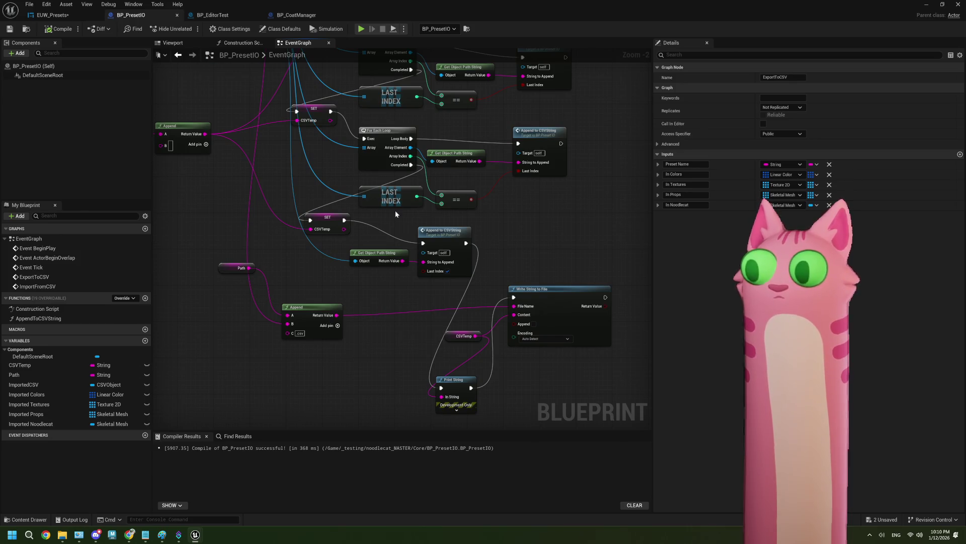
left_click_drag(307, 182, 319, 260)
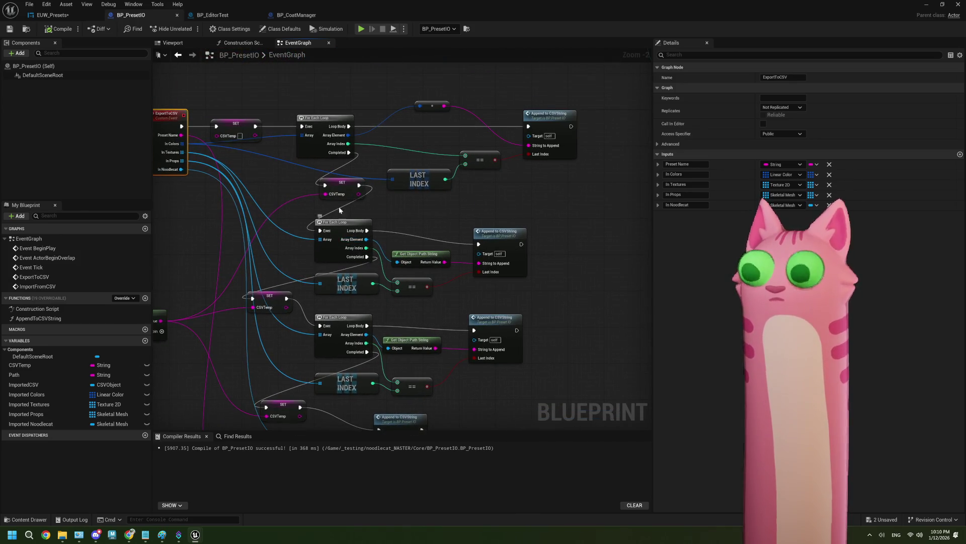
mouse_move(350, 177)
left_mouse_down()
mouse_move(463, 150)
mouse_move(393, 165)
left_mouse_up()
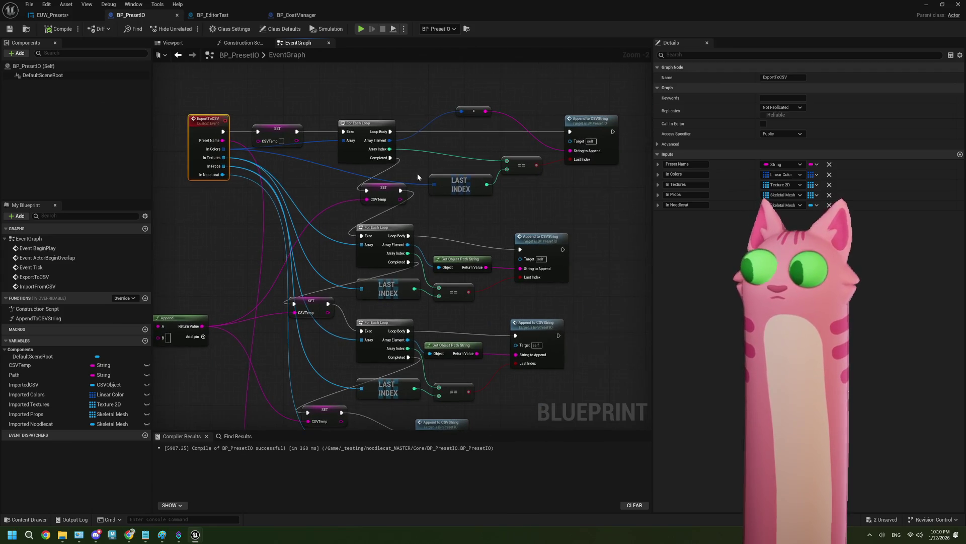
mouse_move(544, 204)
left_mouse_down()
mouse_move(463, 222)
mouse_move(537, 176)
left_mouse_up()
double_click(537, 176)
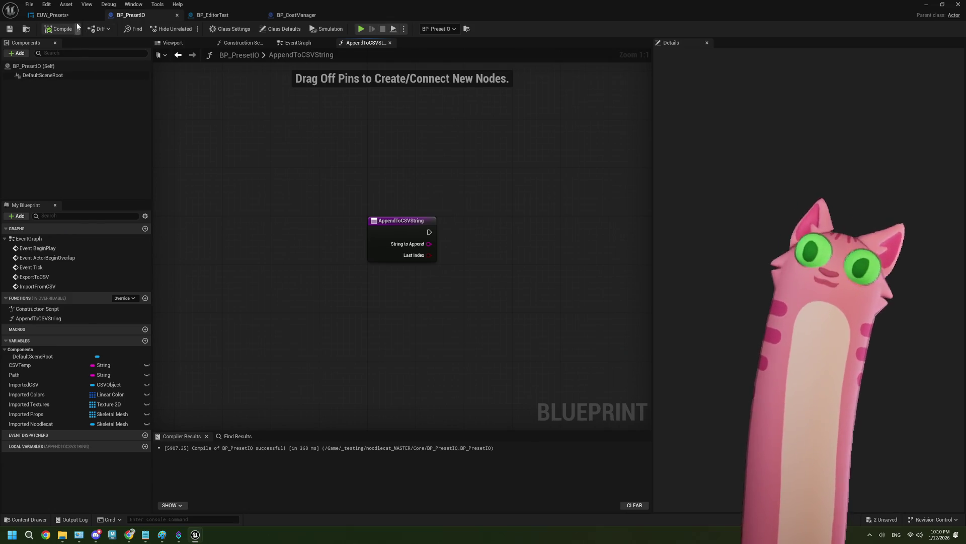
Select the CSVTemp, Append, SET and Branch nodes in EUW_Presets' AppendToCSVString function
left_click(212, 16)
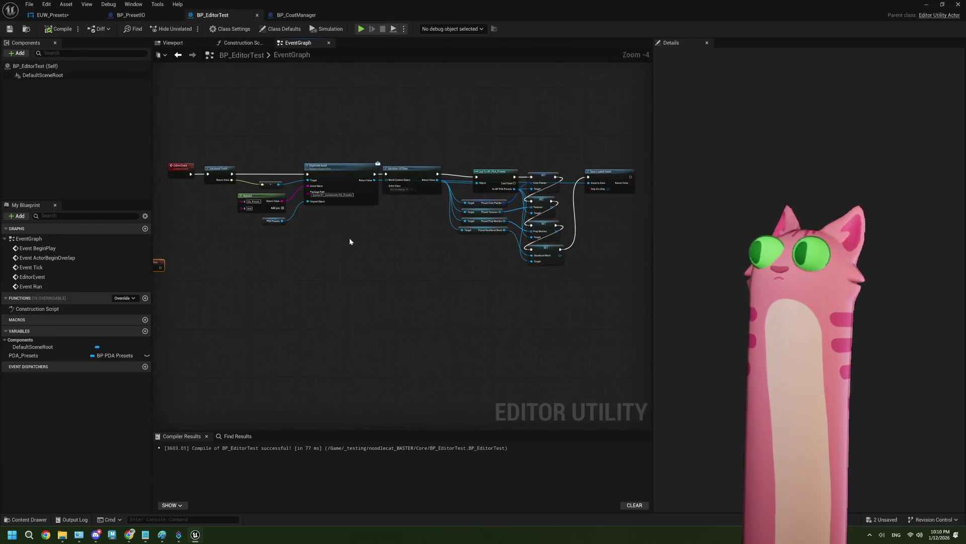
left_click(68, 16)
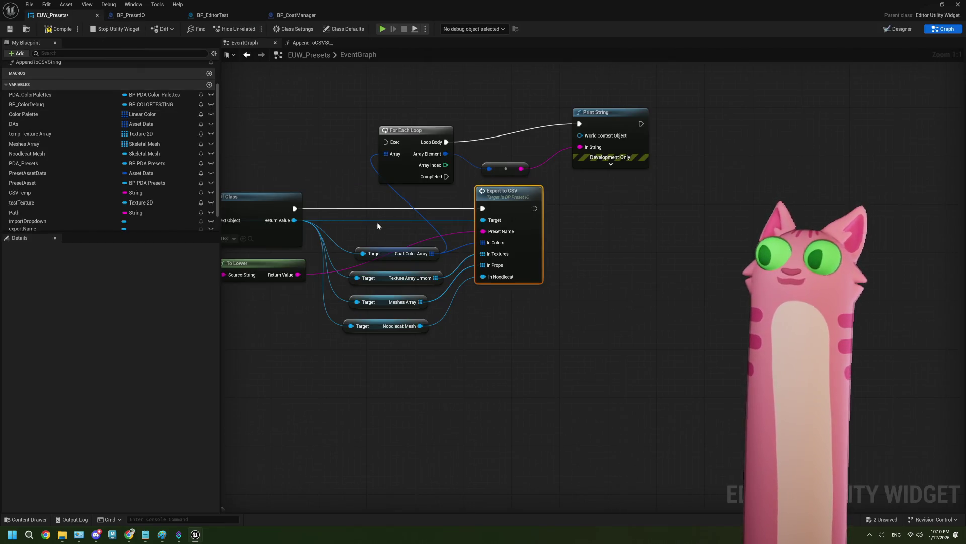
scroll(378, 226, "down", 3)
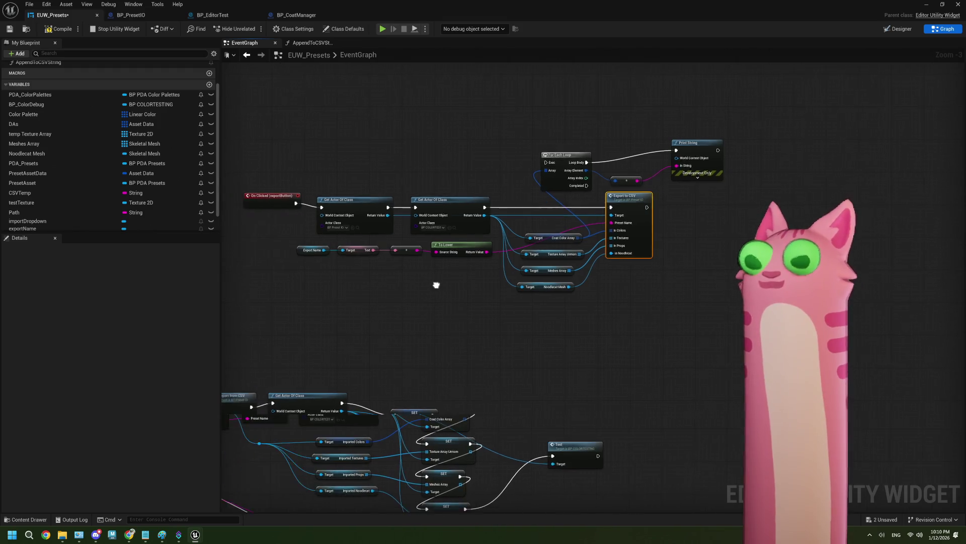
left_click_drag(436, 285, 361, 297)
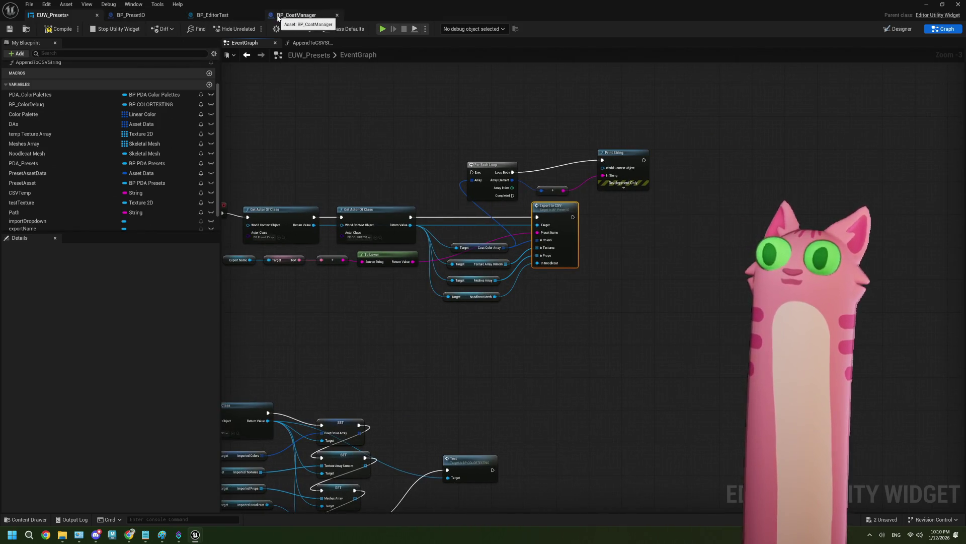
left_click(212, 16)
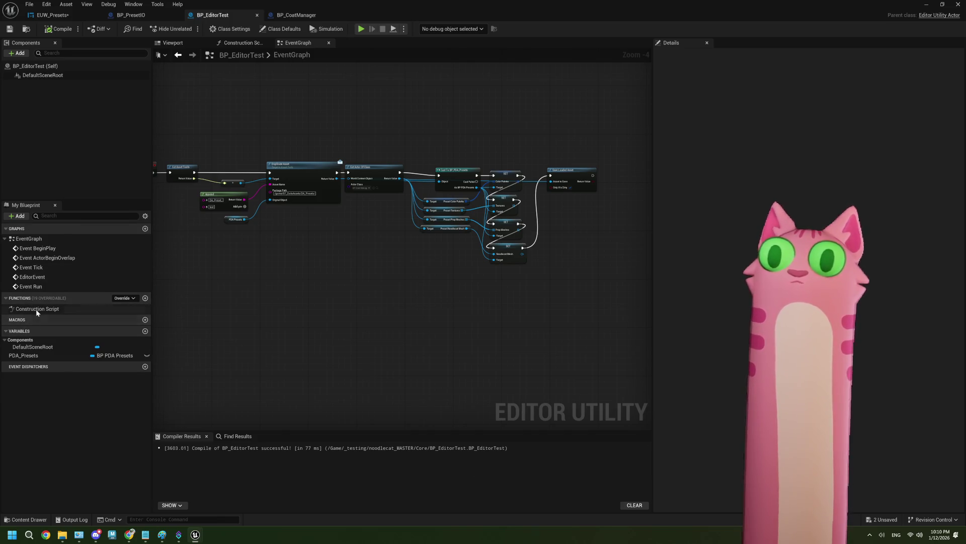
left_click(153, 17)
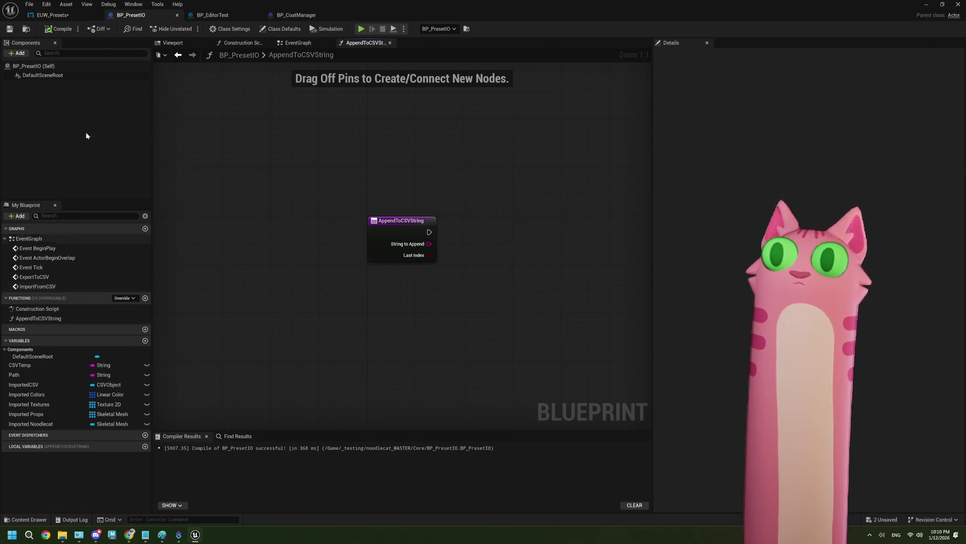
left_click(77, 14)
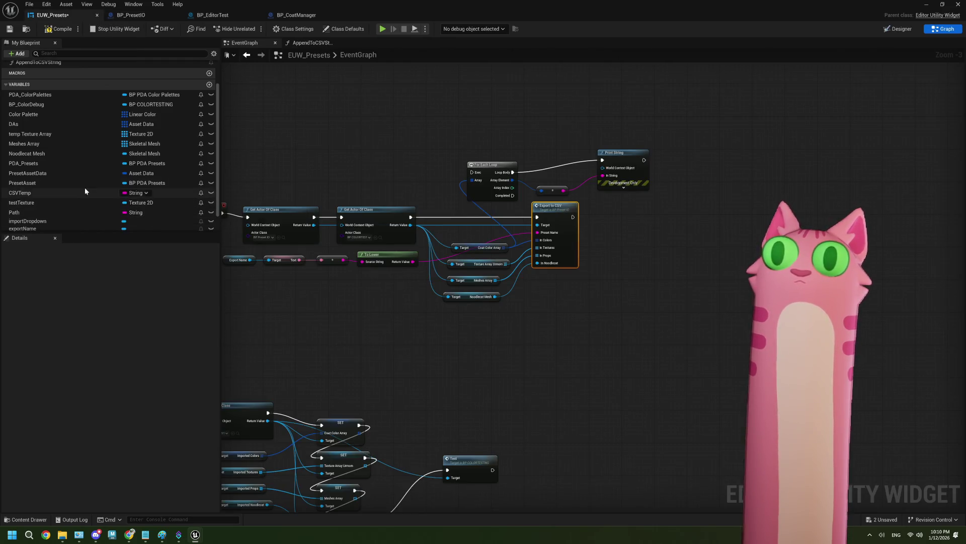
scroll(85, 191, "up", 3)
double_click(45, 98)
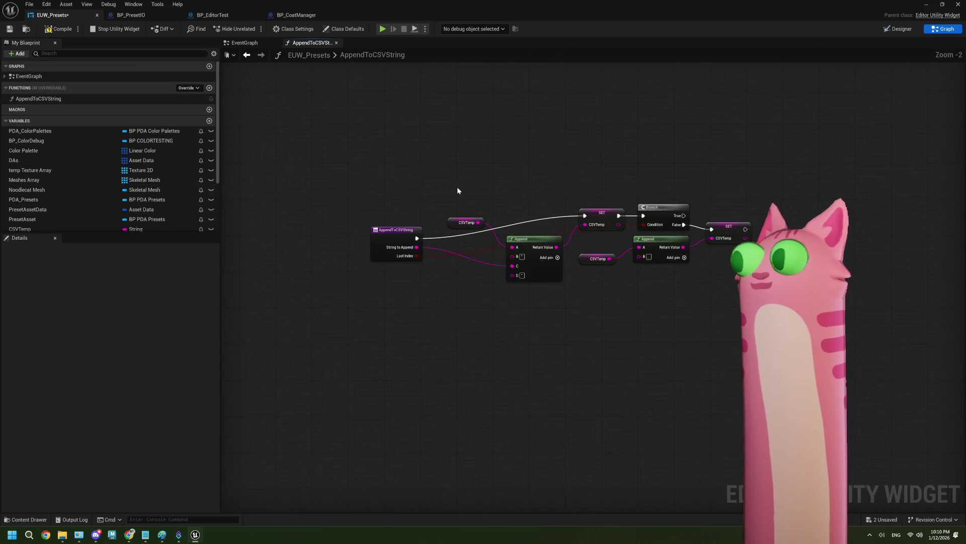
left_click_drag(458, 189, 759, 281)
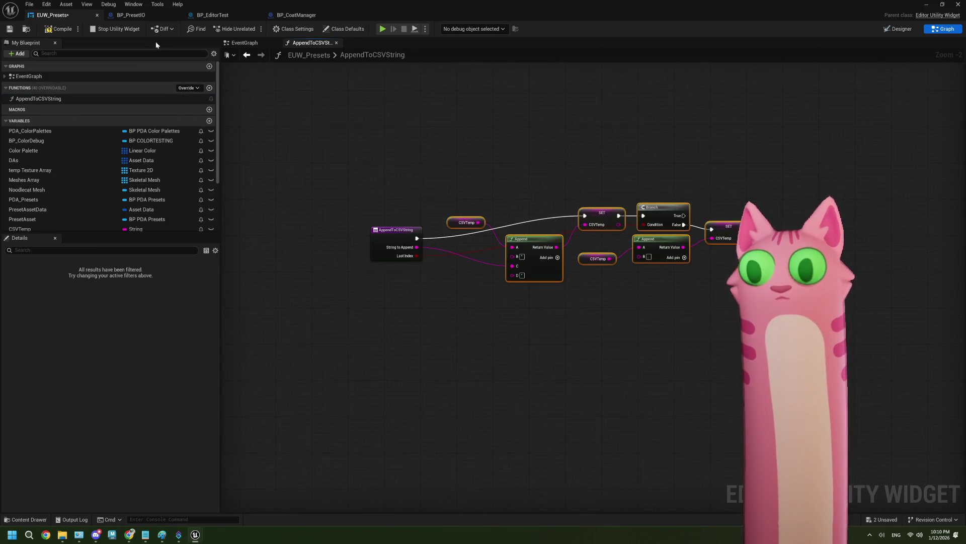
Paste the nodes into BP_PresetIO's AppendToCSVString and wire entry exec, Last Index and String to Append
left_click(133, 15)
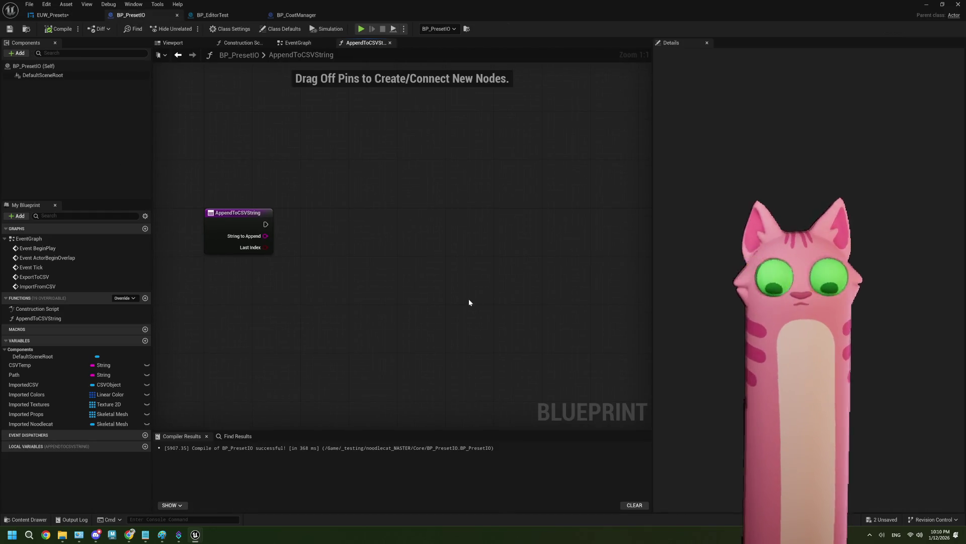
key("ctrl+v")
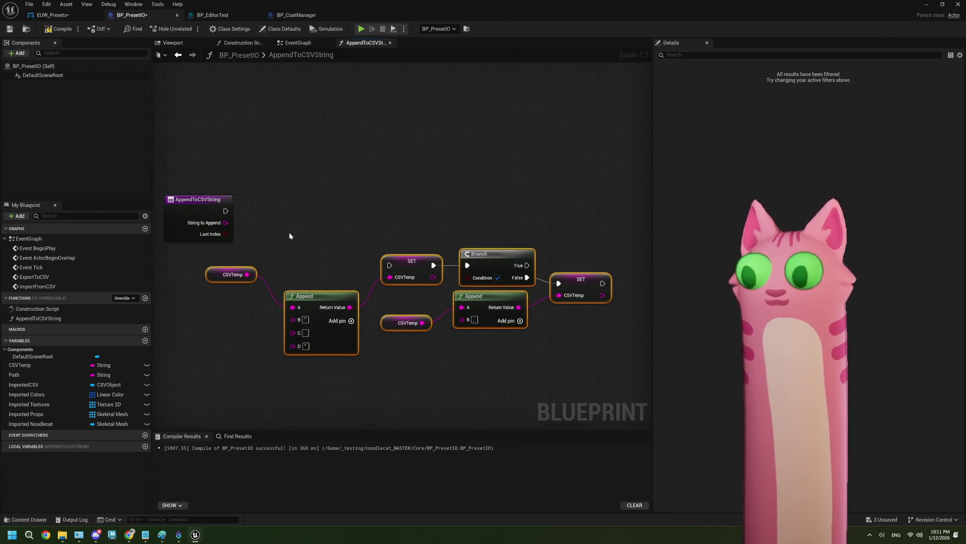
mouse_move(226, 211)
left_mouse_down()
mouse_move(403, 263)
mouse_move(389, 265)
left_mouse_up()
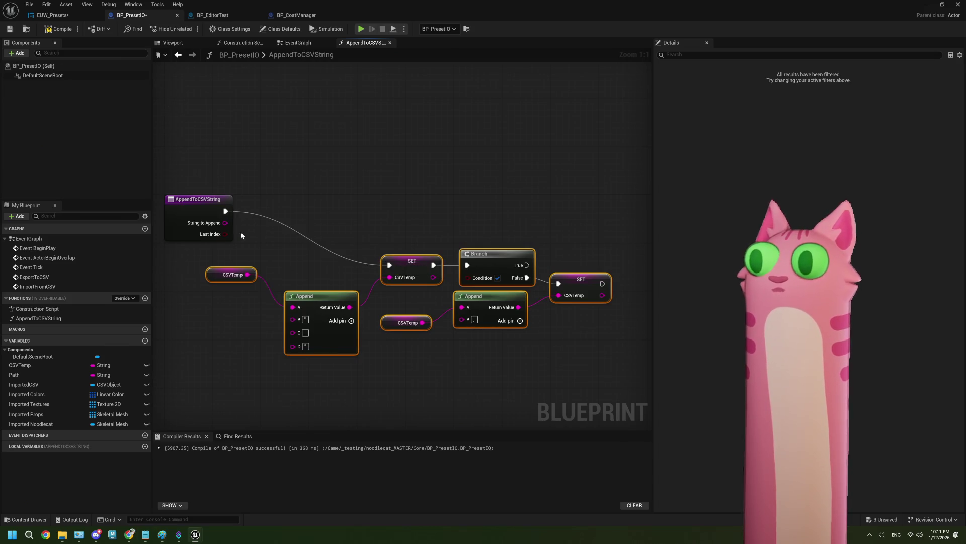
mouse_move(225, 234)
left_mouse_down()
mouse_move(259, 252)
mouse_move(468, 277)
left_mouse_up()
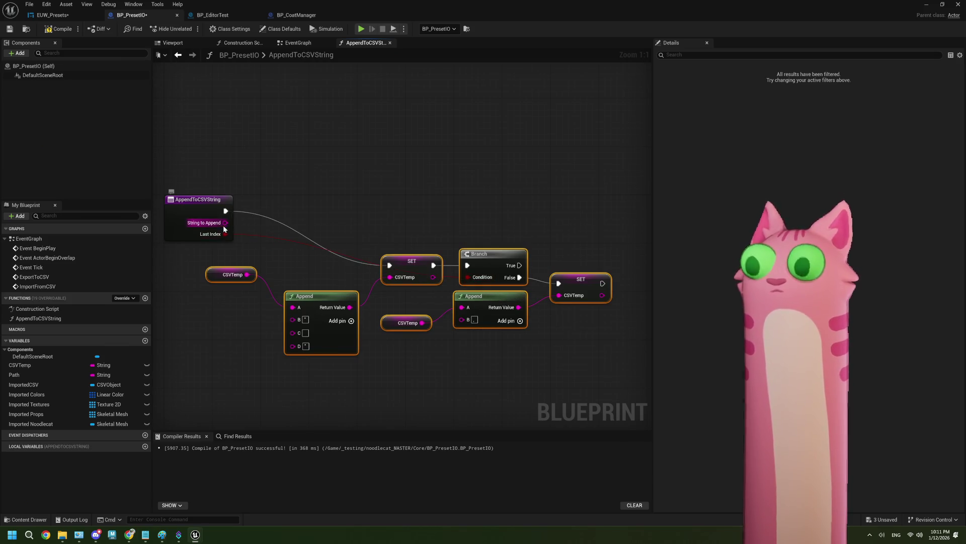
mouse_move(224, 223)
left_mouse_down()
mouse_move(264, 319)
mouse_move(293, 332)
left_mouse_up()
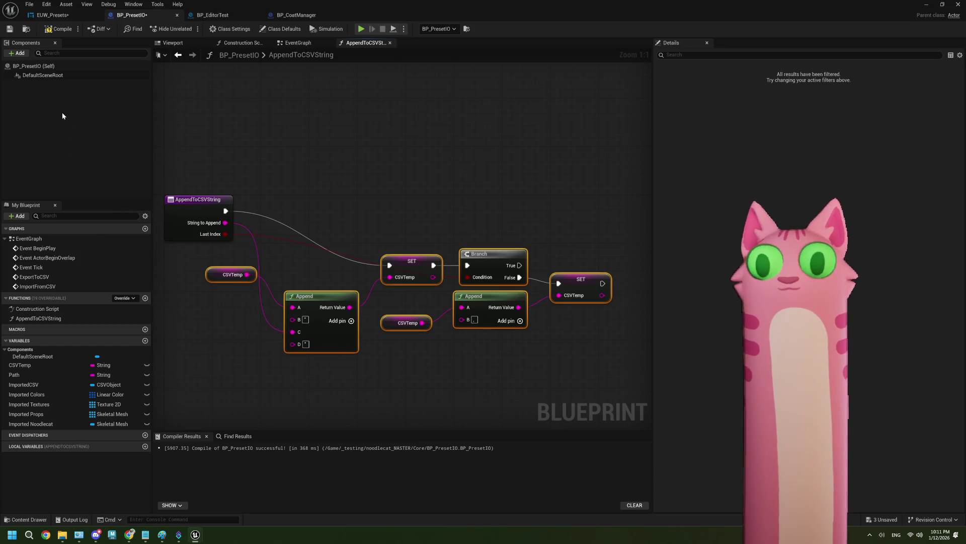
Compile BP_PresetIO and EUW_Presets, then return to the EUW_Presets EventGraph
left_click(58, 29)
left_click(51, 15)
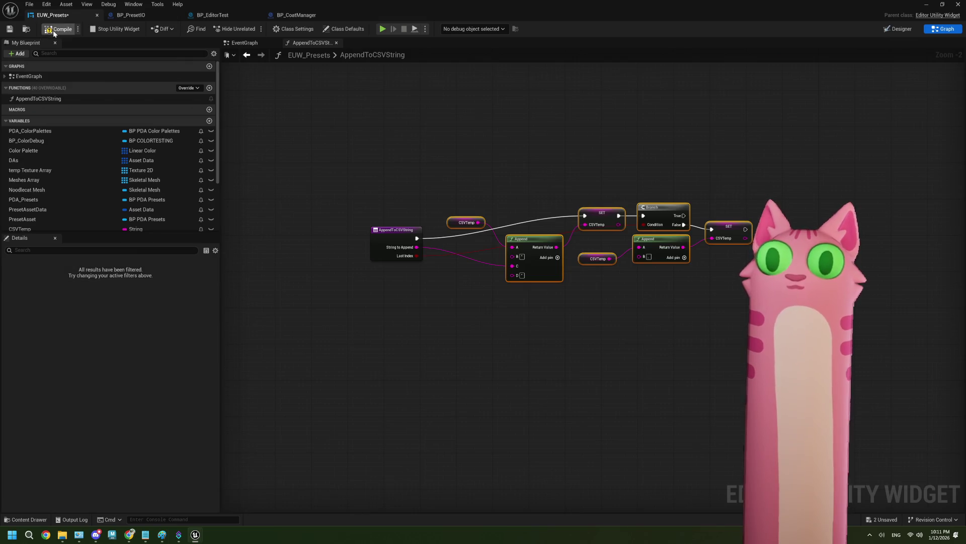
left_click(54, 30)
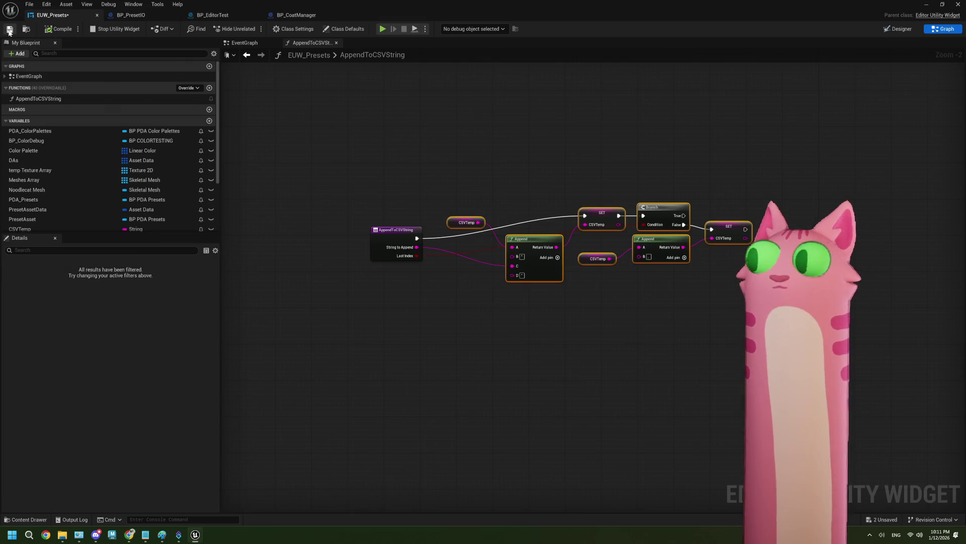
left_click(254, 44)
scroll(445, 306, "down", 2)
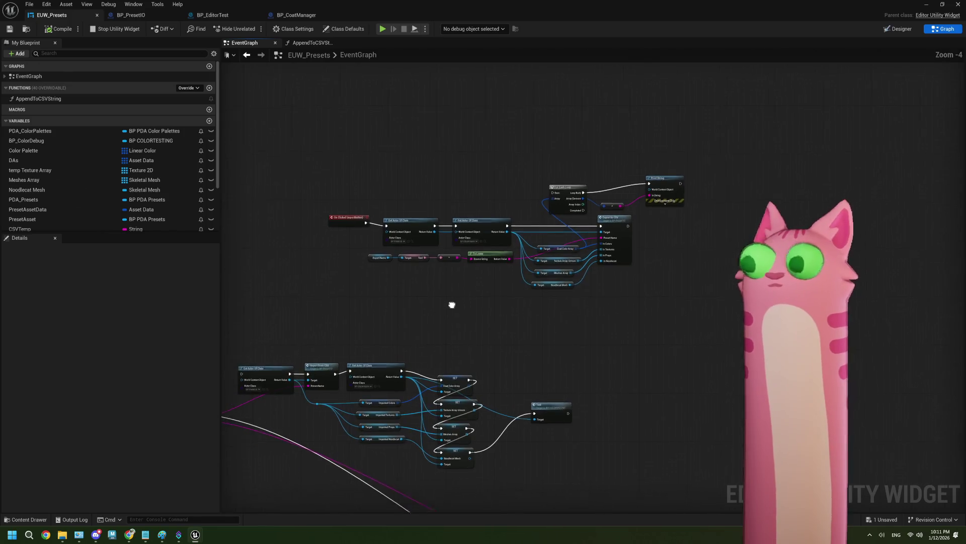
scroll(450, 312, "up", 1)
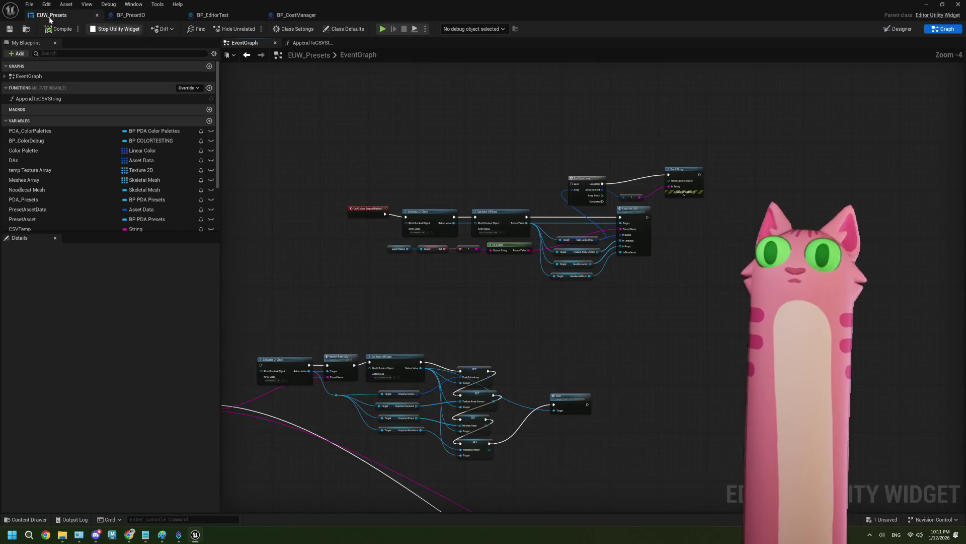
Relaunch the EUW Presets widget and restore the Blueprint editor to a smaller window over the level
left_click(111, 29)
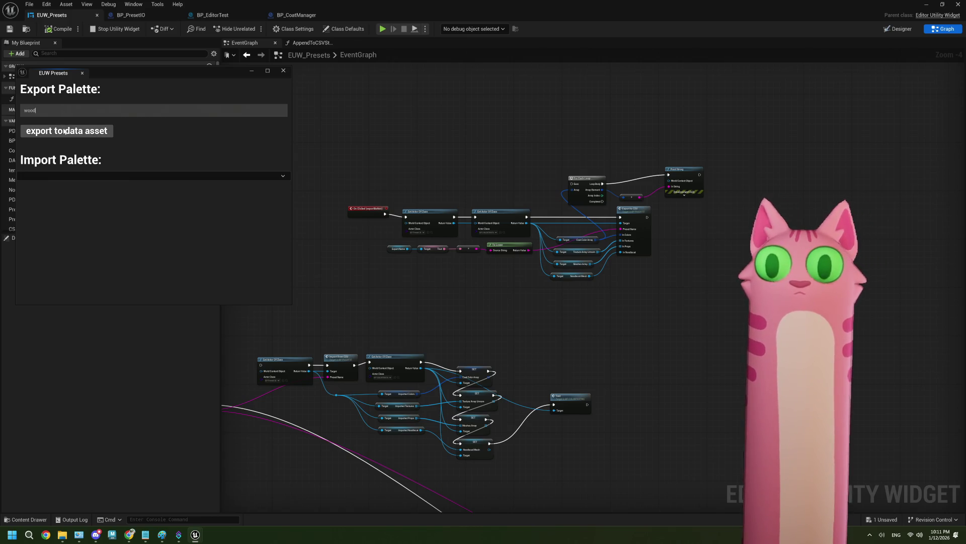
double_click(521, 11)
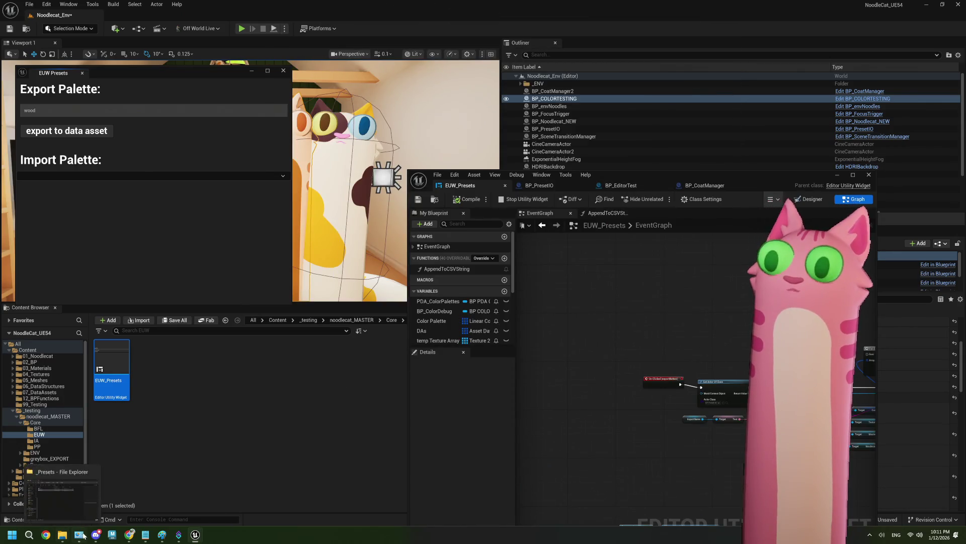
mouse_move(81, 534)
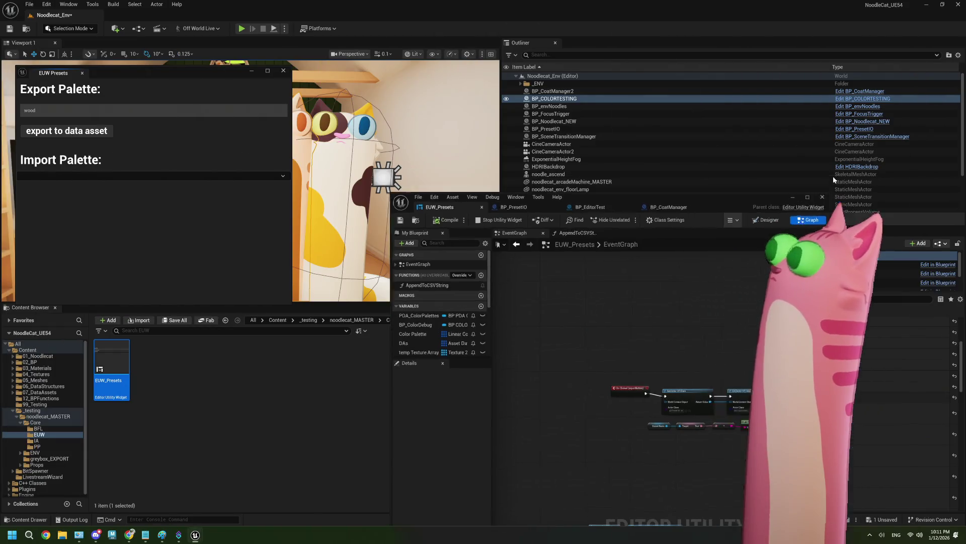
left_click(199, 279)
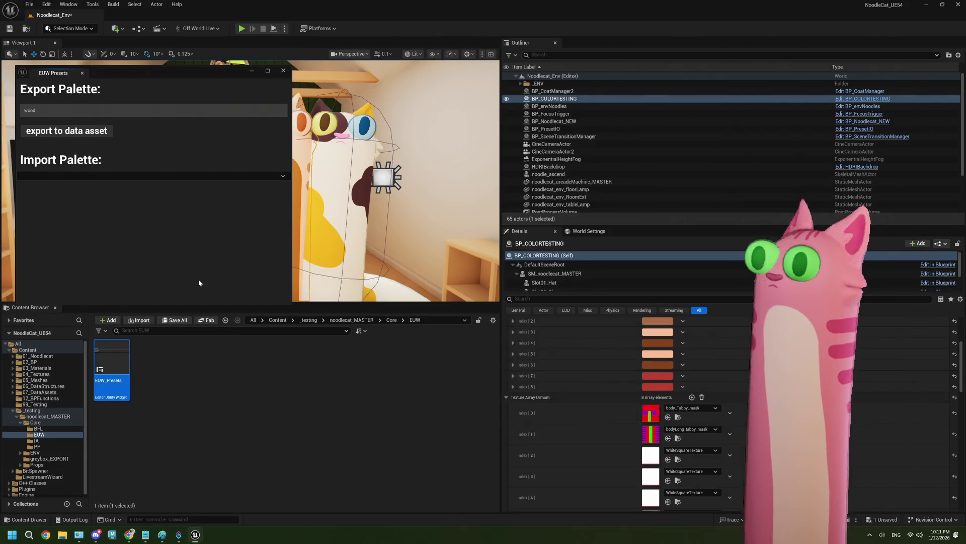
Import the white palette, move the presets window off the cats, and enter 'white' as the export name
left_click(62, 174)
left_click(48, 211)
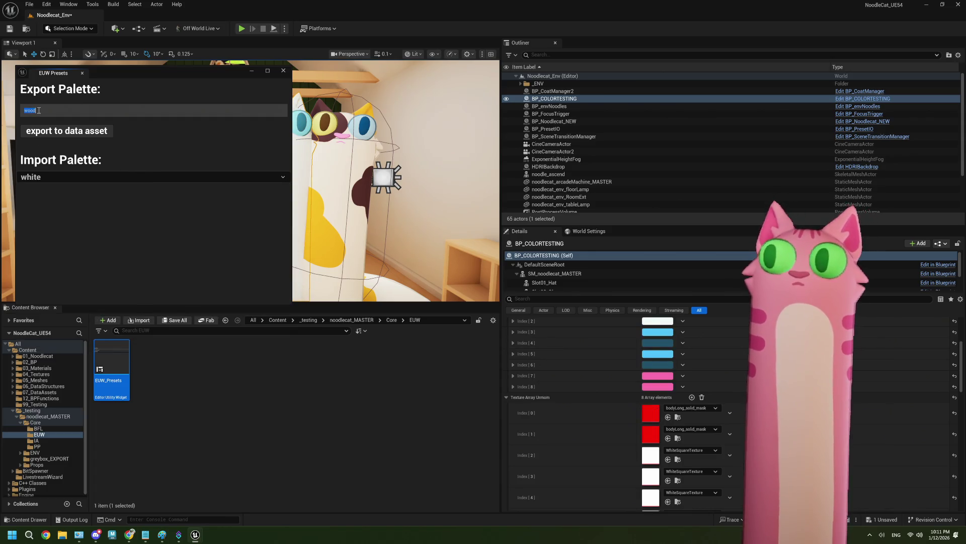
mouse_move(184, 73)
left_mouse_down()
mouse_move(200, 173)
mouse_move(271, 213)
left_mouse_up()
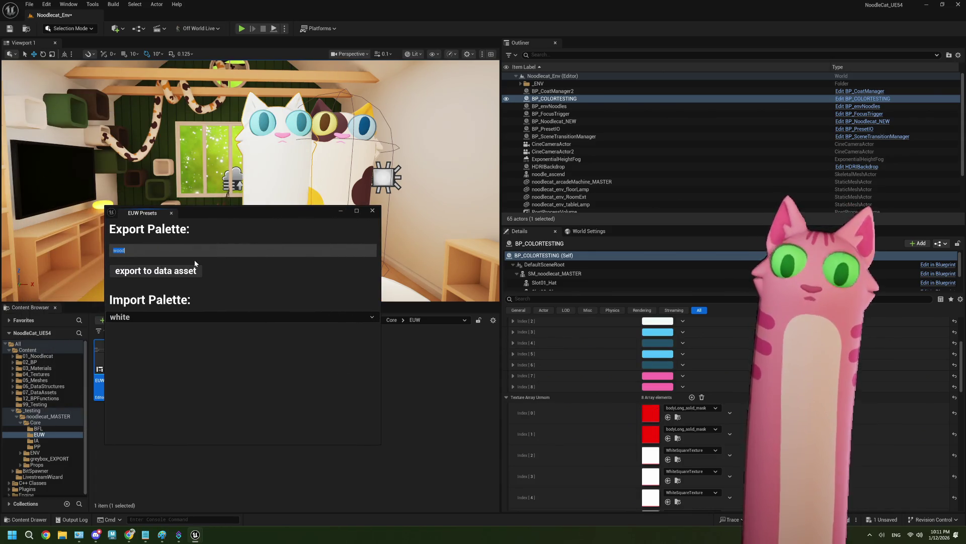
type("white")
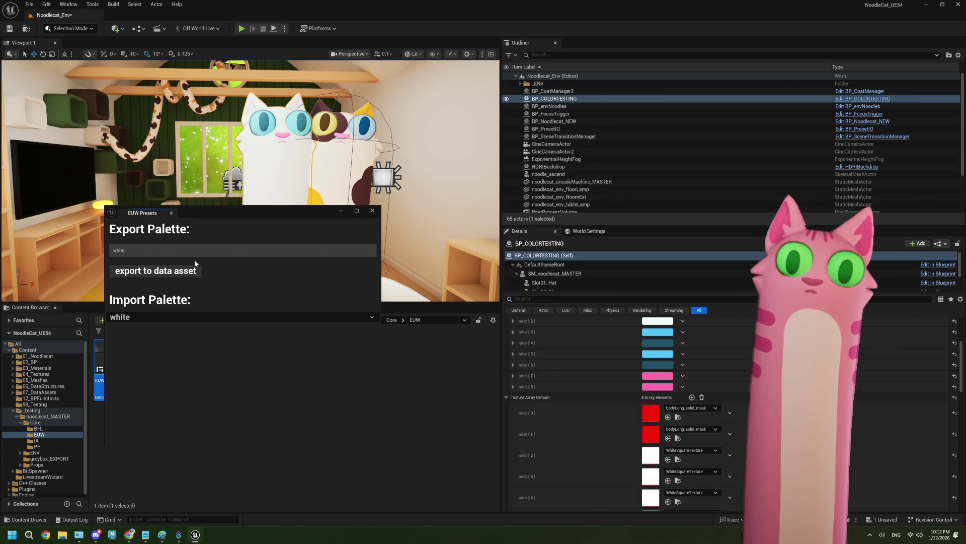
Import the vanilla palette and rename the export to vanilla
left_click(123, 318)
left_click(131, 360)
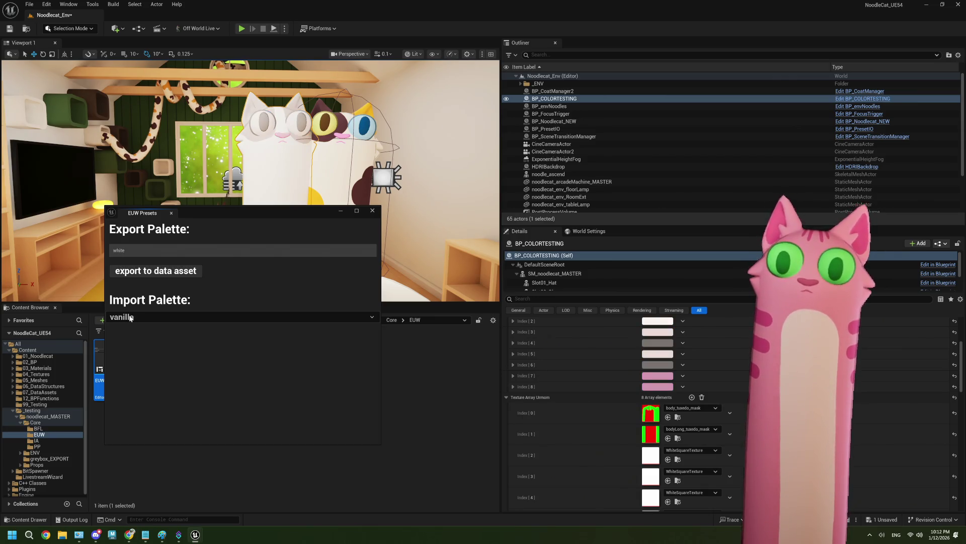
double_click(129, 250)
type("anilla")
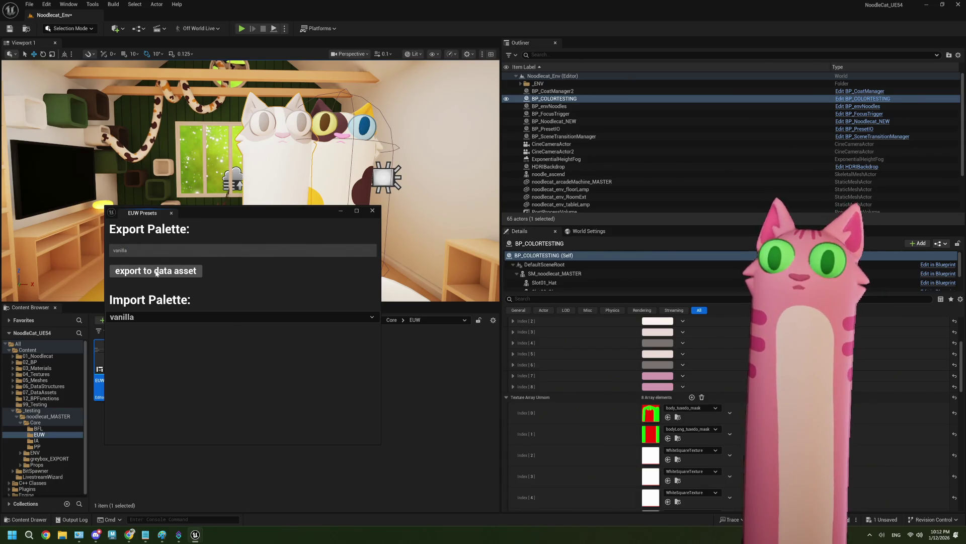
Import the tuxedo palette and export it as a data asset named tuxedo
left_click(147, 316)
left_click(128, 377)
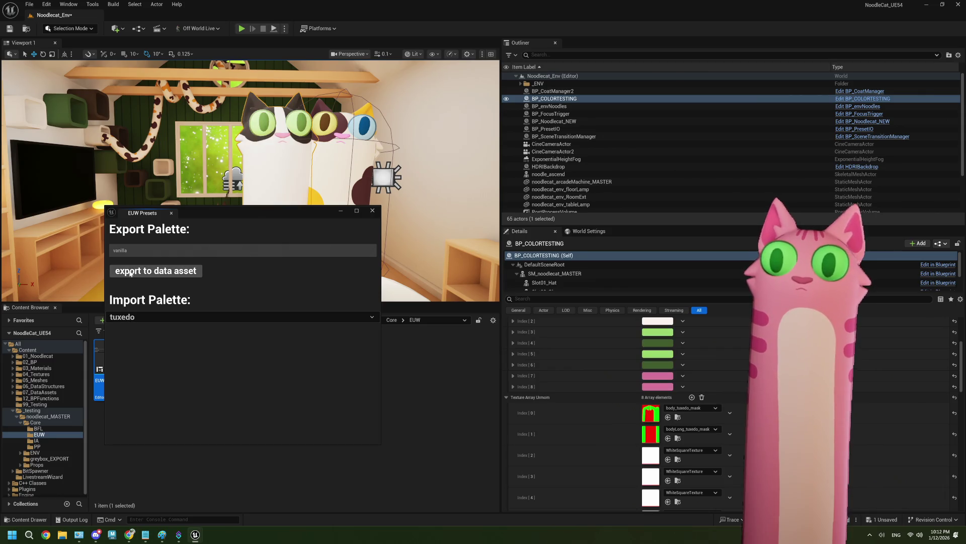
double_click(132, 250)
type("xedo")
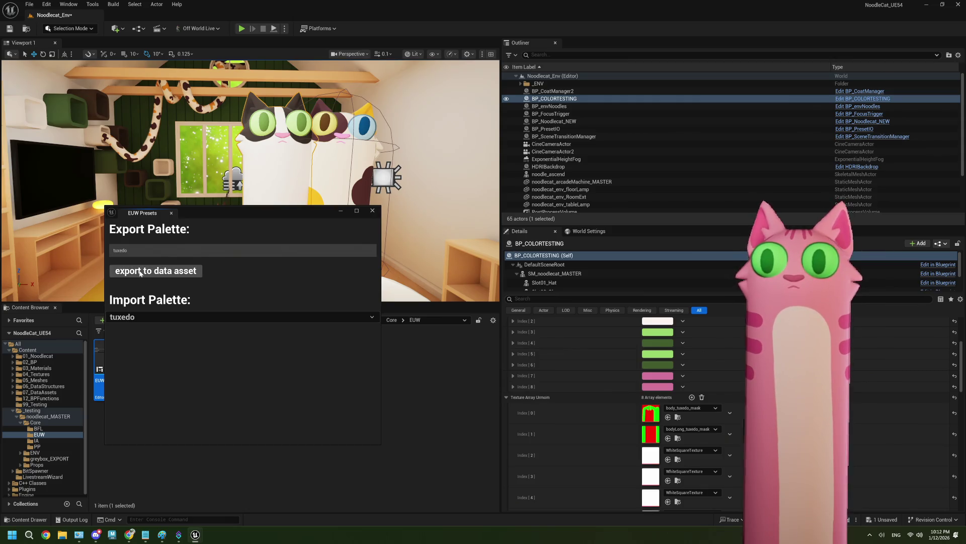
left_click(141, 273)
Import the tortie palette and rename the export to tortie
left_click(138, 321)
left_click(140, 390)
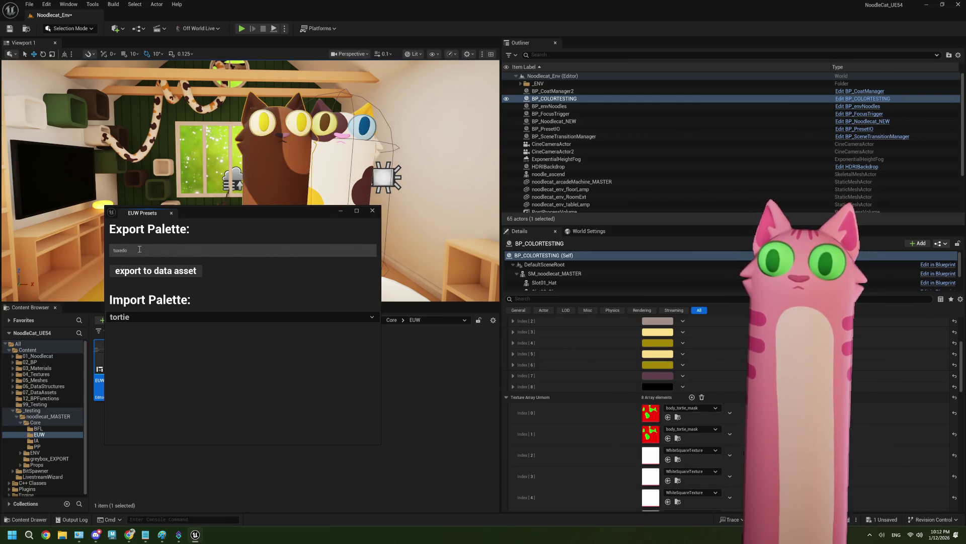
double_click(139, 249)
type("tie")
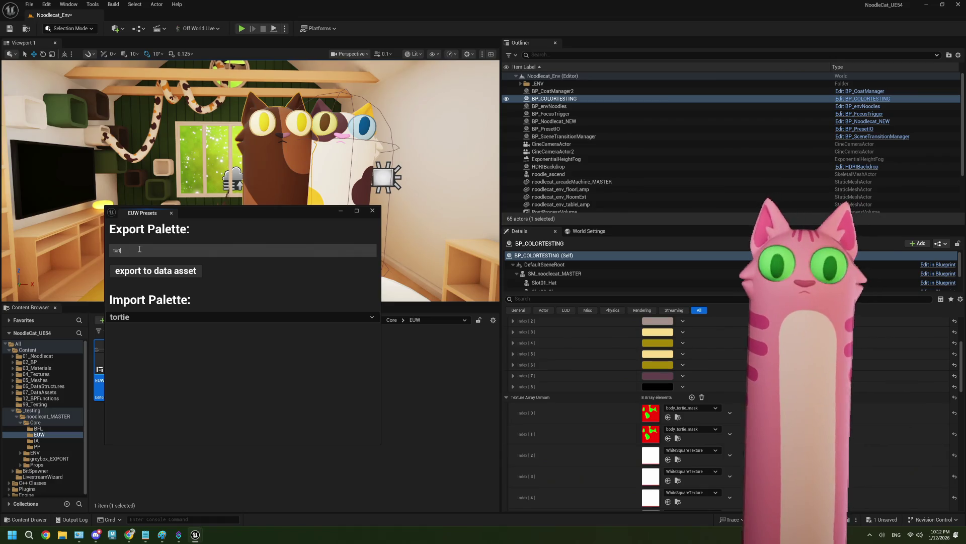
Import the strawberry palette and export it as a data asset named strawberry
left_click(154, 317)
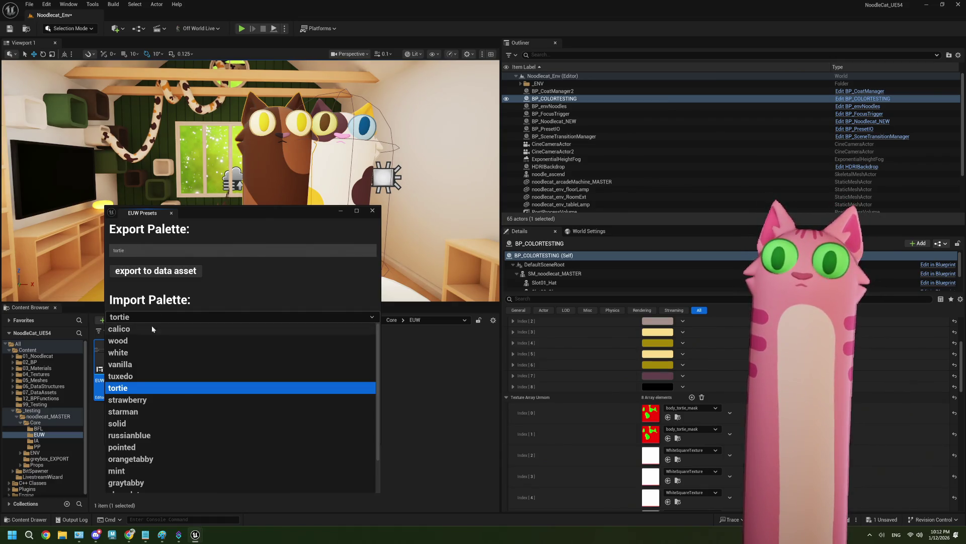
left_click(127, 400)
double_click(132, 252)
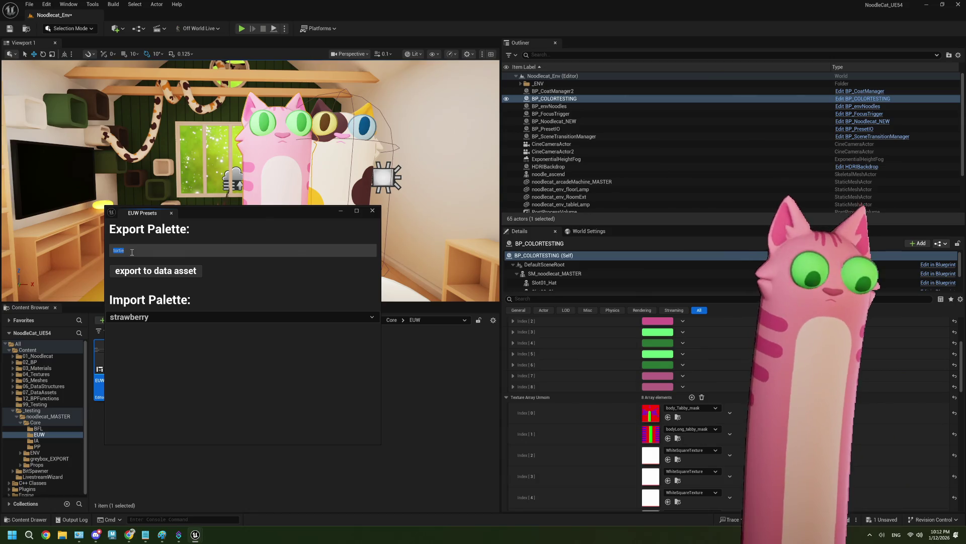
type("strawberry")
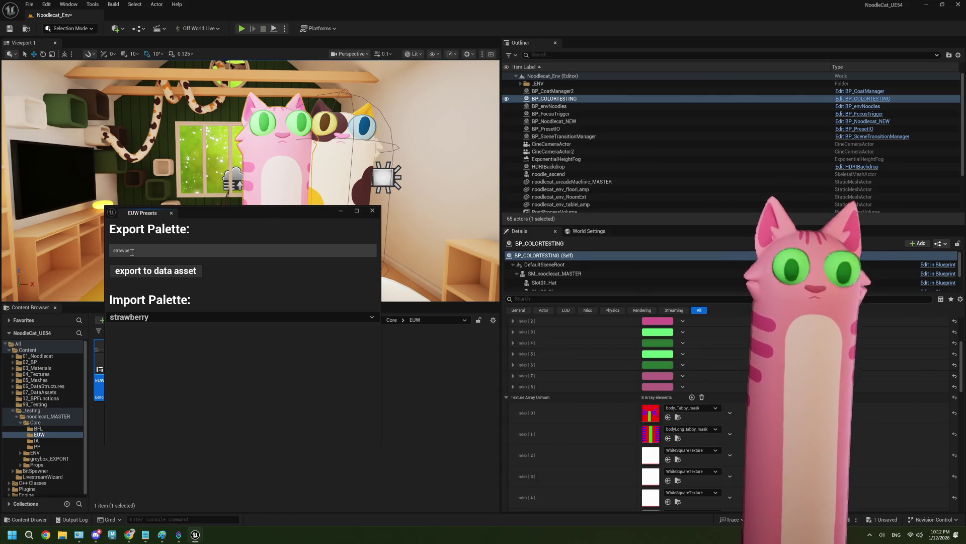
left_click(133, 272)
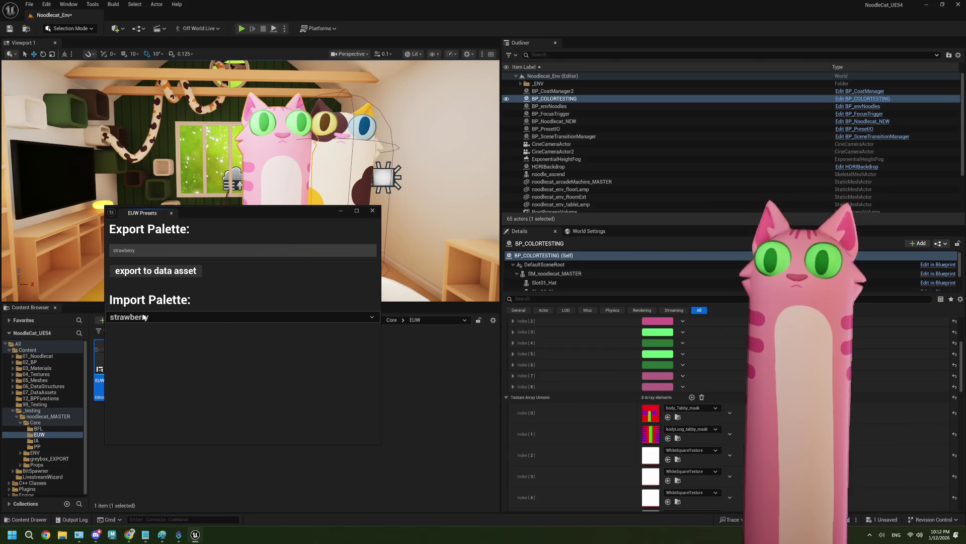
Import the starman palette and rename the export to starman
left_click(143, 317)
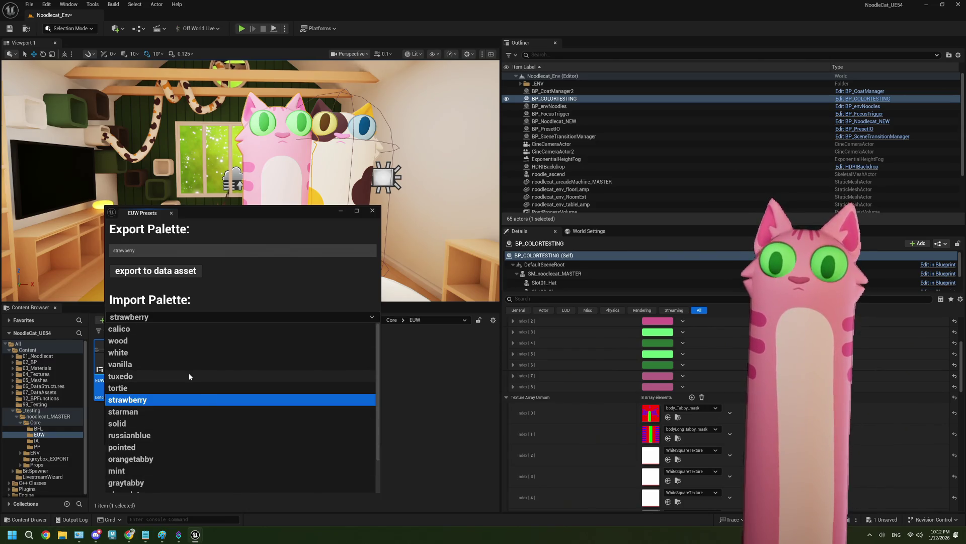
left_click(130, 412)
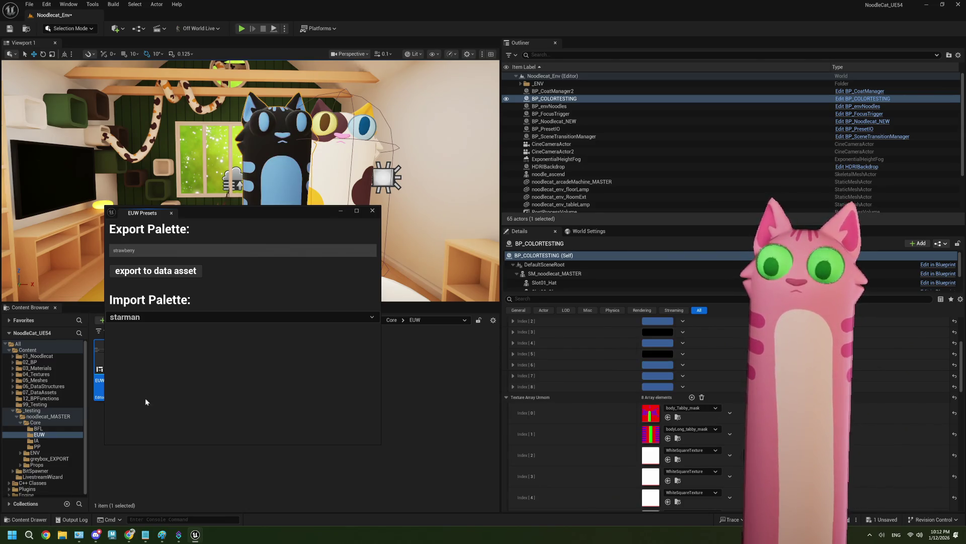
double_click(129, 250)
type("starm")
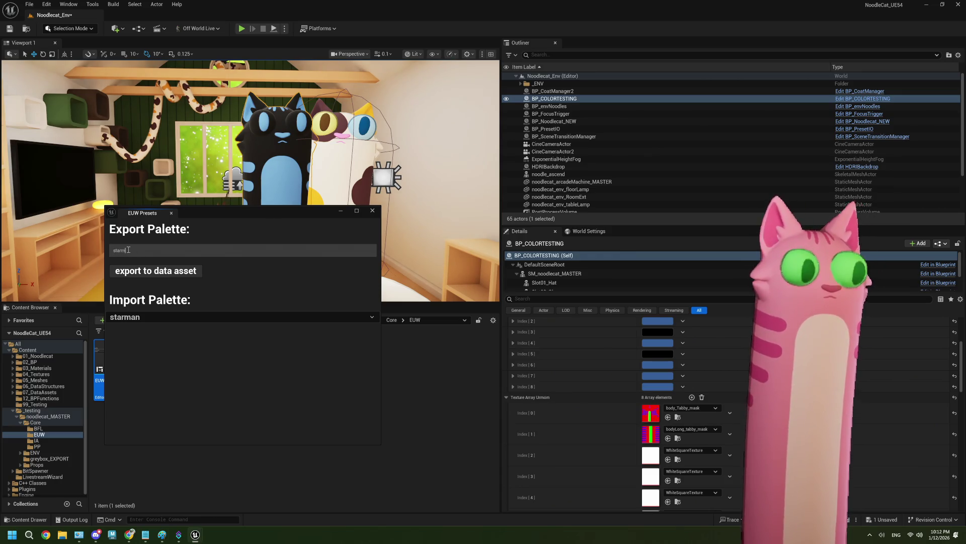
type("an")
Import the solid palette and export it as a data asset named solid
left_click(131, 318)
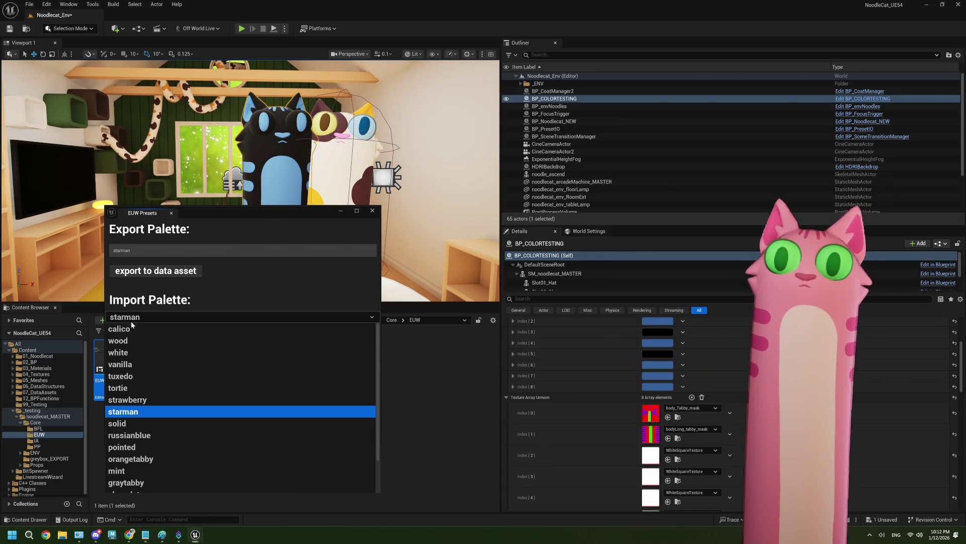
left_click(131, 424)
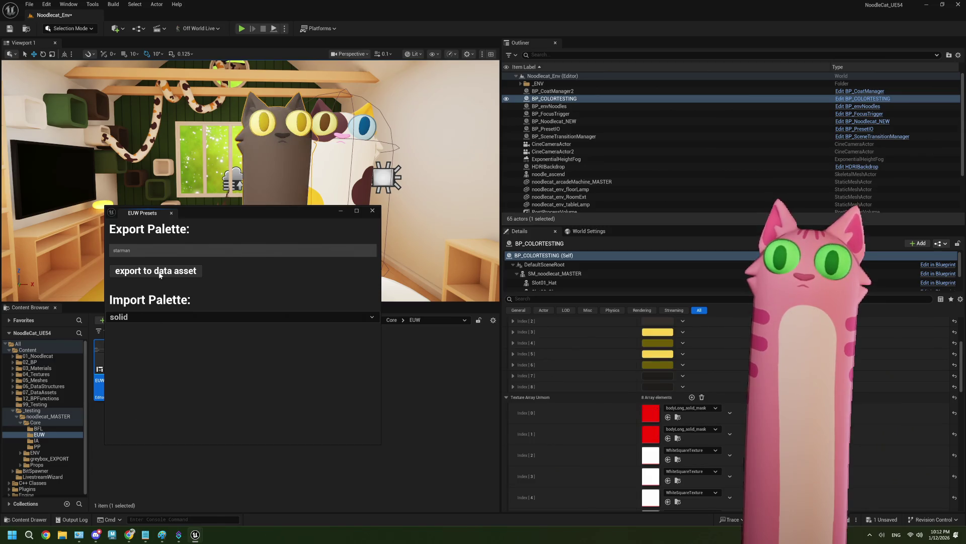
left_click(120, 250)
type("s")
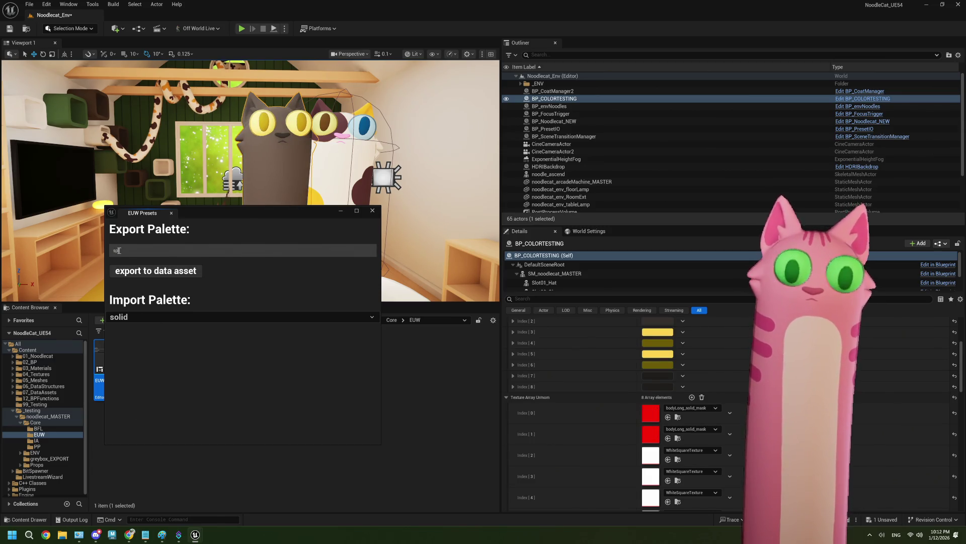
type("o")
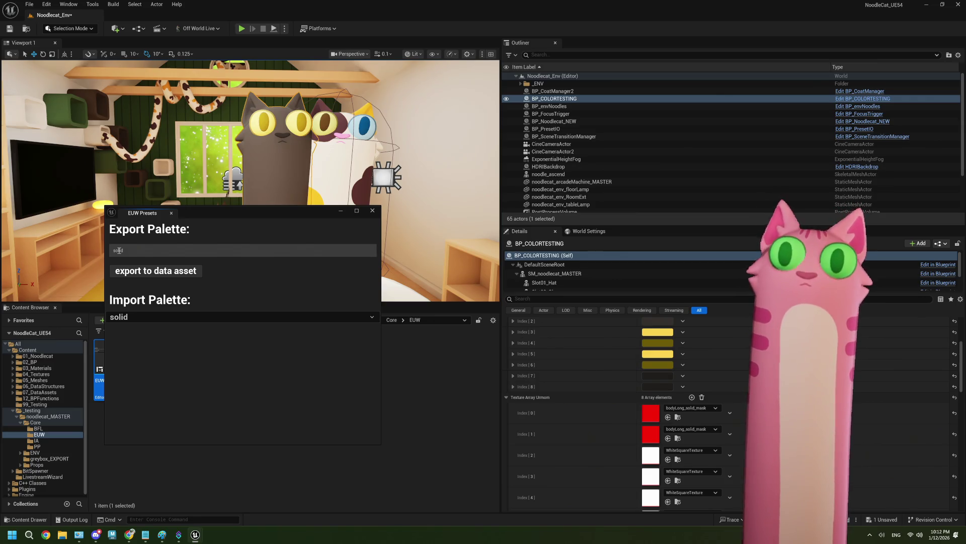
left_click(137, 274)
Import the russianblue palette and export it as a data asset named russianblue
left_click(122, 318)
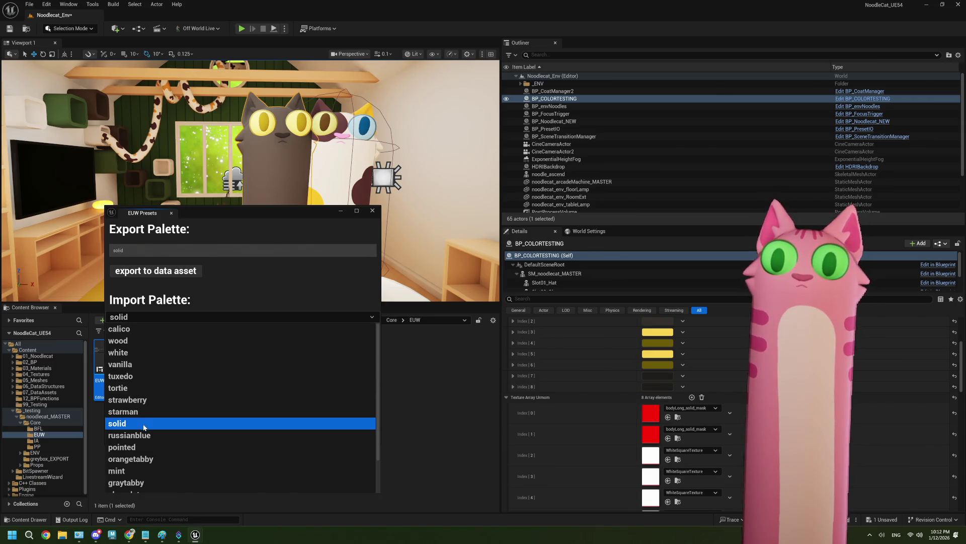
scroll(144, 427, "down", 3)
left_click(145, 400)
double_click(121, 249)
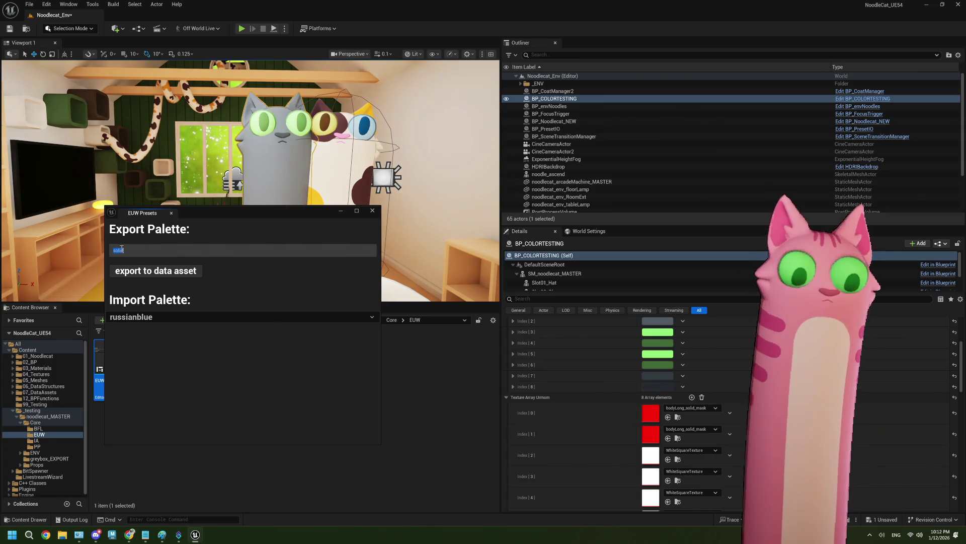
type("russianbl")
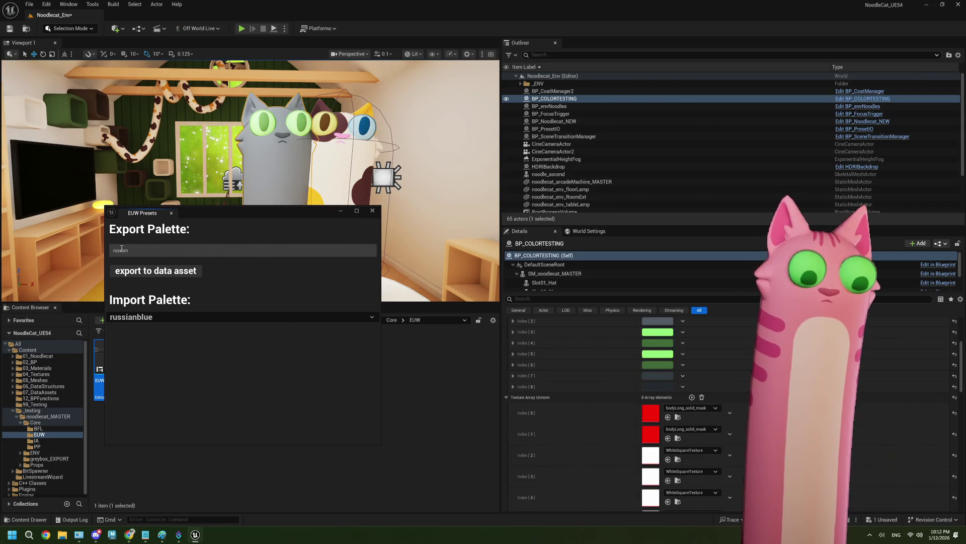
type("ue")
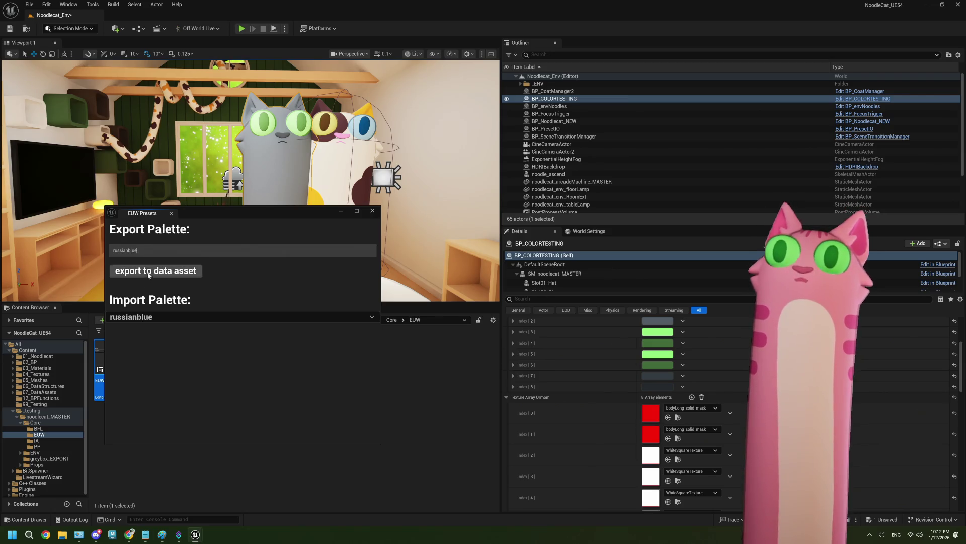
left_click(137, 318)
Import the pointed palette and export it as a data asset named pointed
left_click(143, 407)
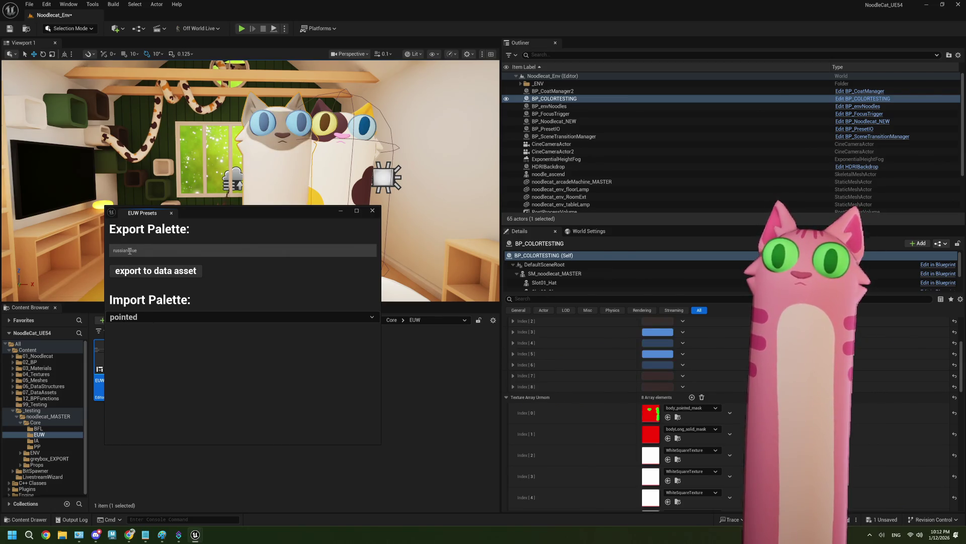
double_click(130, 251)
type("ointed")
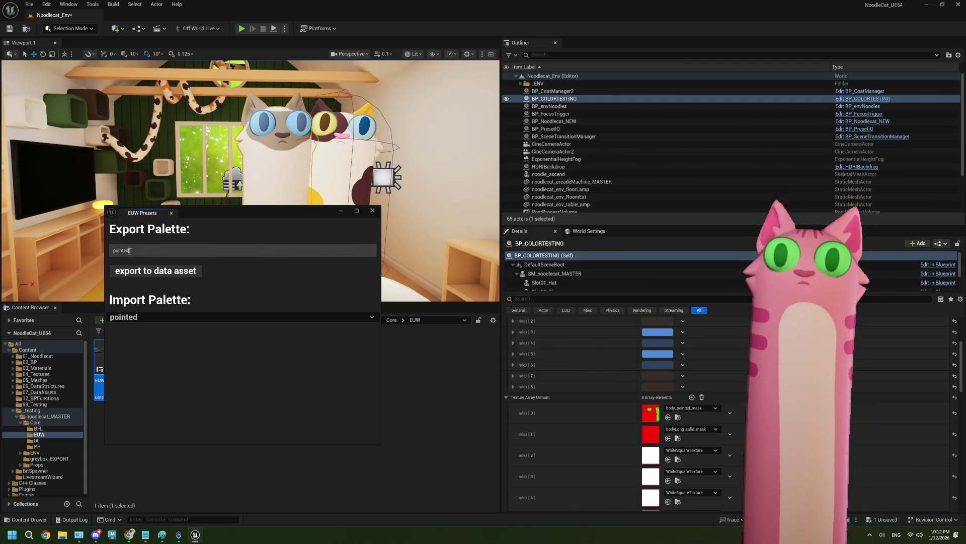
left_click(138, 272)
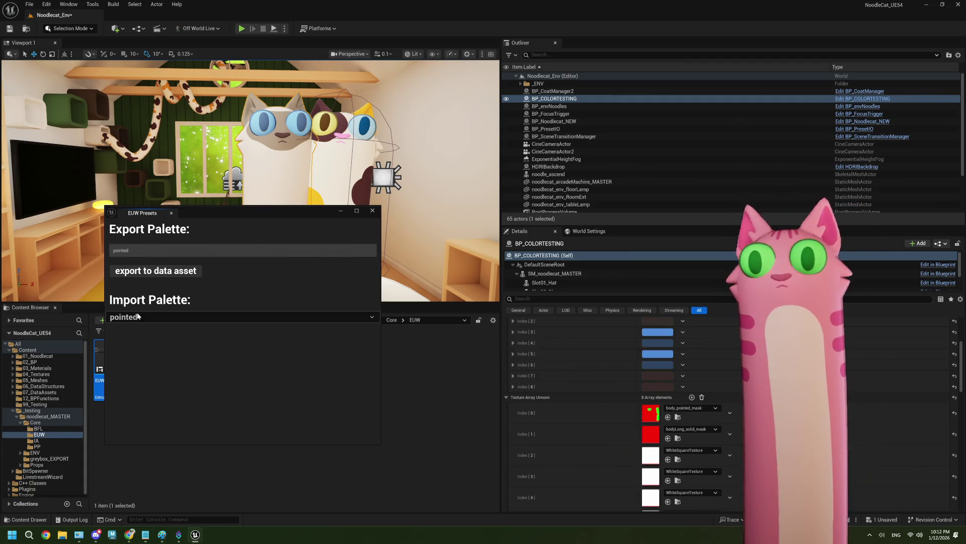
Import the orangetabby palette, then the mint palette, and export it under the name mint
left_click(121, 317)
left_click(151, 423)
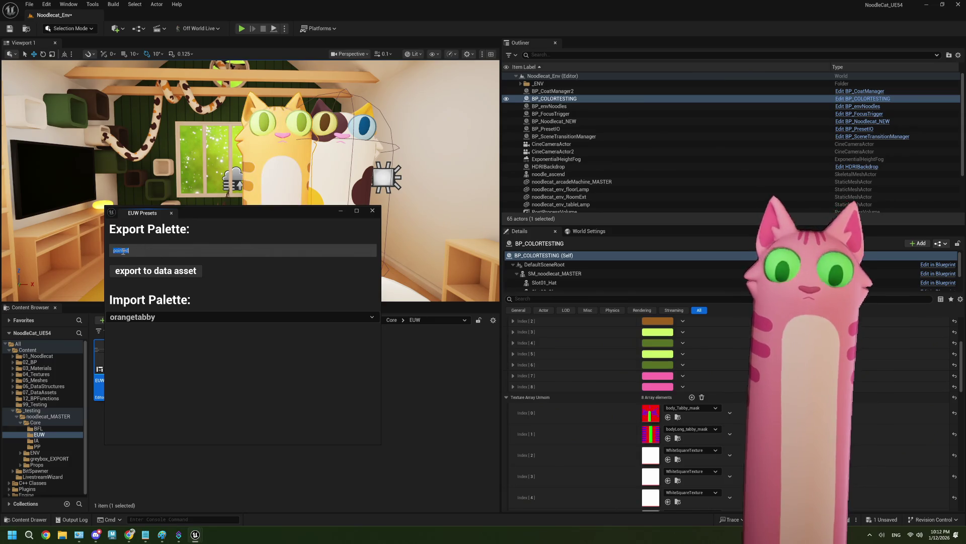
double_click(122, 251)
type("orangetabby")
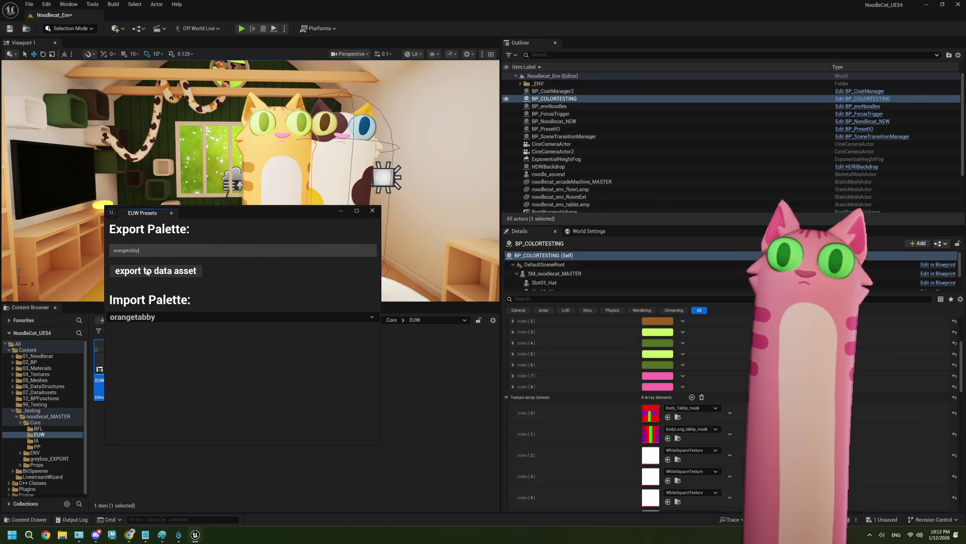
left_click(149, 317)
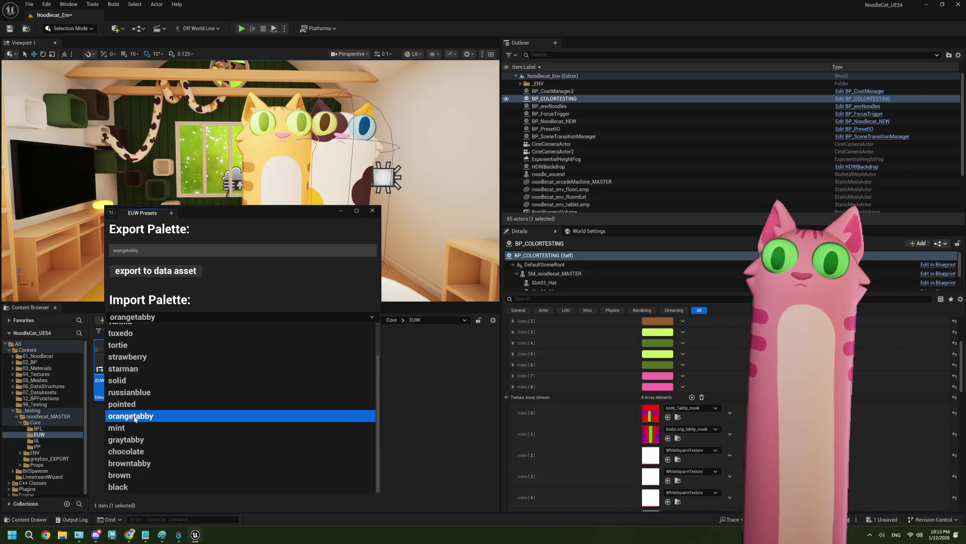
left_click(116, 428)
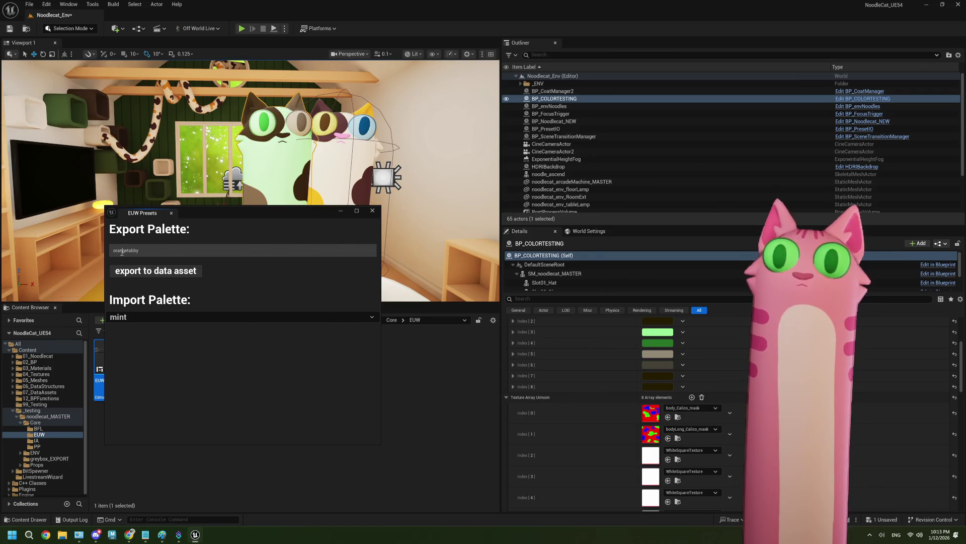
double_click(122, 251)
type("mint")
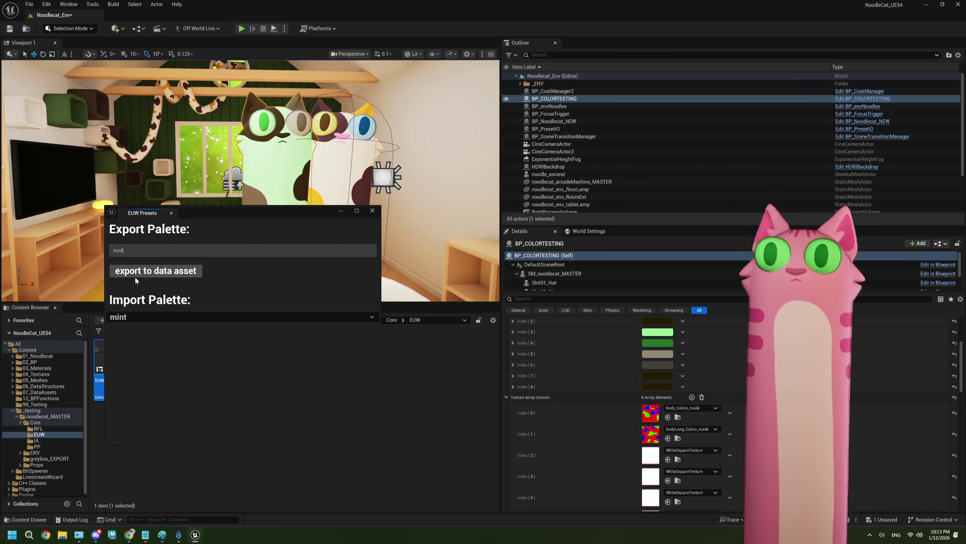
left_click(134, 322)
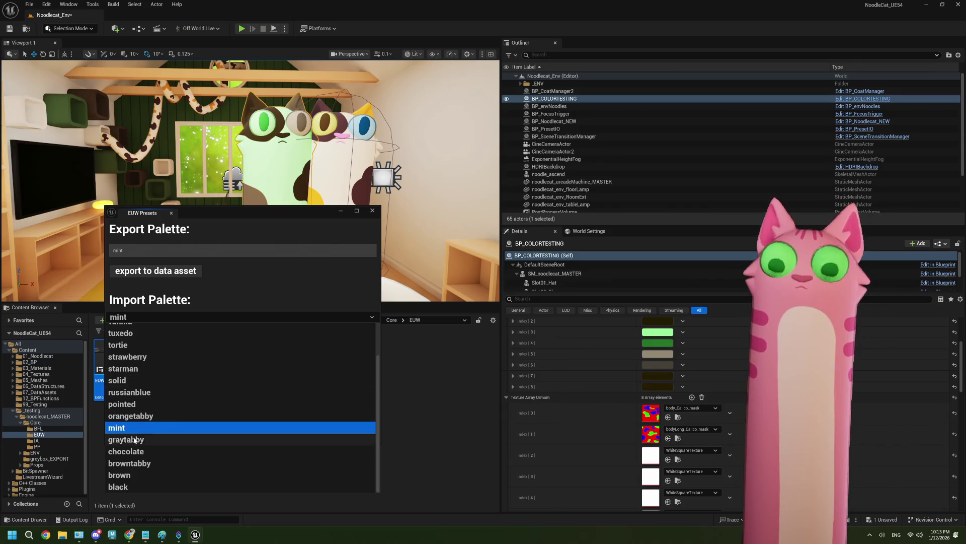
Import the graytabby and chocolate palettes, renaming the export for each
left_click(133, 438)
double_click(121, 250)
type("gray")
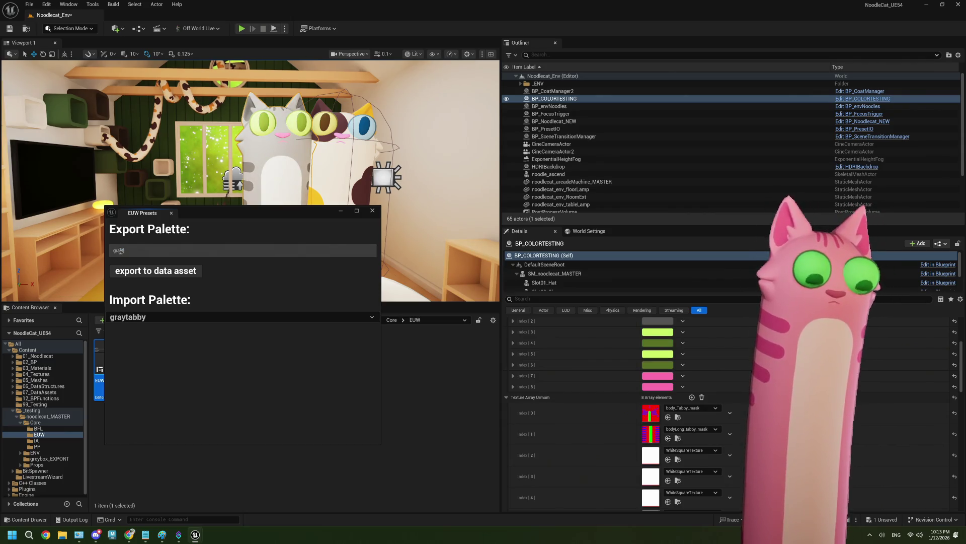
type("tabby")
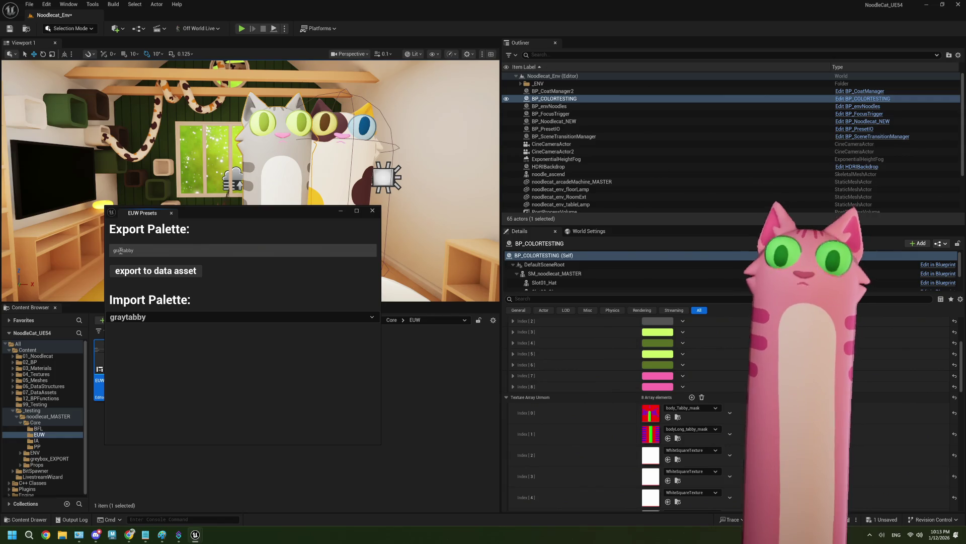
left_click(143, 321)
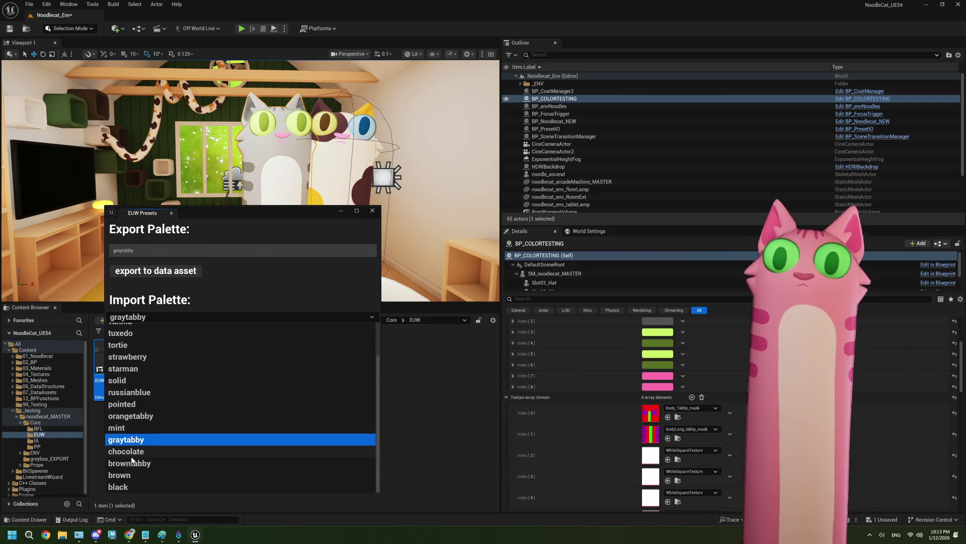
left_click(130, 452)
double_click(121, 250)
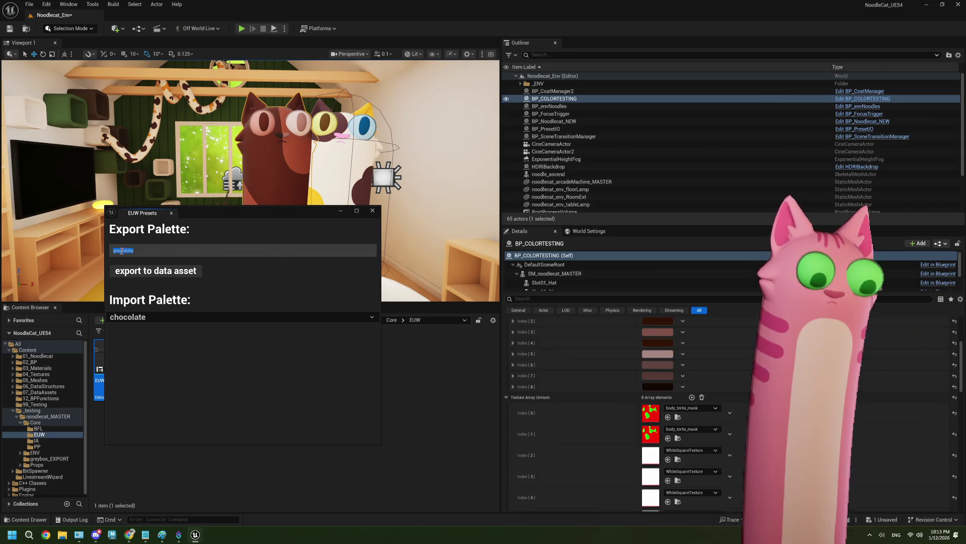
type("chocolate")
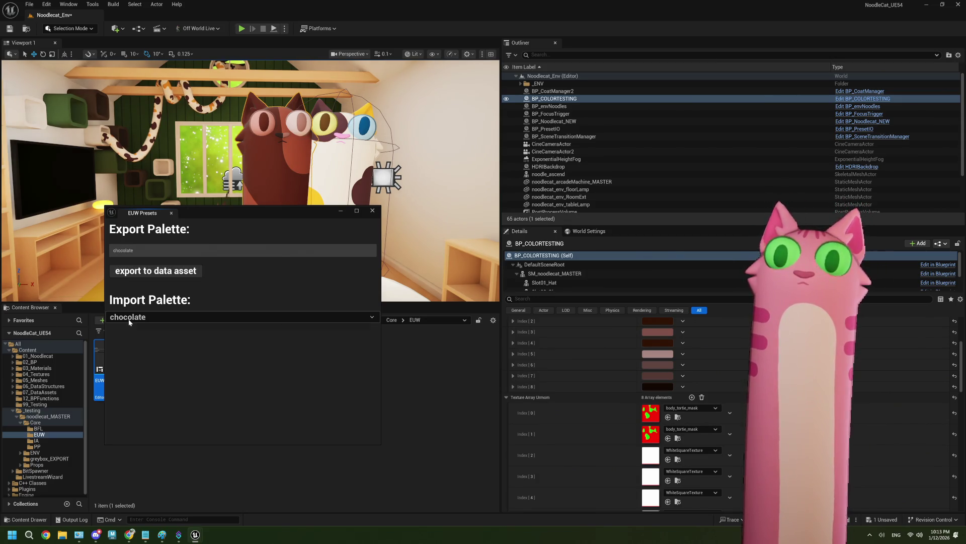
Import the browntabby palette and export it under the name browntabby
left_click(131, 321)
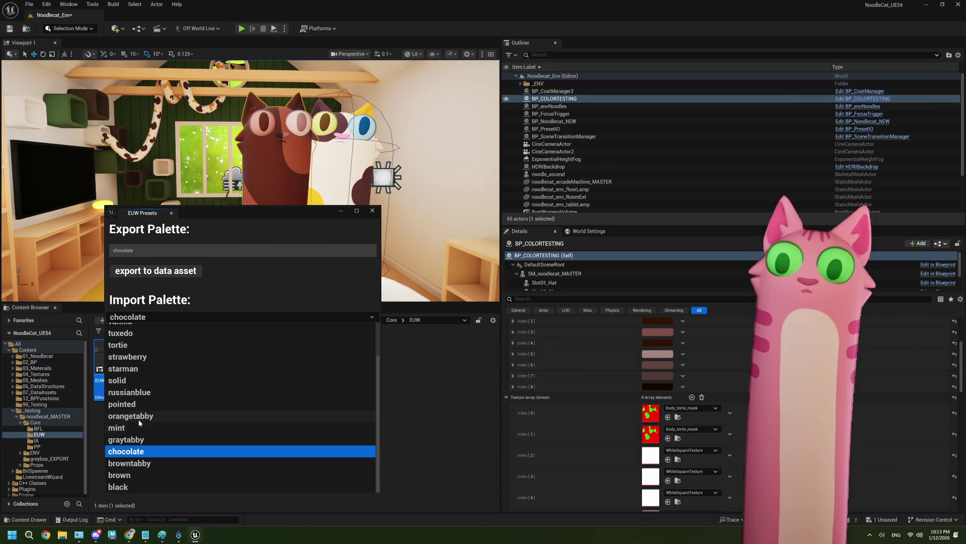
left_click(135, 463)
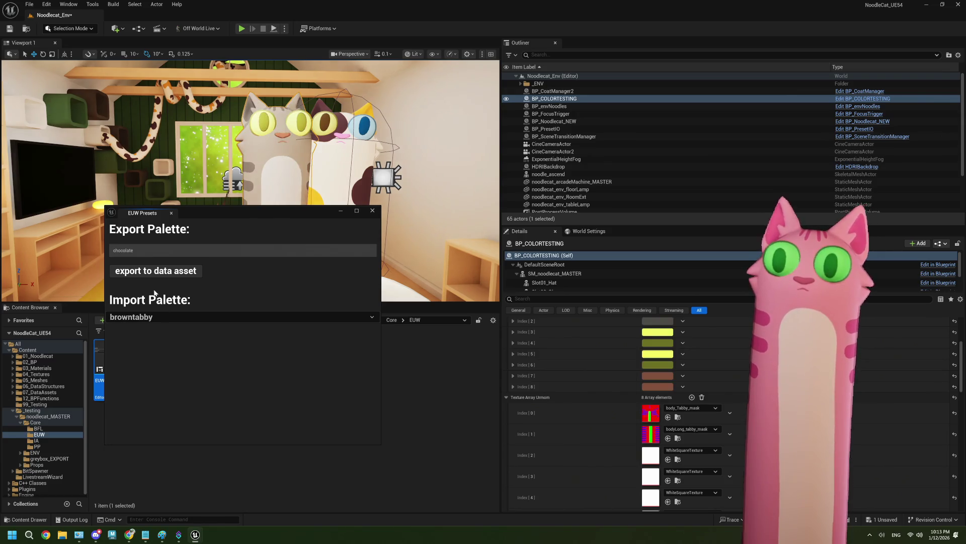
double_click(124, 250)
type("row")
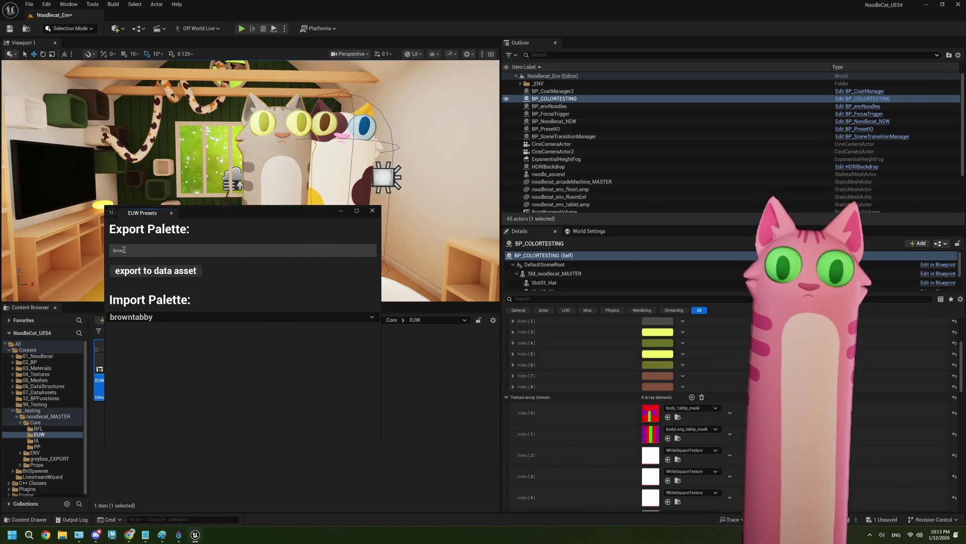
type("ntabby")
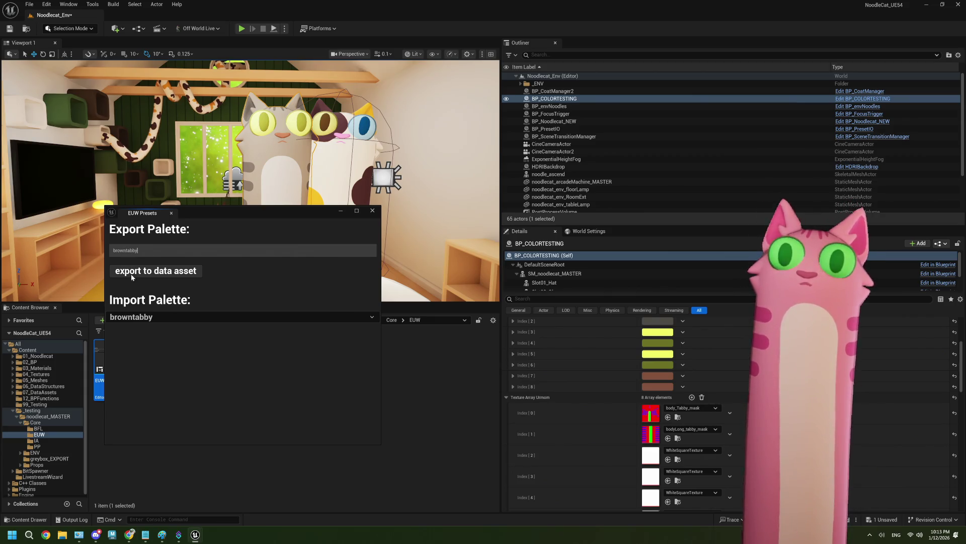
left_click(151, 271)
Compare the brown, browntabby and black palettes on the cat, settling on brown
left_click(149, 317)
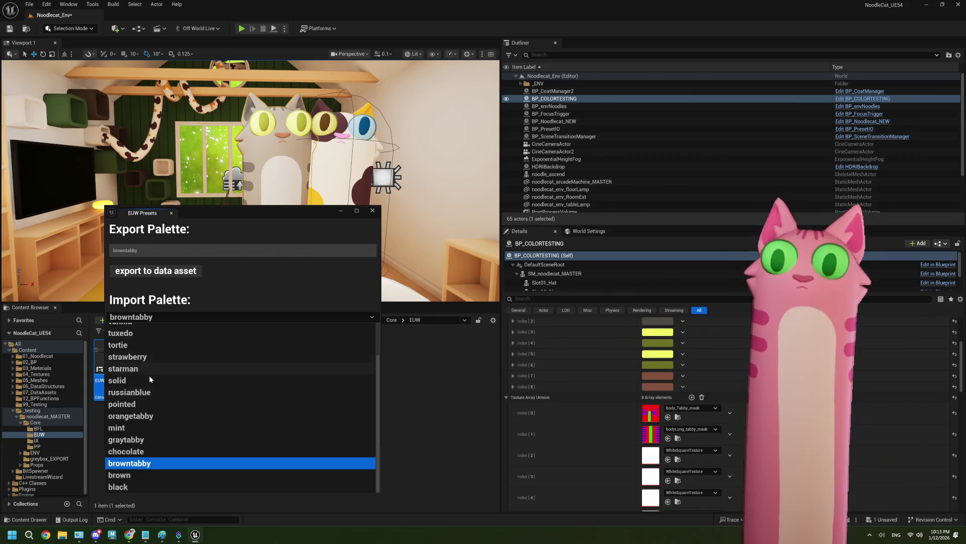
left_click(132, 475)
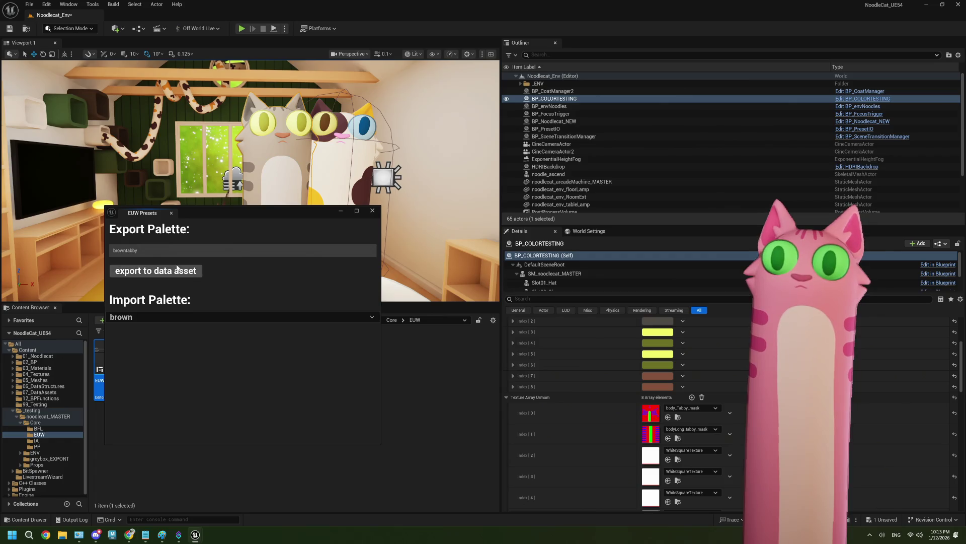
left_click(147, 316)
left_click(123, 465)
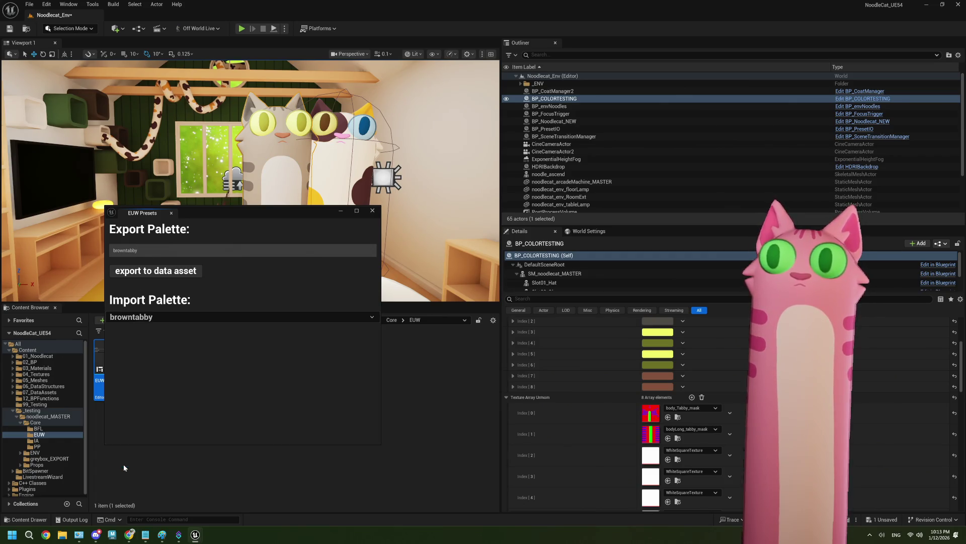
left_click(135, 318)
left_click(146, 485)
left_click(145, 318)
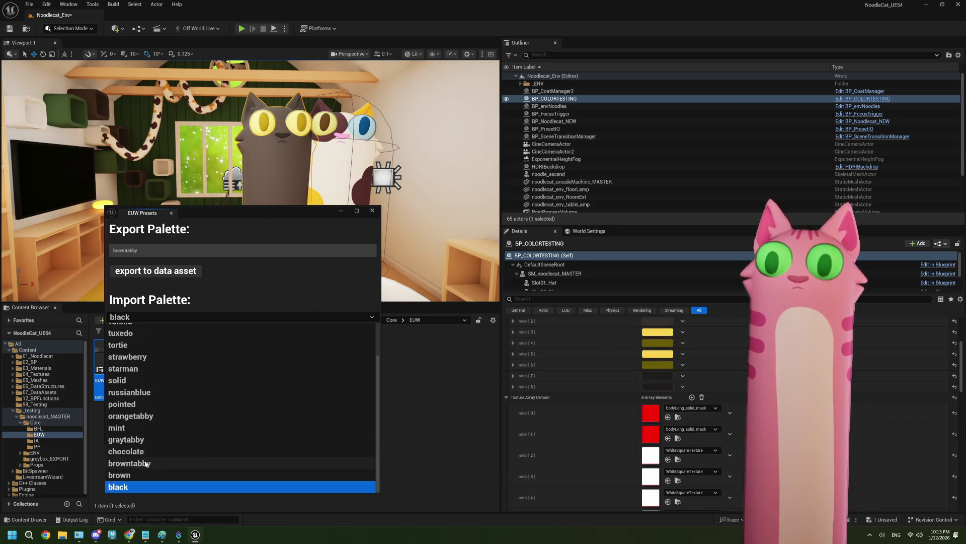
left_click(144, 475)
Set Texture Array entries Index[0] and Index[1] to bodyLong_solid_mask via the 'solid' search
left_click(683, 410)
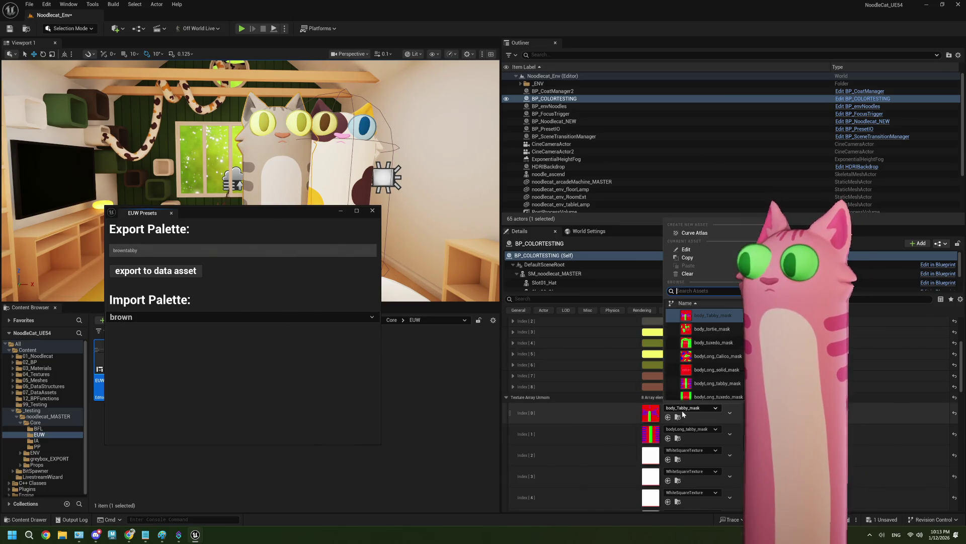
type("s")
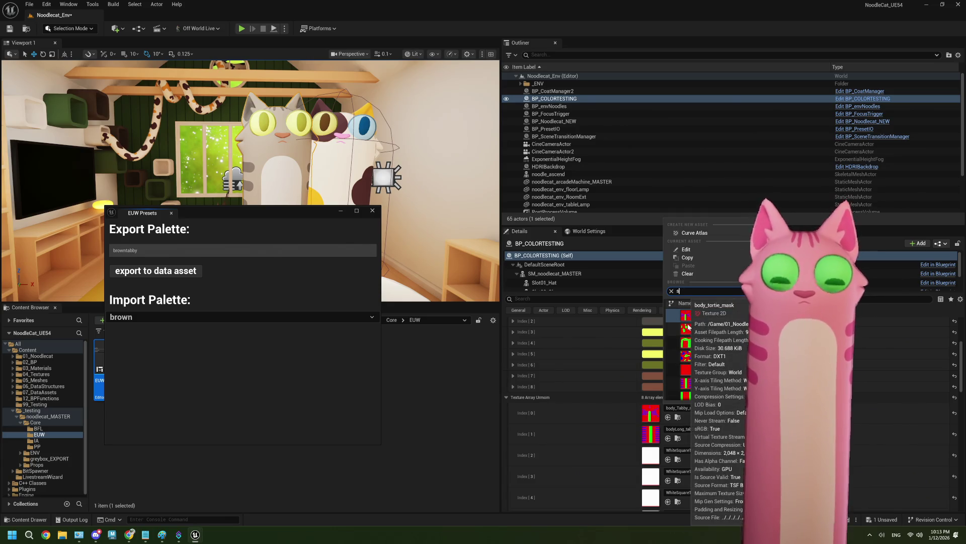
type("olid")
left_click(705, 315)
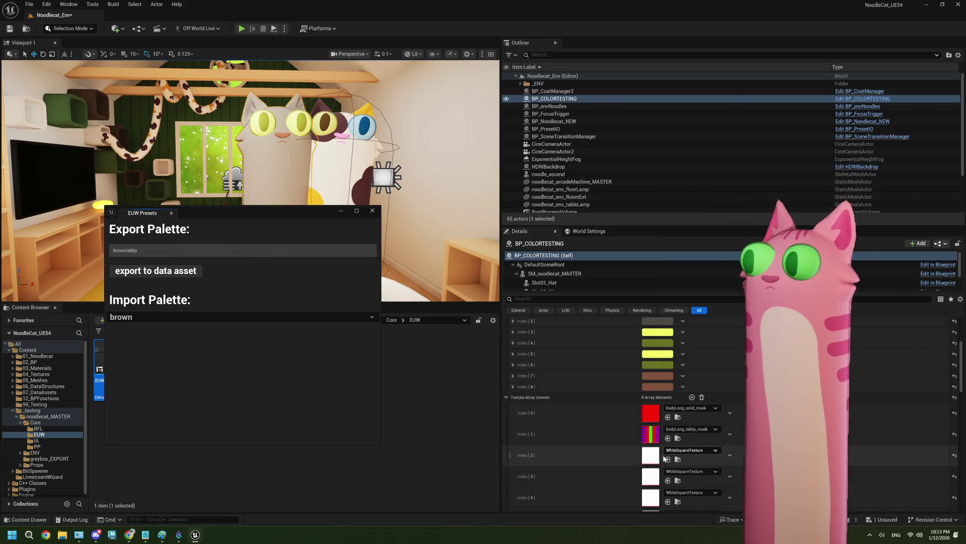
left_click(688, 429)
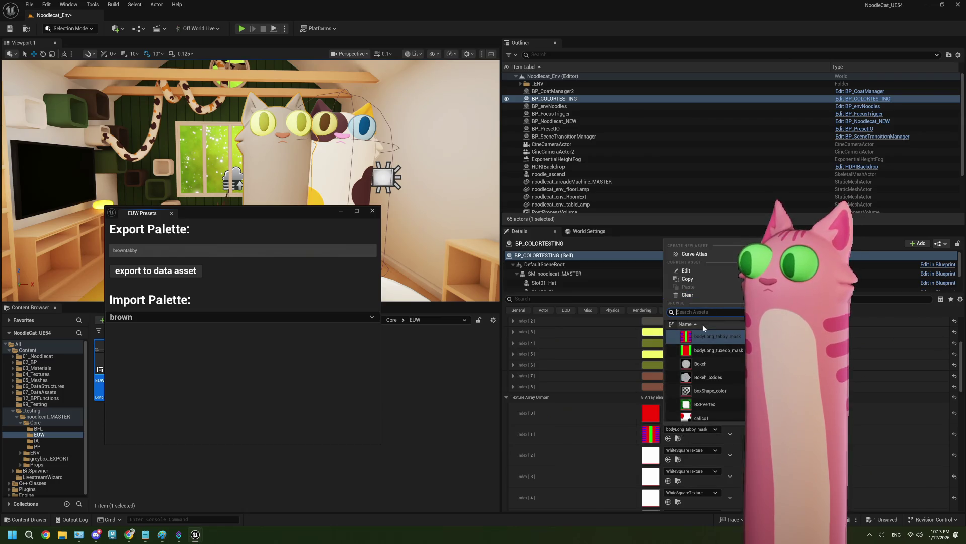
type("solid")
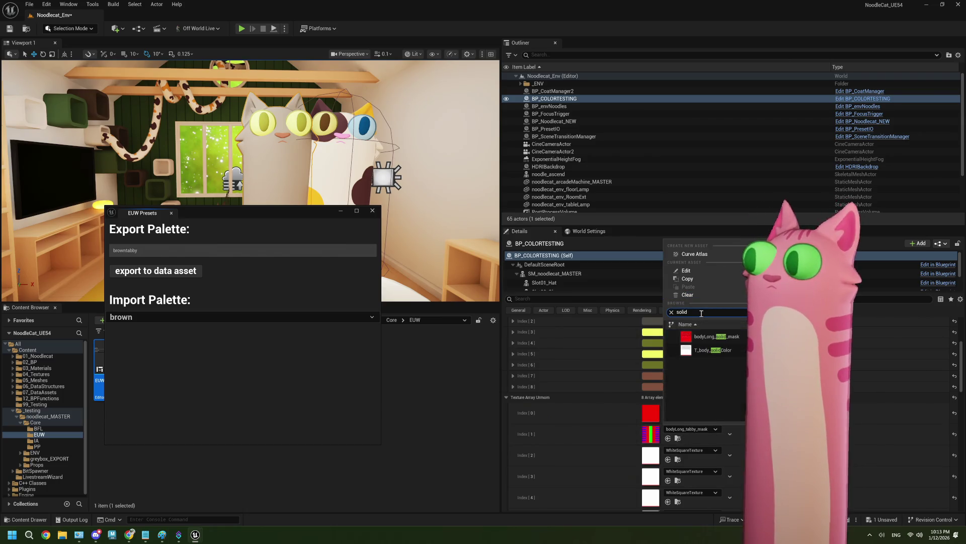
left_click(714, 337)
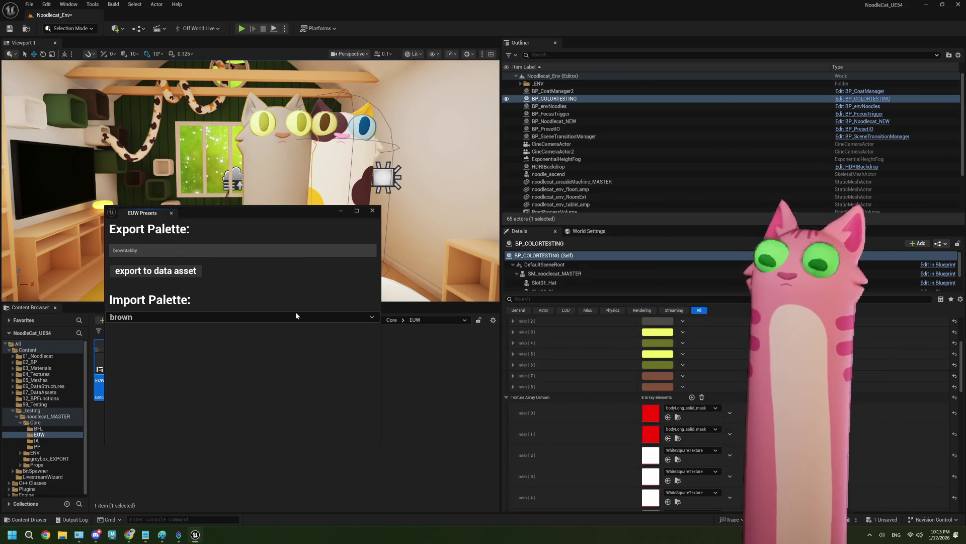
left_click(351, 53)
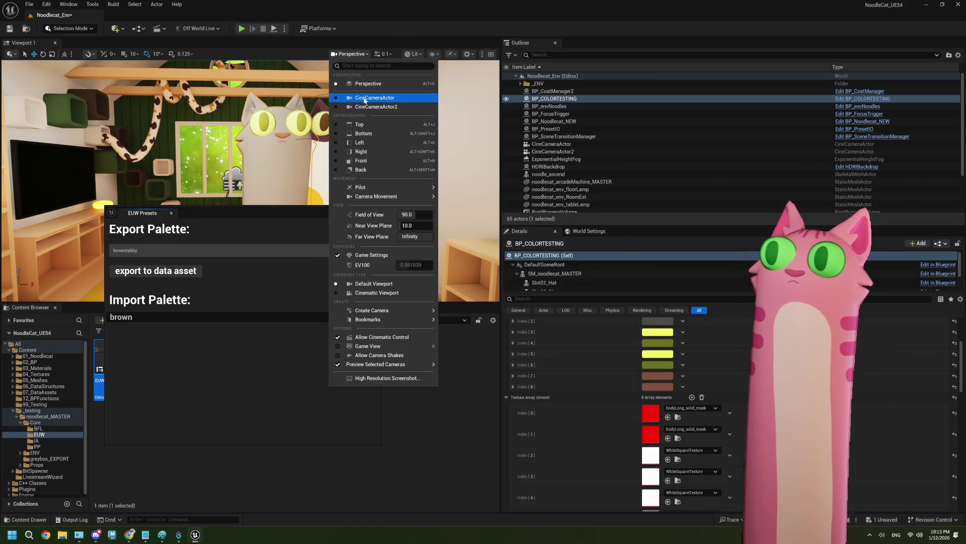
View through CineCameraActor, import the black palette and export it under the name black
left_click(365, 99)
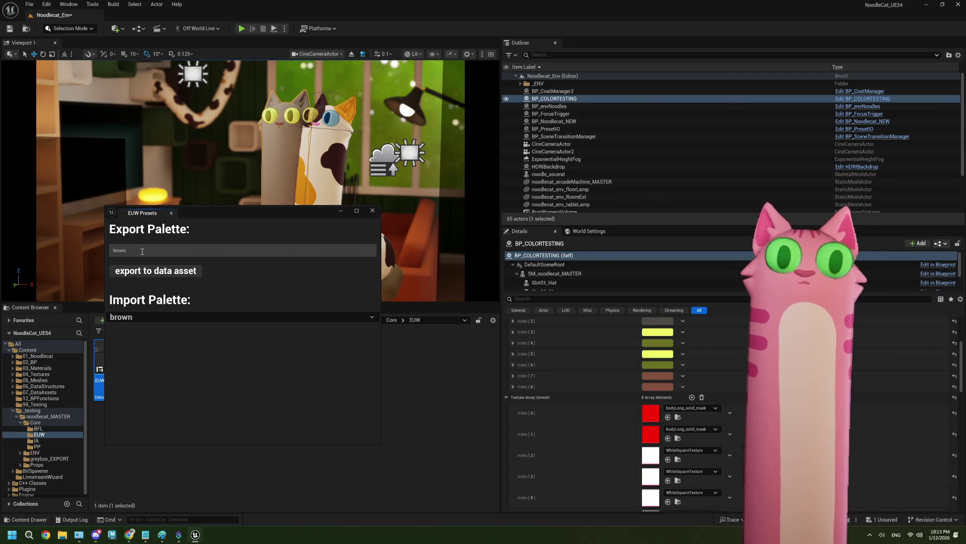
left_click(150, 319)
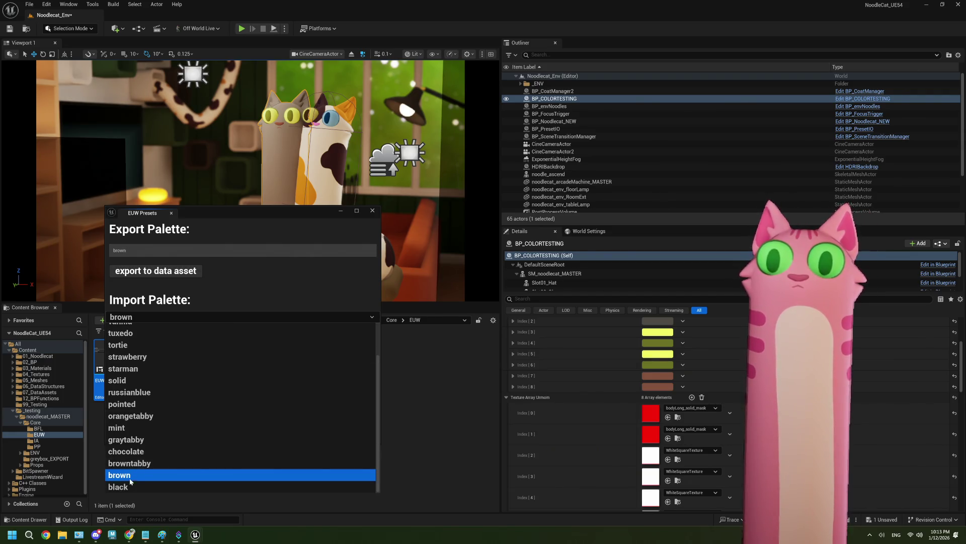
left_click(130, 484)
double_click(118, 250)
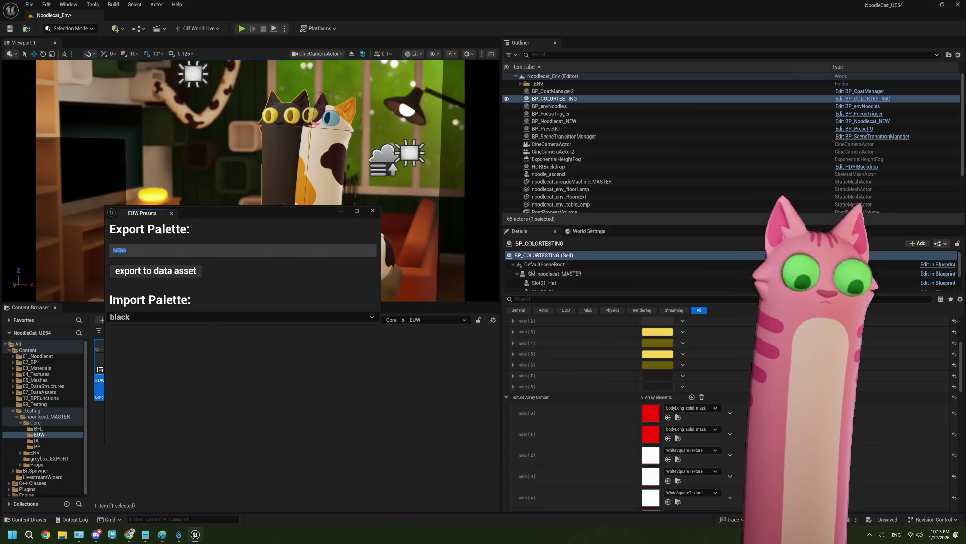
type("slack")
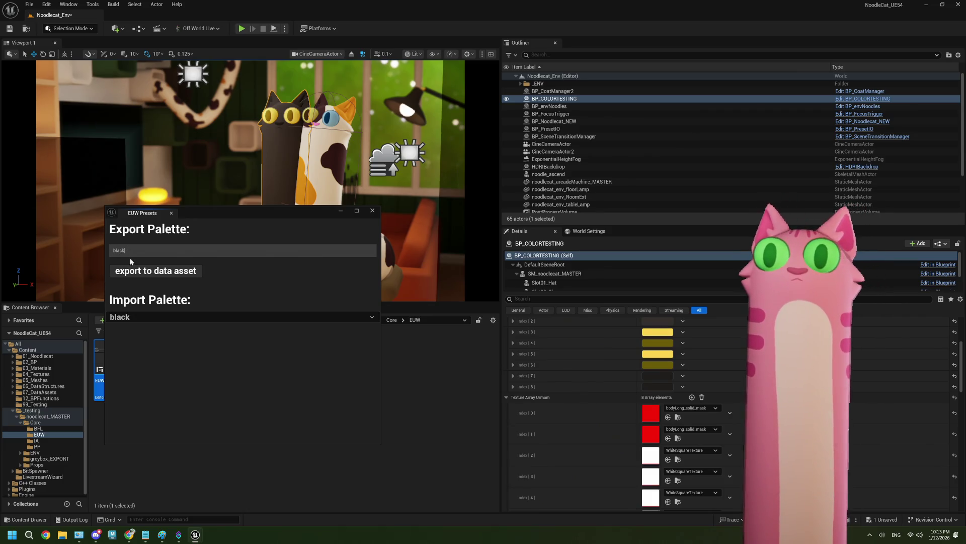
left_click(151, 271)
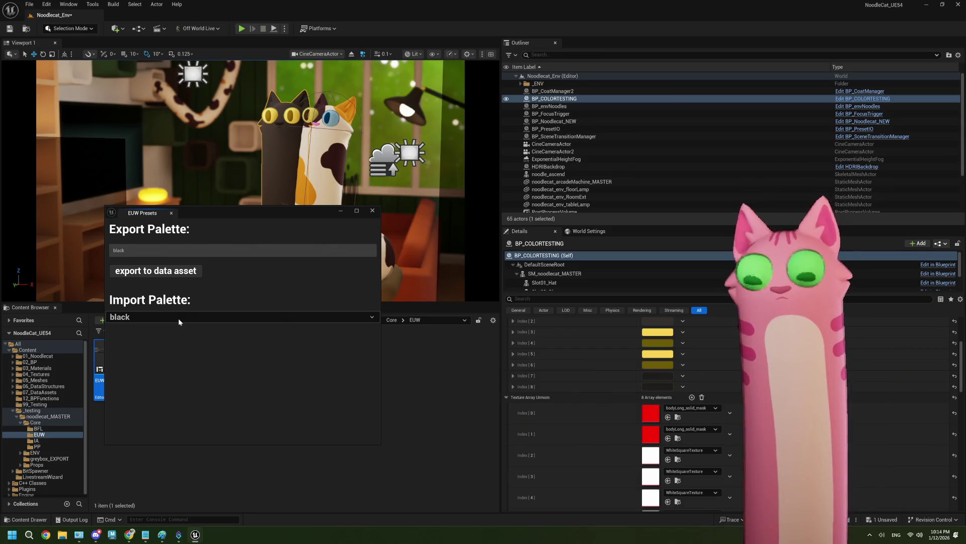
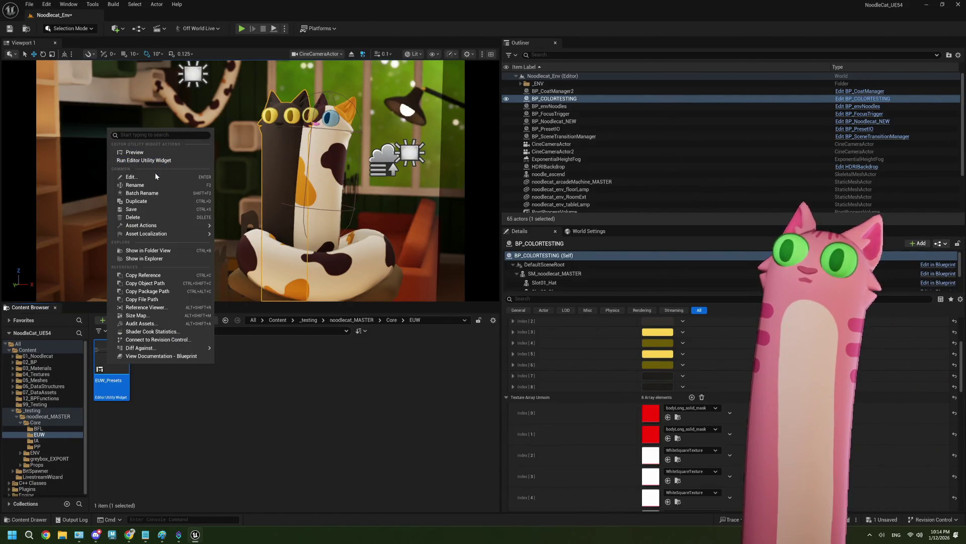
Open EUW_Presets maximized and connect OnSelectionChanged's exec pin to Get Actor Of Class
left_click(155, 176)
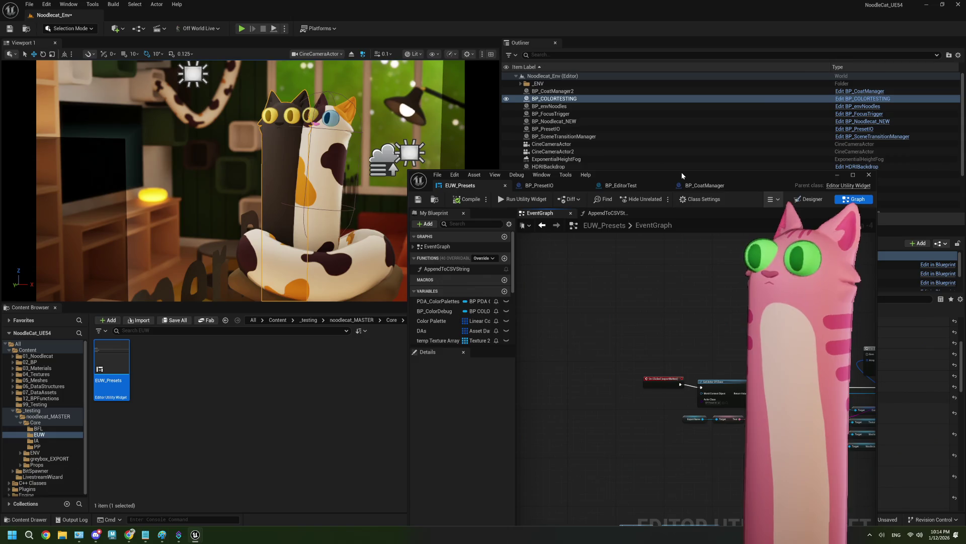
double_click(654, 175)
scroll(419, 325, "up", 2)
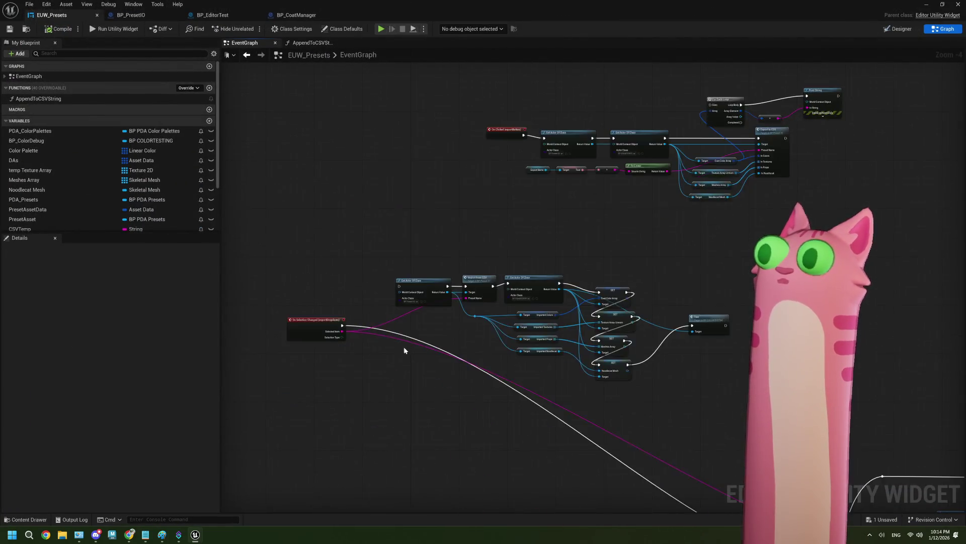
left_click_drag(310, 314, 399, 255)
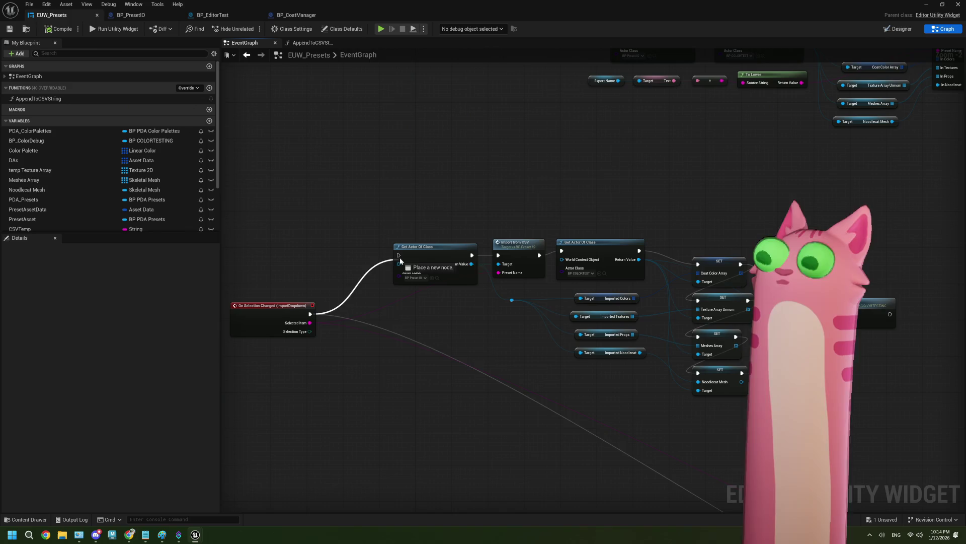
Compile and save EUW_Presets, then restore the editor window size
left_click(61, 31)
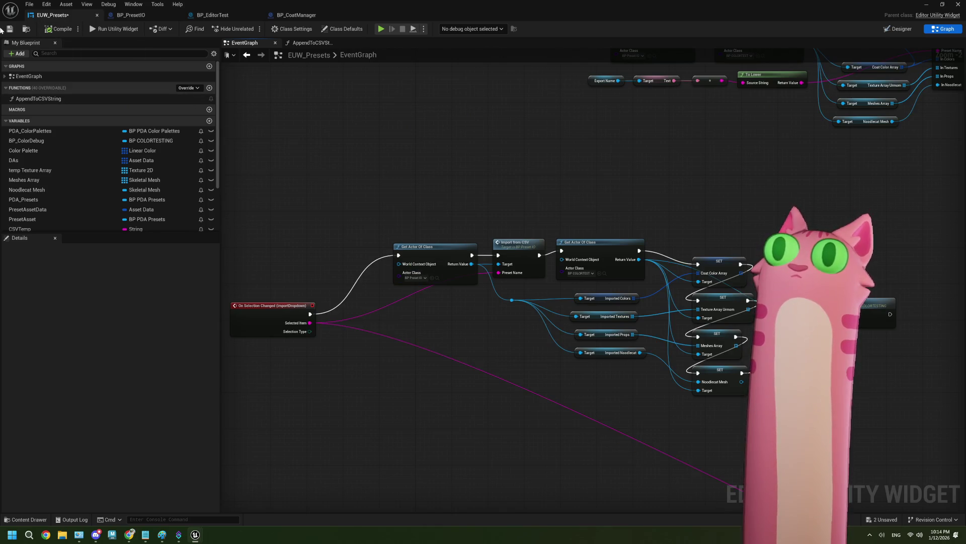
left_click(9, 29)
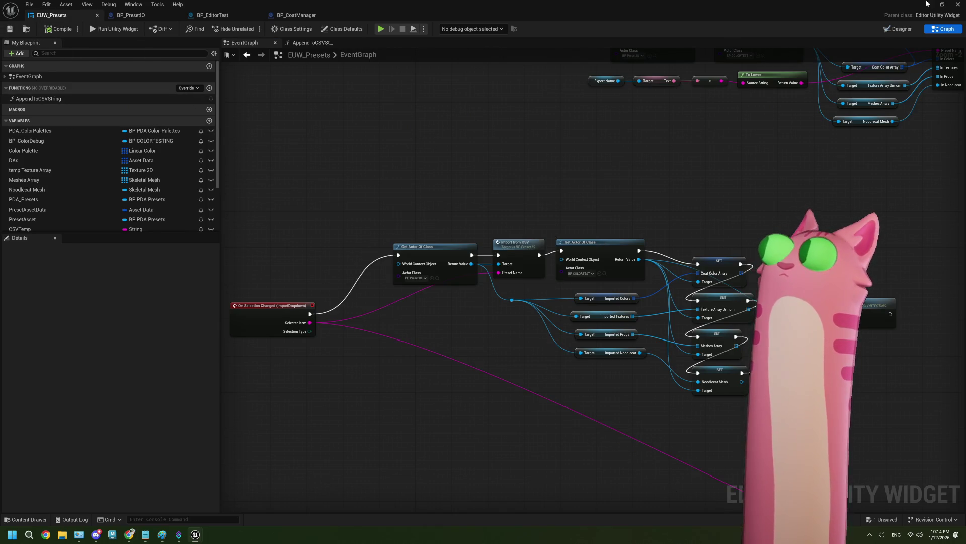
left_click(943, 4)
Close the EUW_Presets editor and run the EUW Presets utility widget
left_click(897, 23)
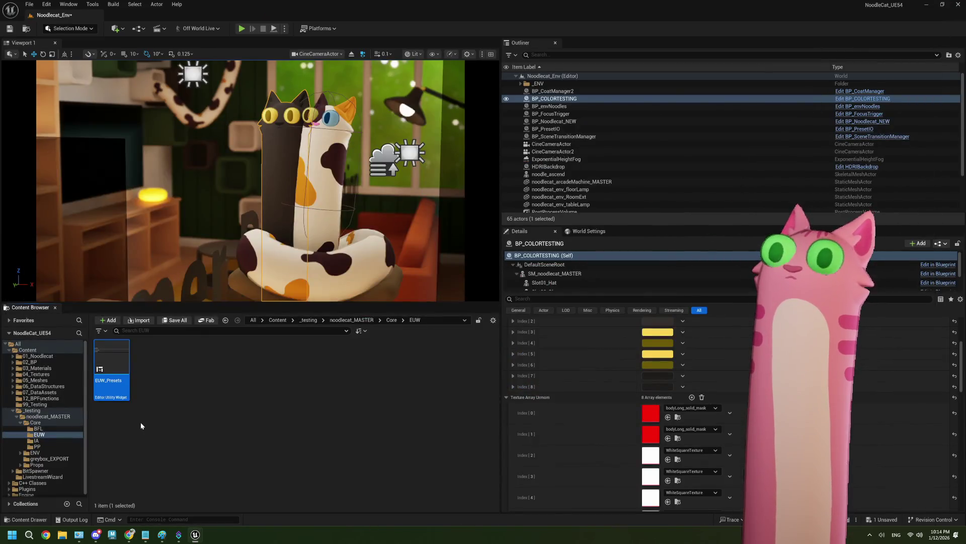
right_click(108, 375)
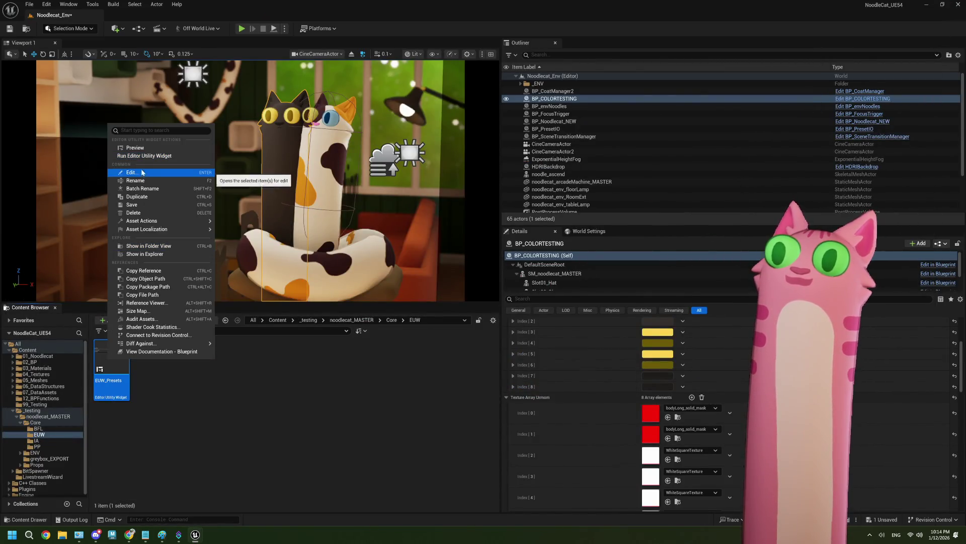
left_click(149, 157)
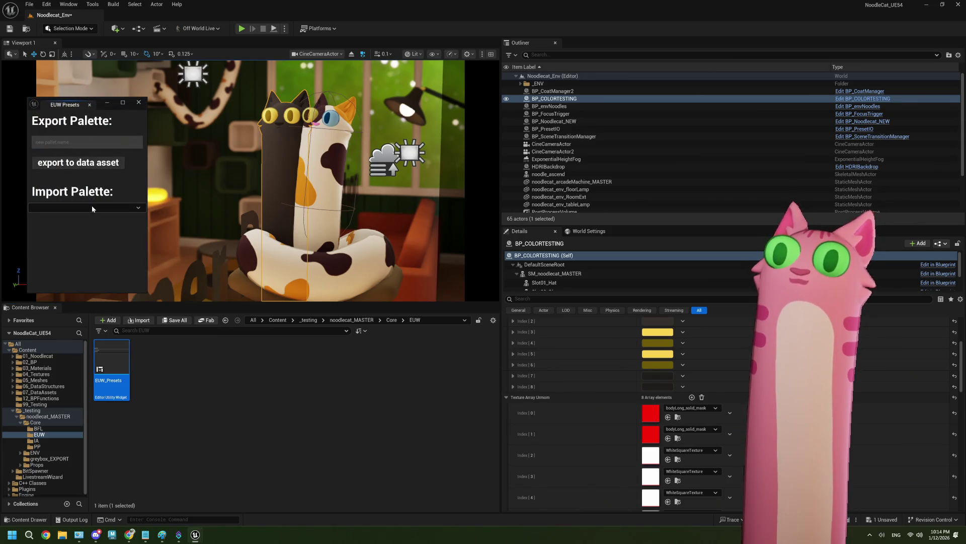
Apply the browntabby, mint, orangetabby and russianblue palettes to the cat in turn
left_click(92, 208)
left_click(82, 243)
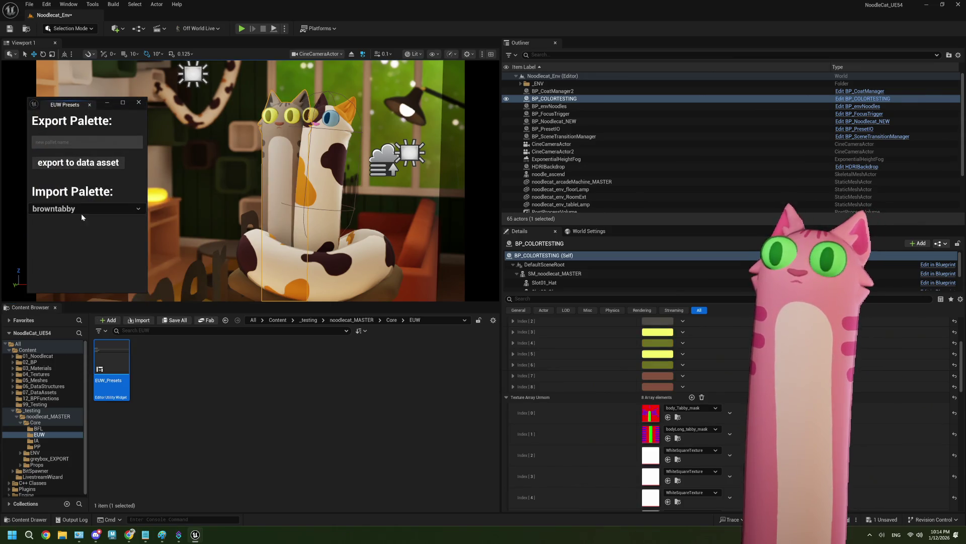
left_click(81, 211)
left_click(73, 235)
left_click(77, 209)
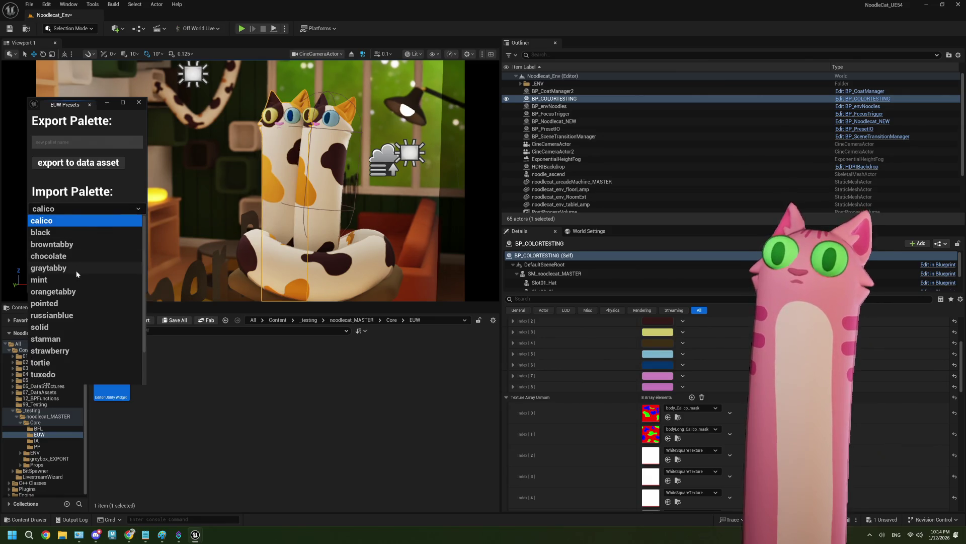
left_click(76, 276)
left_click(81, 209)
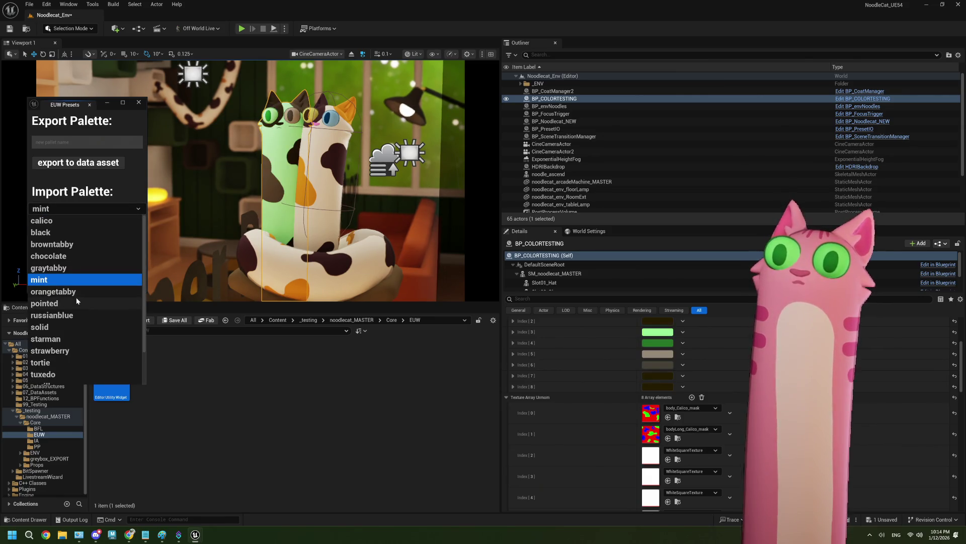
left_click(77, 295)
left_click(80, 209)
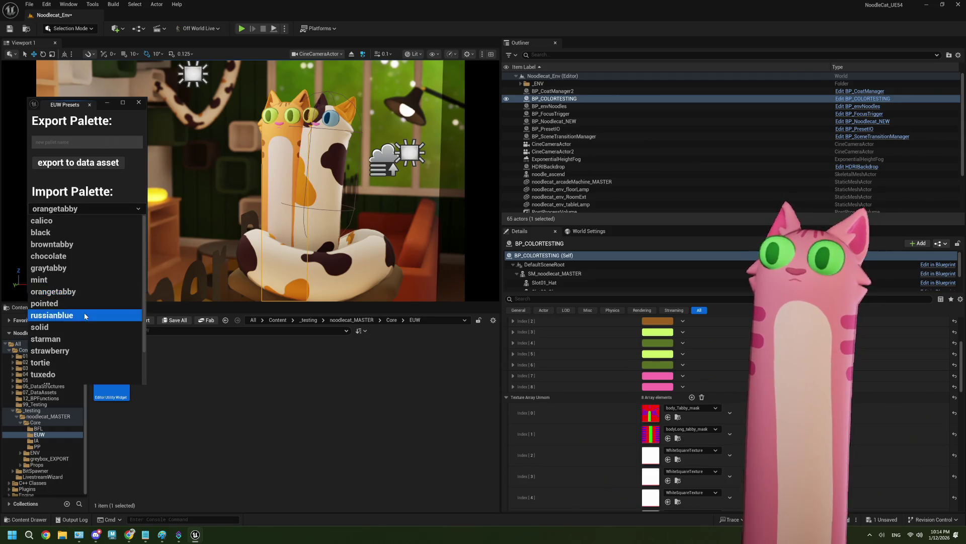
left_click(75, 315)
Try the starman, strawberry and calico palettes, ending on the white palette
left_click(77, 211)
left_click(74, 340)
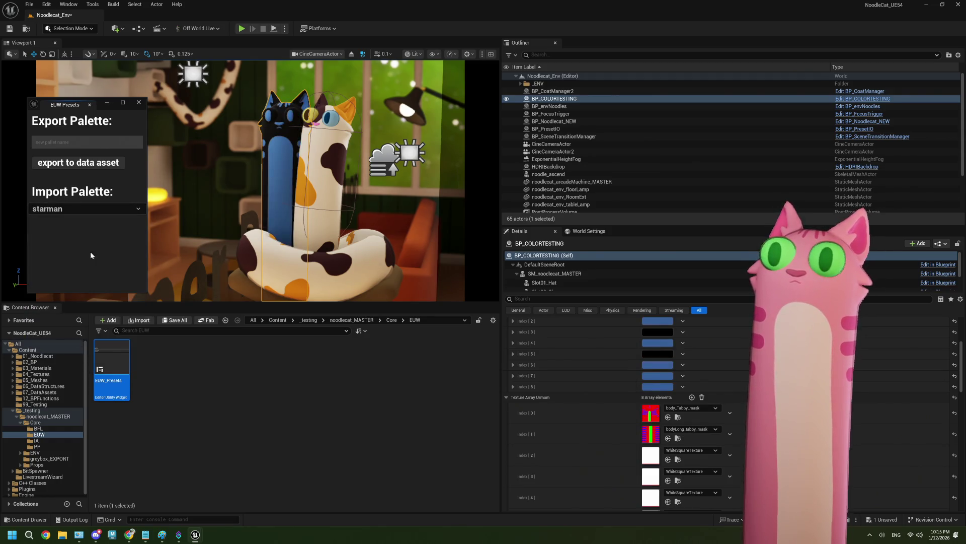
left_click(84, 209)
left_click(75, 350)
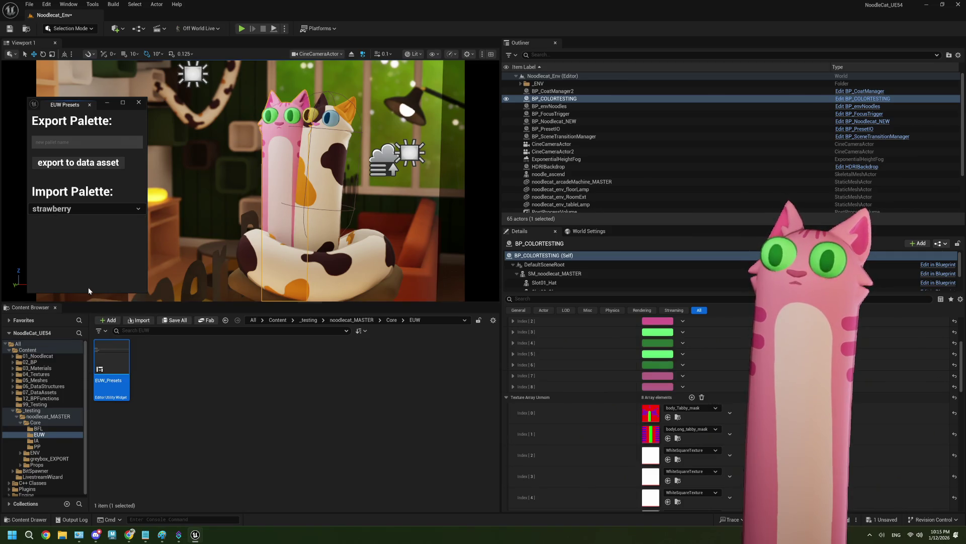
left_click(60, 210)
left_click(59, 221)
left_click(71, 211)
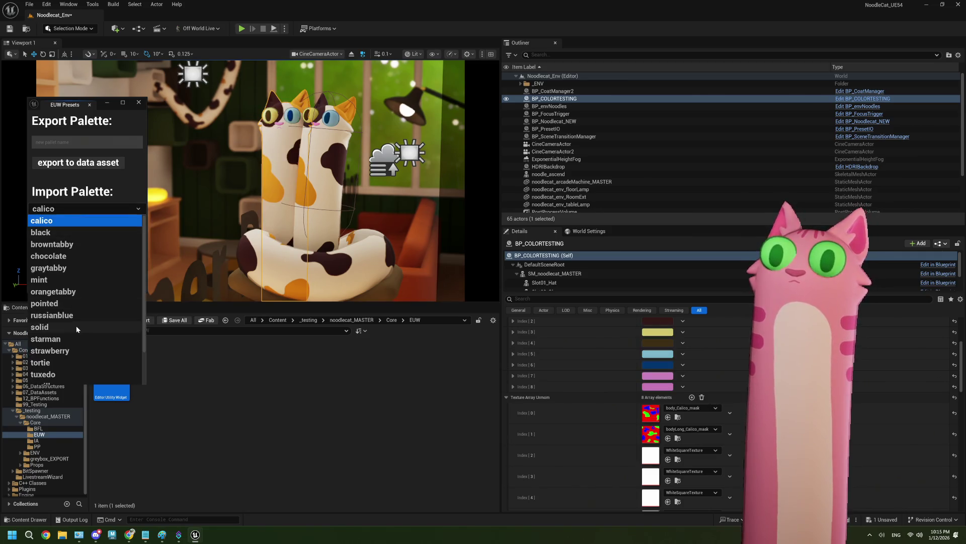
scroll(77, 325, "down", 3)
left_click(68, 355)
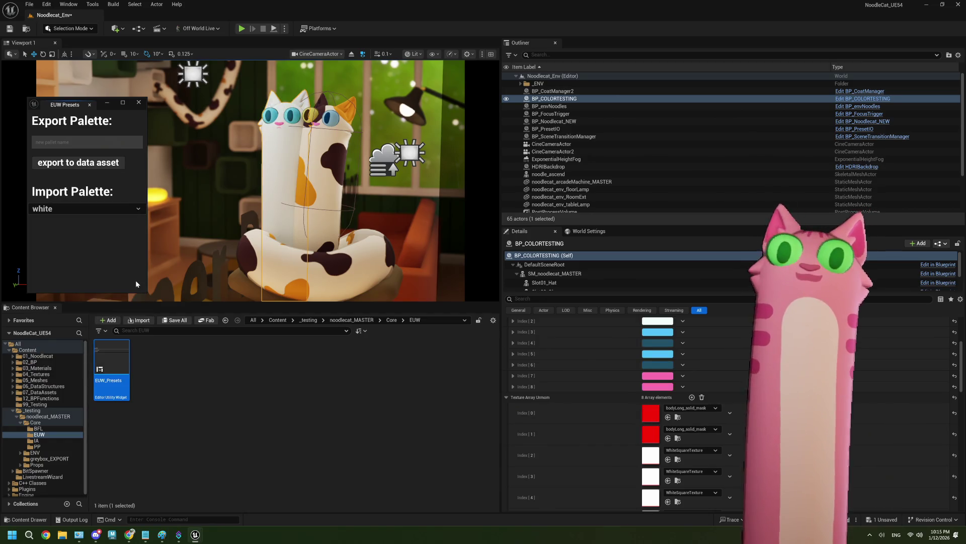
Close the widget, save the level, and show the folder holding BP_CoatManager
left_click(138, 102)
left_click(180, 375)
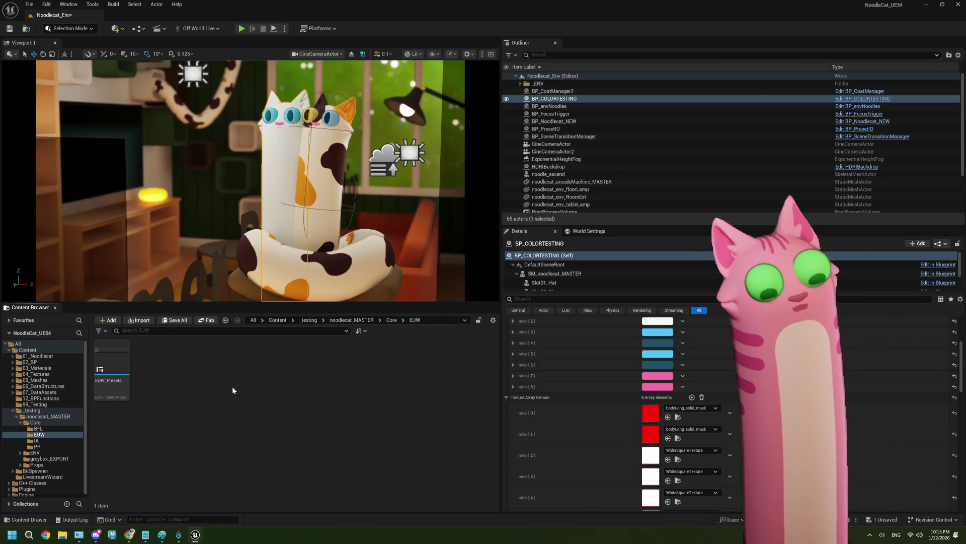
key("ctrl+s")
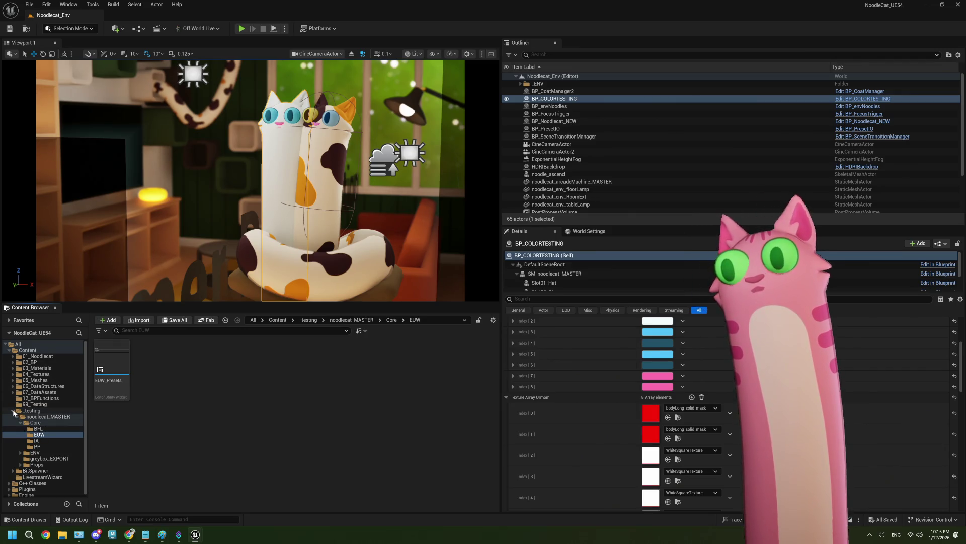
left_click(45, 416)
Open BP_CoatManager and pan its EventGraph to the SB Manager, BP Noodlecat and BP Env Noodles setters
double_click(316, 366)
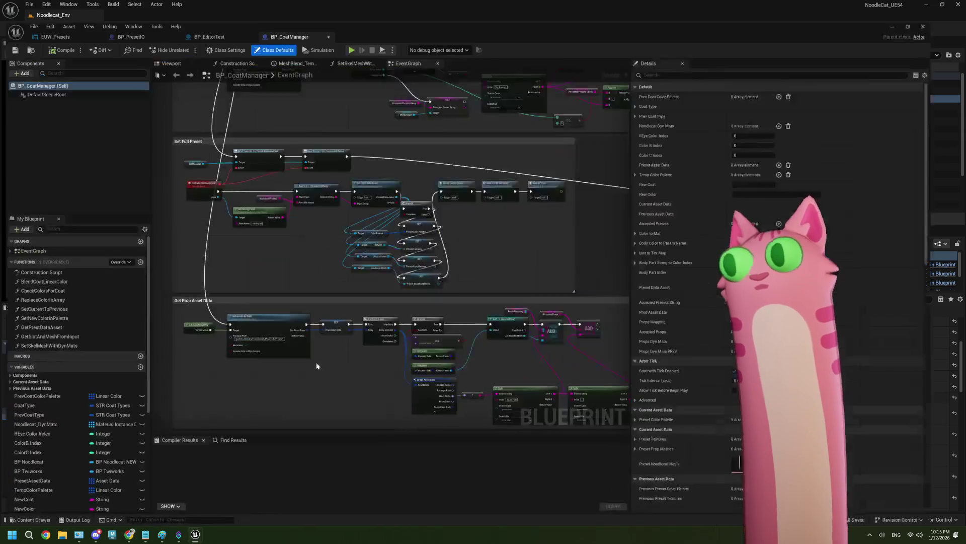
scroll(479, 233, "down", 2)
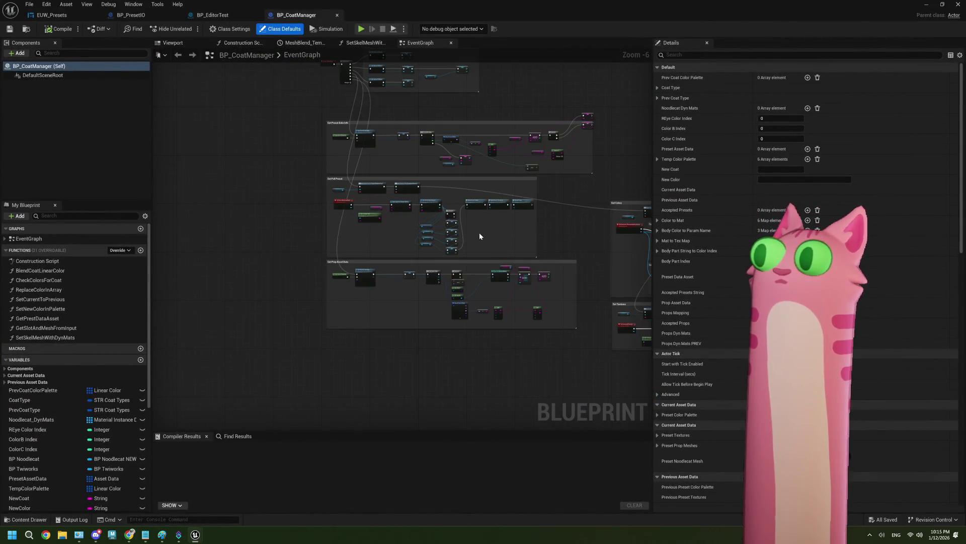
scroll(479, 233, "up", 2)
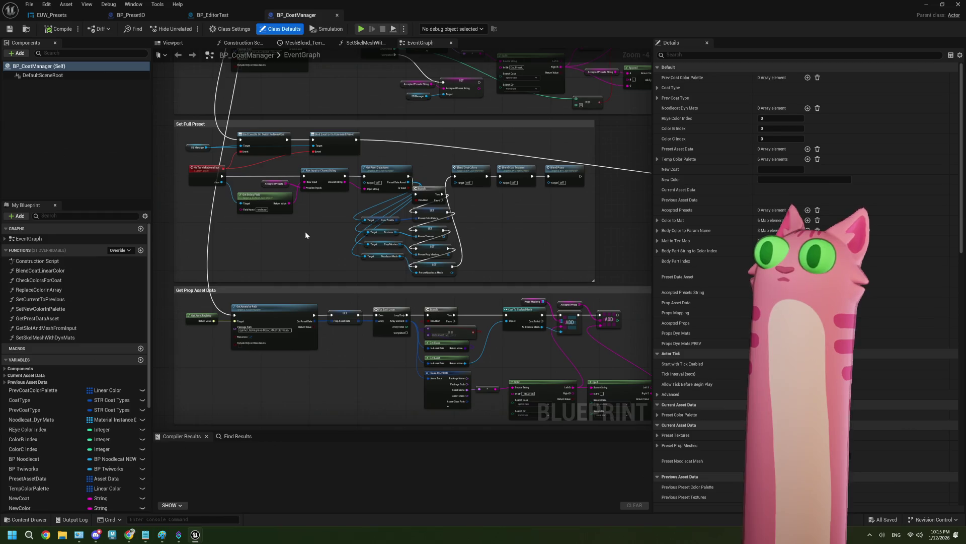
scroll(305, 231, "up", 1)
left_click_drag(374, 268, 300, 256)
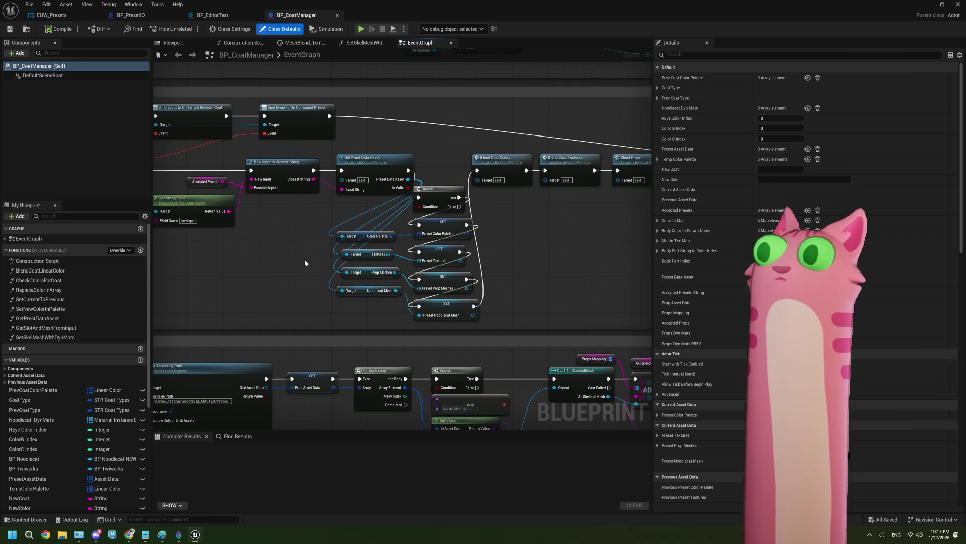
scroll(304, 247, "down", 1)
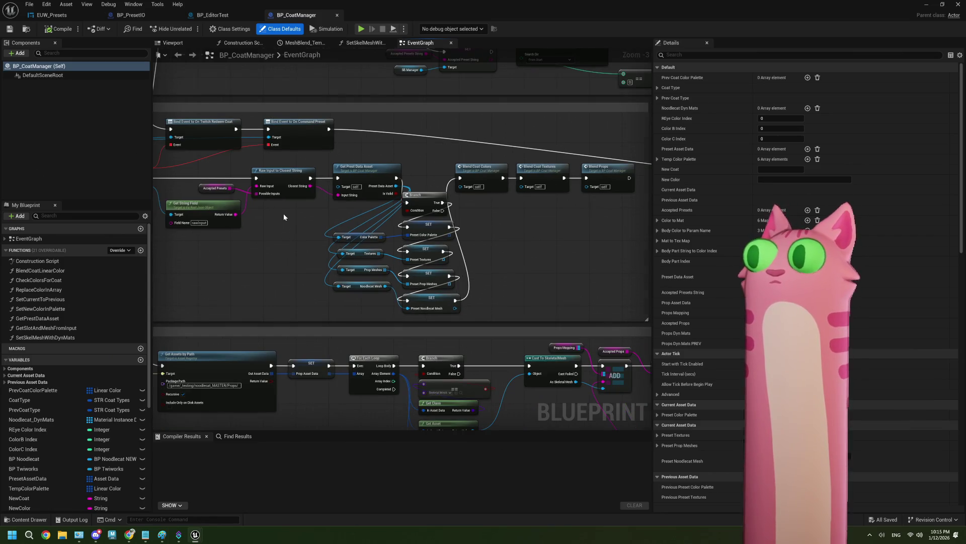
scroll(283, 213, "down", 1)
mouse_move(283, 214)
left_mouse_down()
mouse_move(283, 255)
mouse_move(305, 304)
mouse_move(340, 322)
left_mouse_up()
scroll(284, 235, "up", 2)
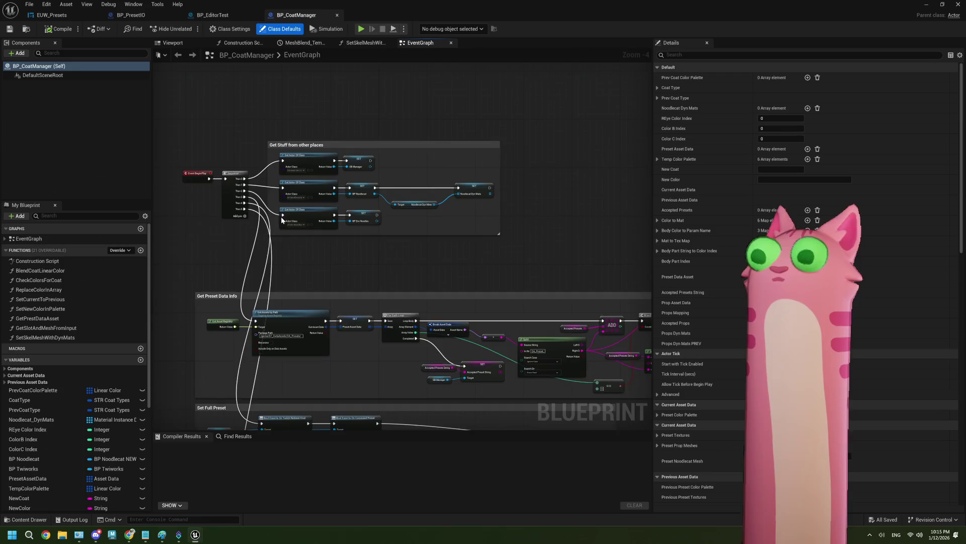
left_click_drag(285, 235, 242, 230)
scroll(280, 243, "down", 1)
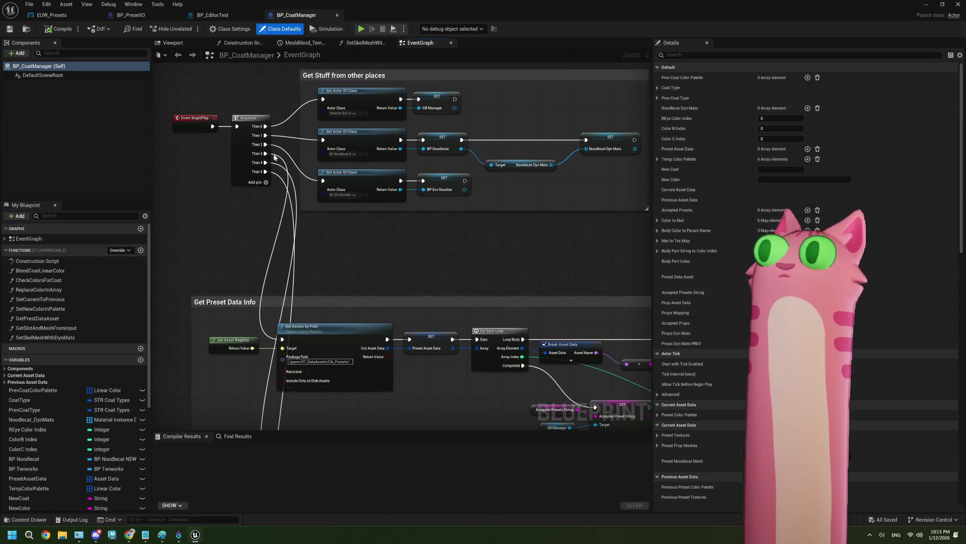
scroll(367, 202, "up", 1)
scroll(368, 203, "up", 1)
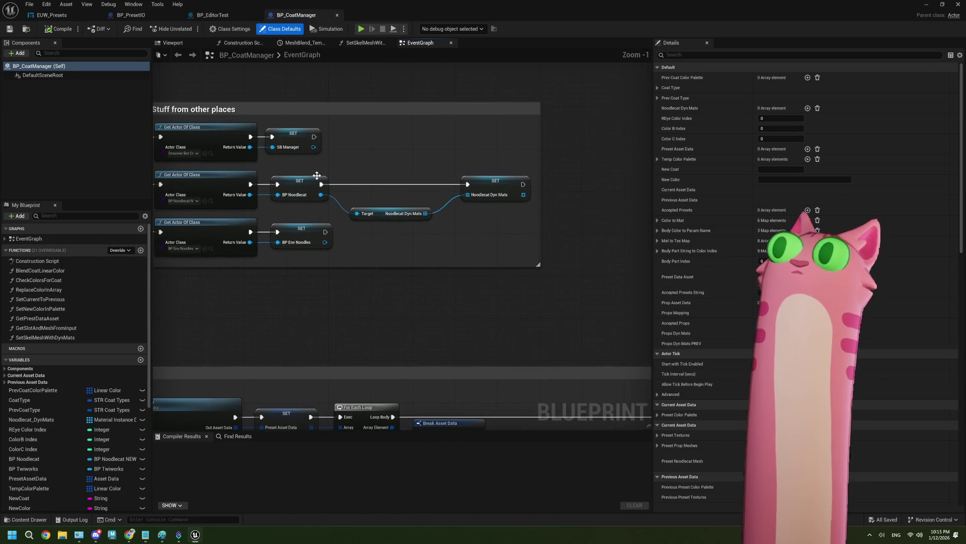
Add a Get Actor Of Class node for BP_PresetIO after the GB Manager setter
mouse_move(313, 136)
left_mouse_down()
mouse_move(364, 140)
mouse_move(355, 139)
left_mouse_up()
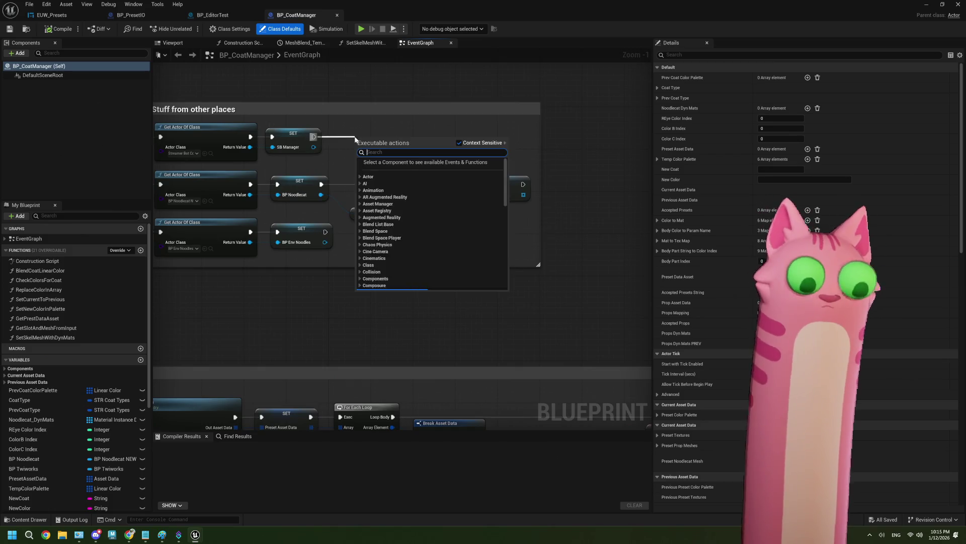
type("get act")
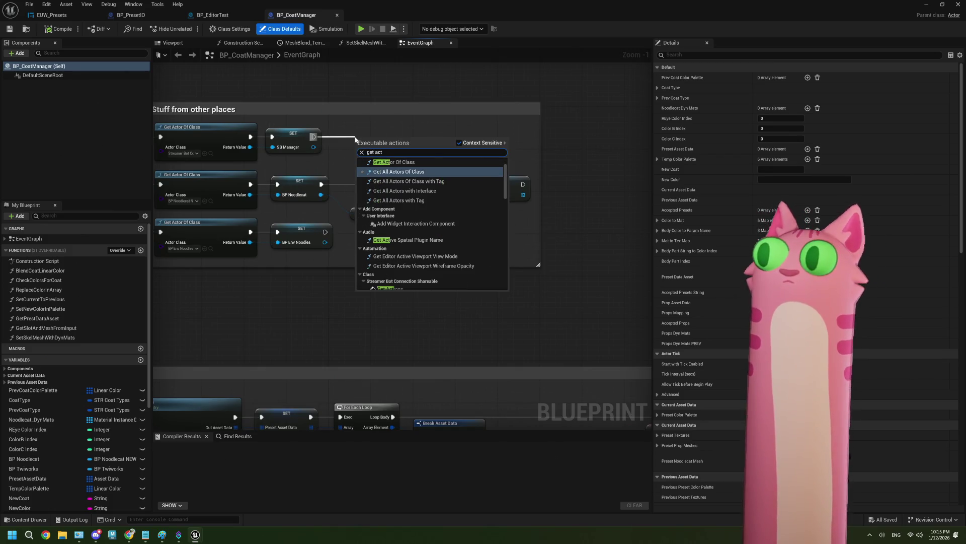
left_click(394, 162)
left_click(387, 164)
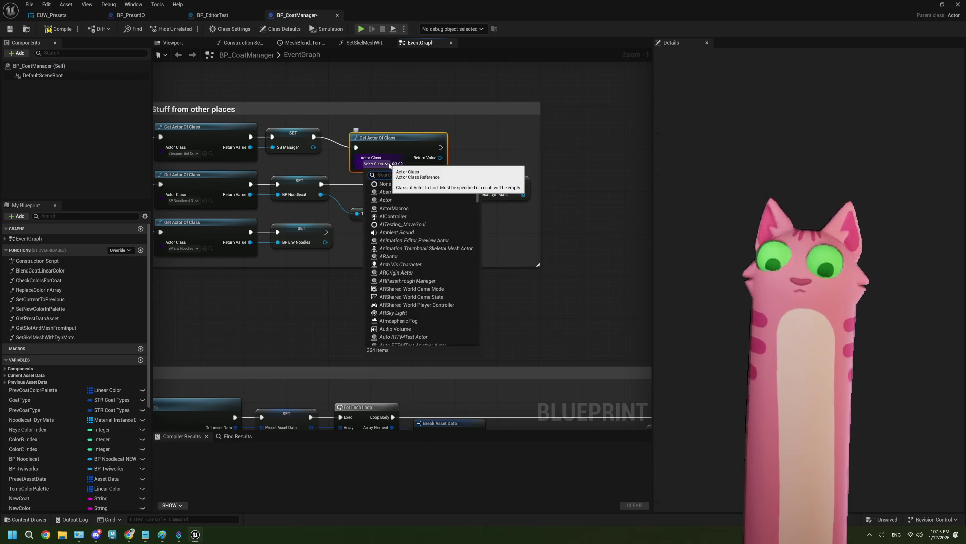
type("io")
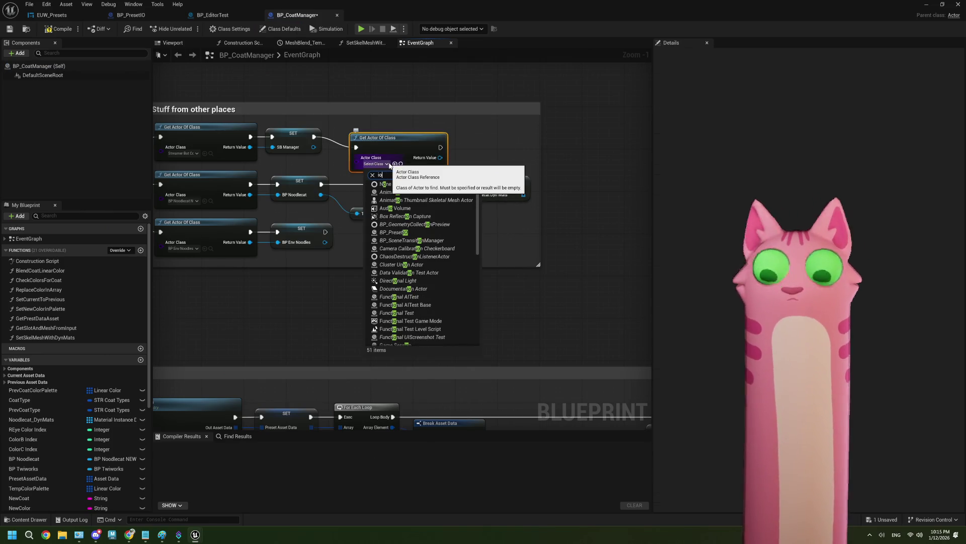
type("preset")
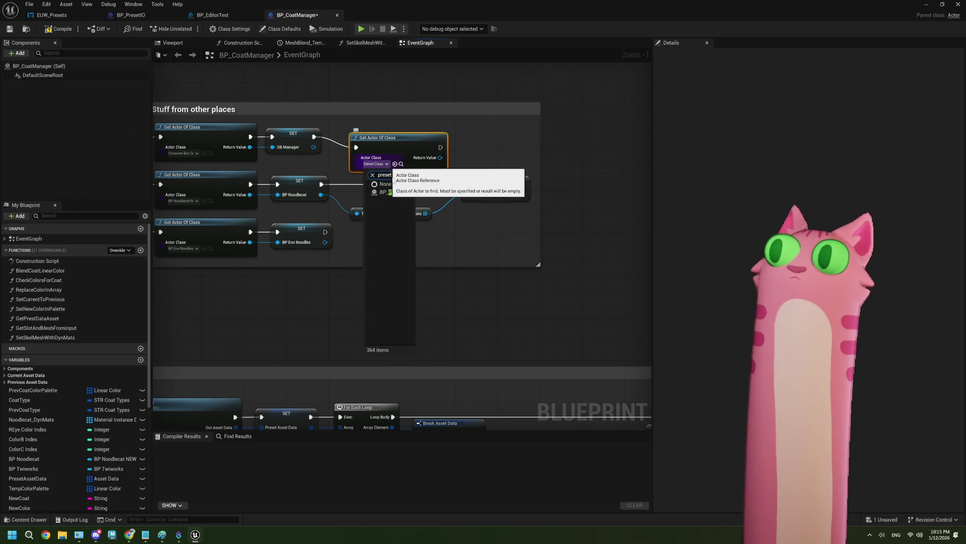
left_click(397, 192)
left_click_drag(390, 139, 384, 127)
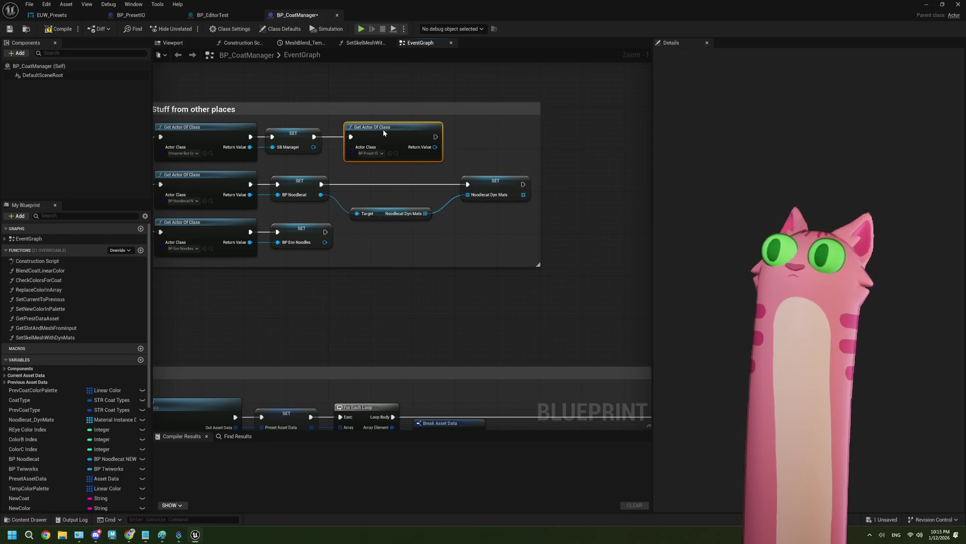
Promote its Return Value to a new variable named BP PresetIO
mouse_move(434, 155)
left_mouse_down()
mouse_move(370, 154)
mouse_move(392, 164)
left_mouse_up()
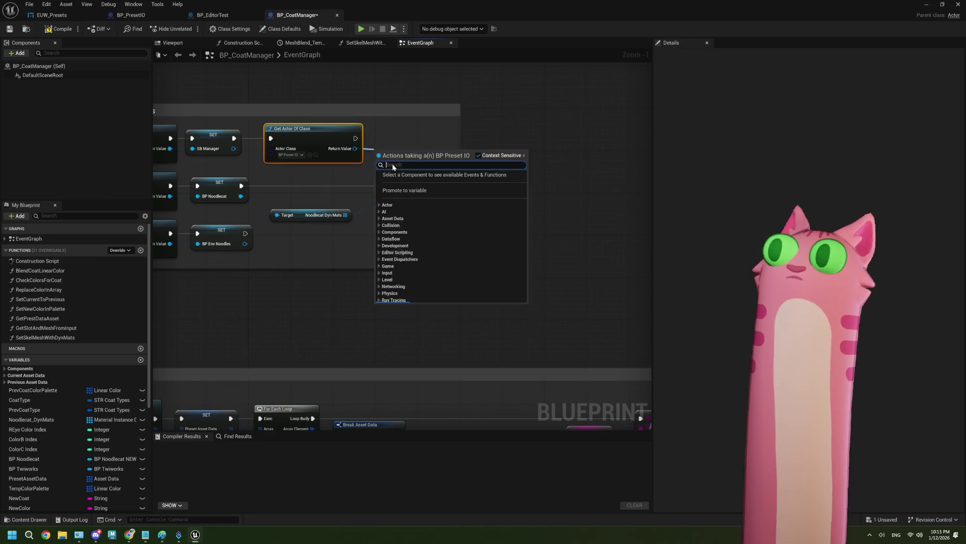
left_click(413, 197)
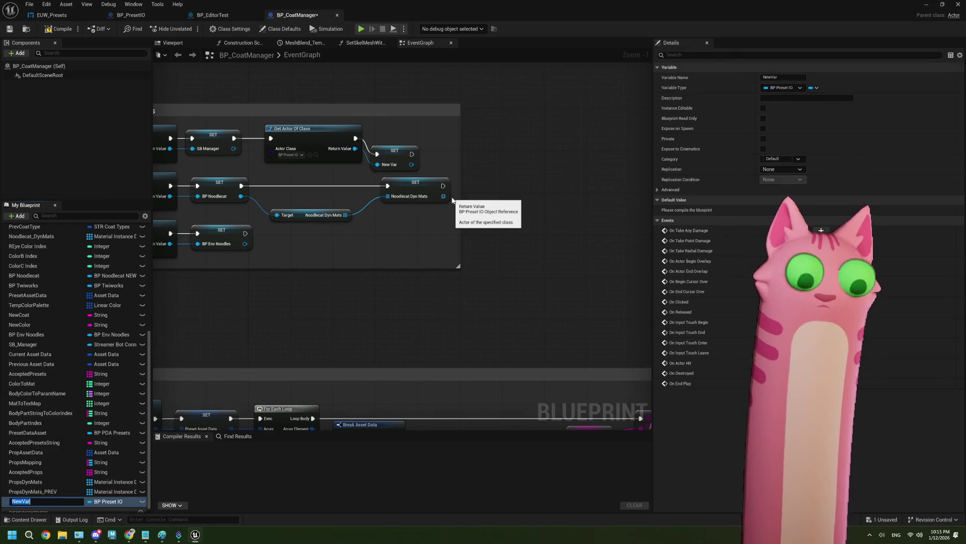
type("BP PresetIO")
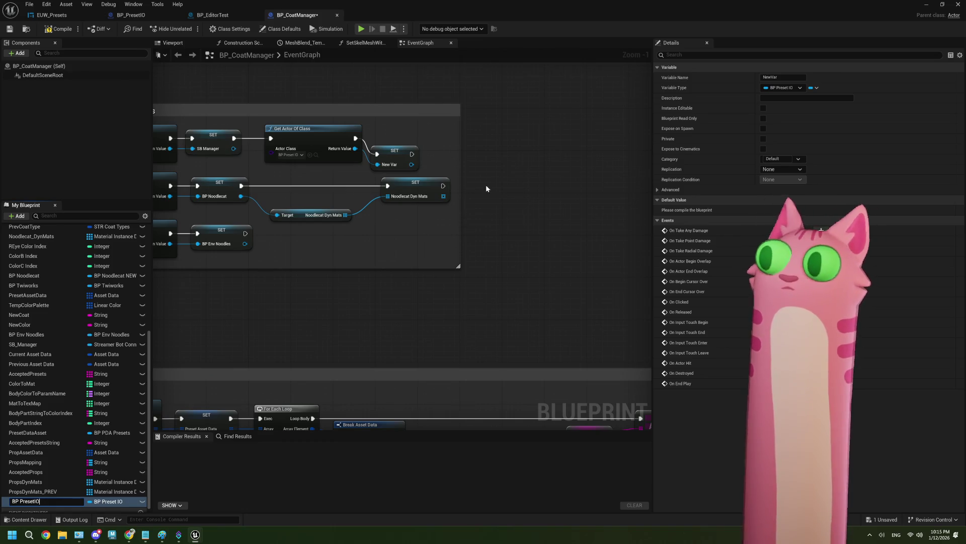
key("Return")
left_click(398, 139)
left_click_drag(398, 139, 402, 140)
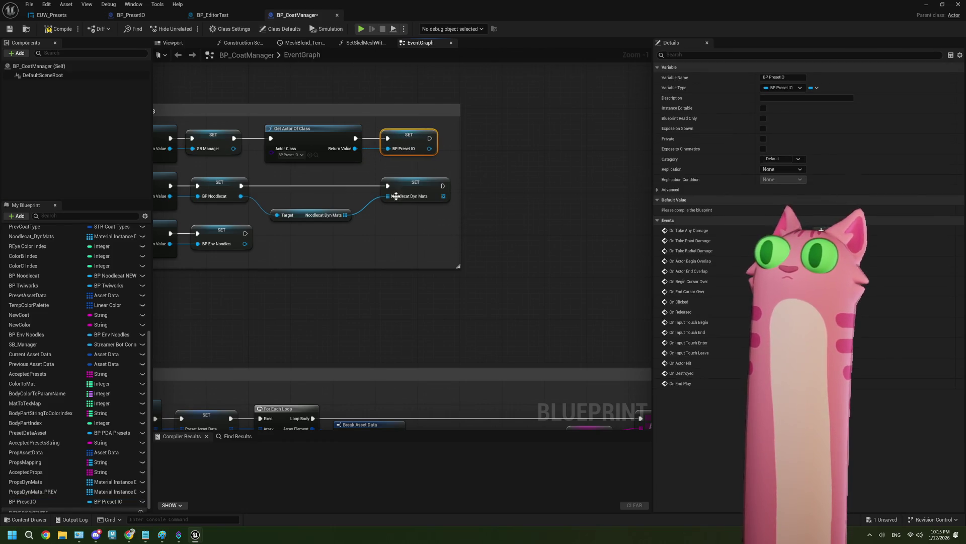
Move both Accepted Presets String SET nodes into the comment box and widen it
left_click(372, 299)
scroll(375, 297, "down", 4)
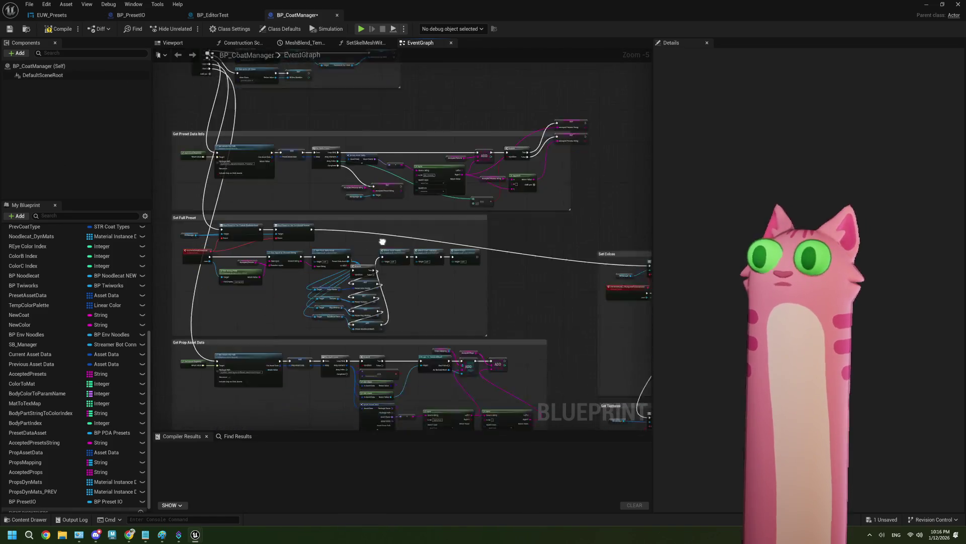
scroll(383, 242, "up", 2)
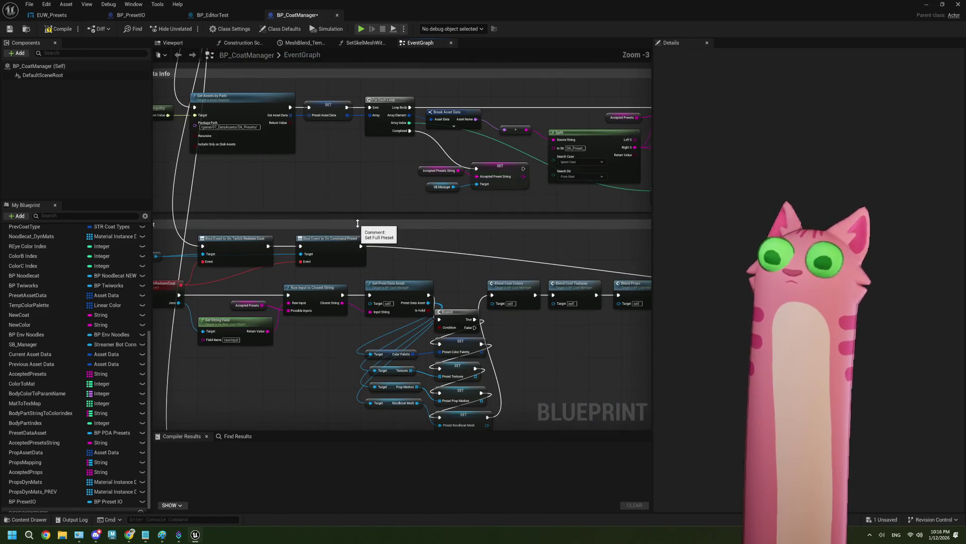
scroll(360, 226, "down", 2)
scroll(368, 251, "up", 1)
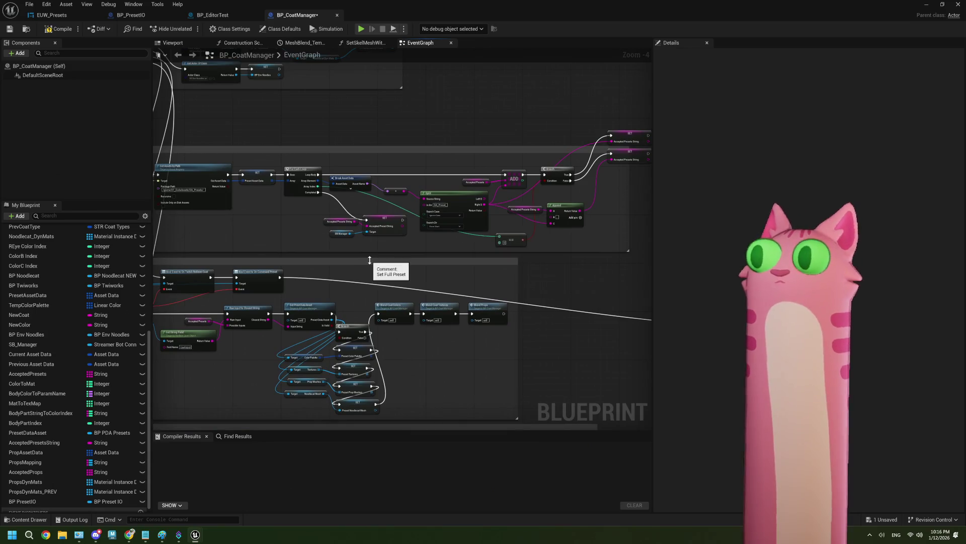
scroll(453, 242, "up", 3)
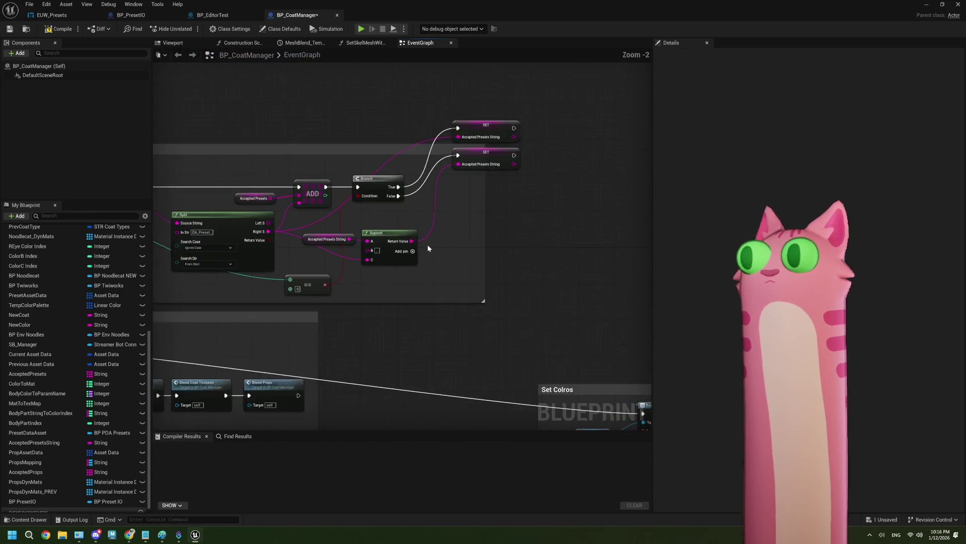
left_click(386, 258)
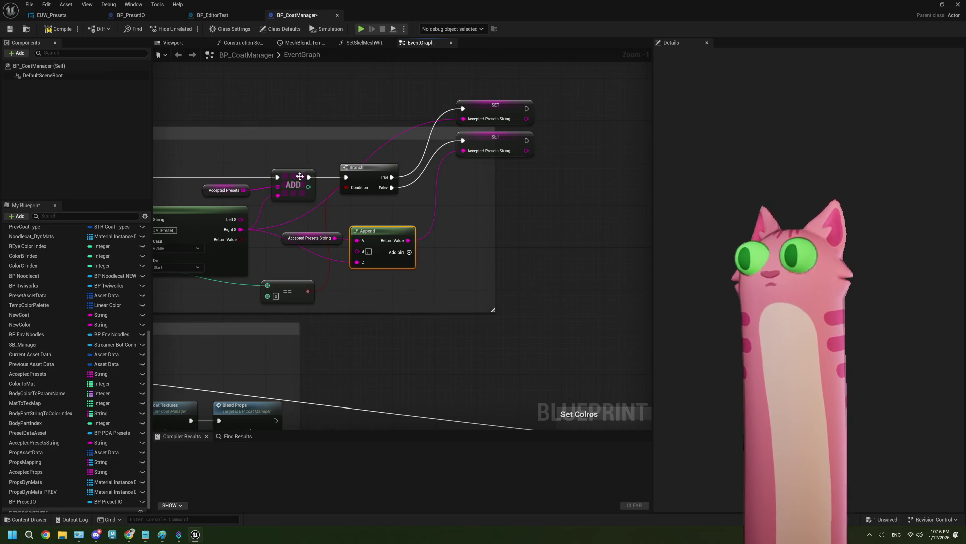
scroll(299, 163, "down", 6)
scroll(218, 239, "up", 3)
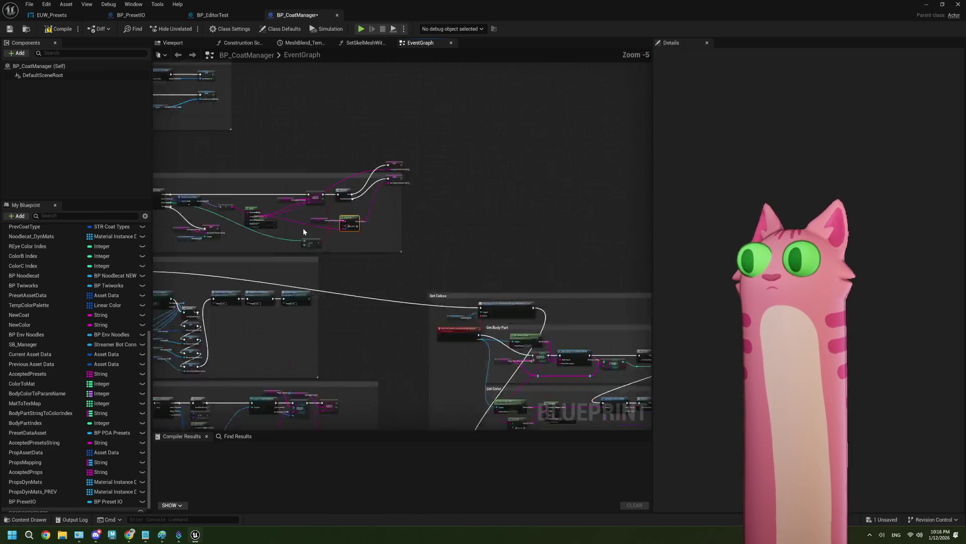
scroll(437, 143, "up", 3)
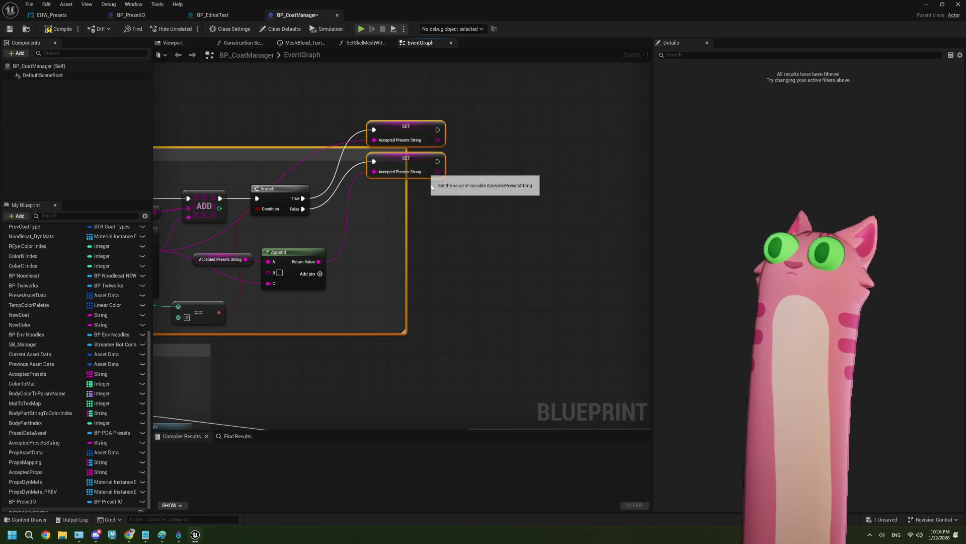
left_click(424, 143)
left_click(428, 157, "shift")
left_click_drag(428, 157, 390, 215)
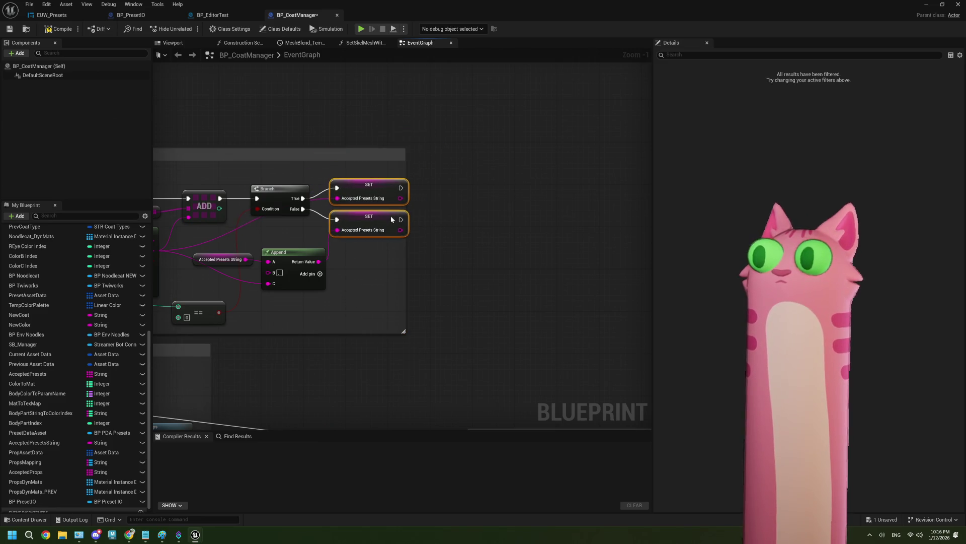
left_click_drag(405, 254, 442, 258)
Select the Get Preset Data Info comment and bring up its colour settings
scroll(346, 266, "down", 6)
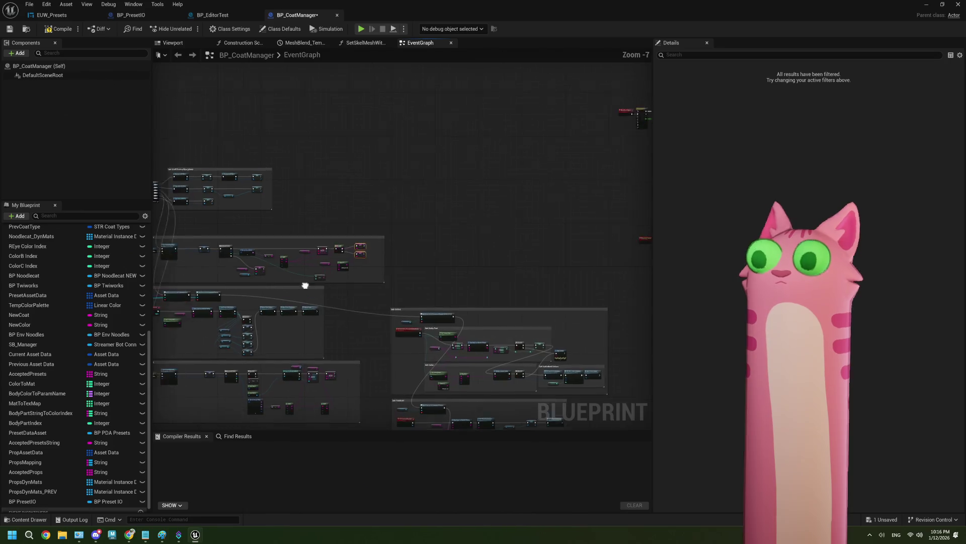
left_click(285, 222)
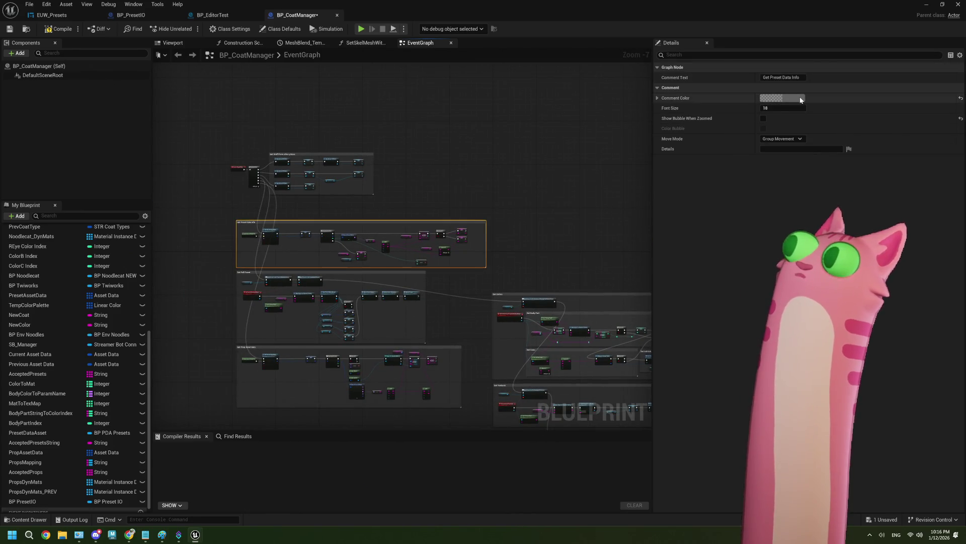
left_click(783, 97)
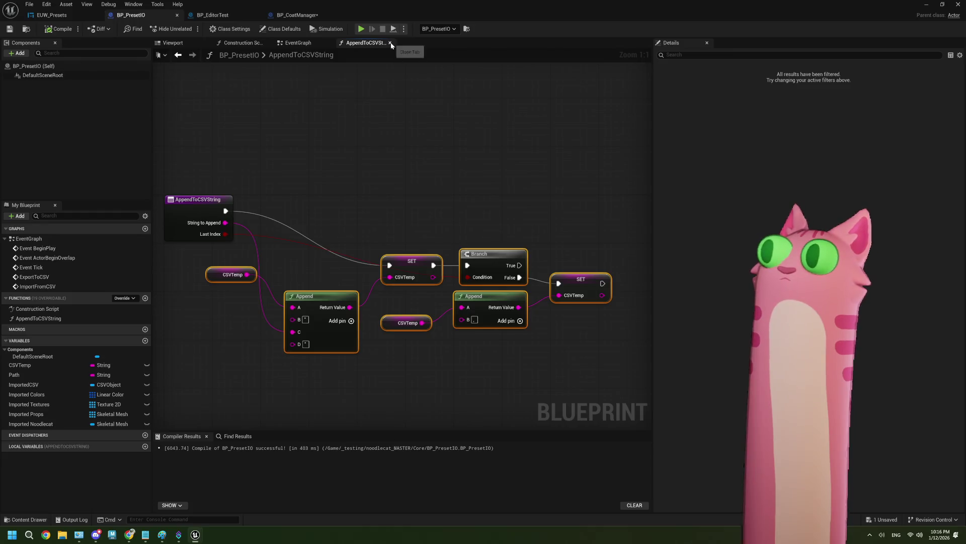
In BP_PresetIO's EventGraph, inspect the ImportFromCSV chain around Read Lines' return value
left_click(314, 43)
scroll(394, 232, "down", 2)
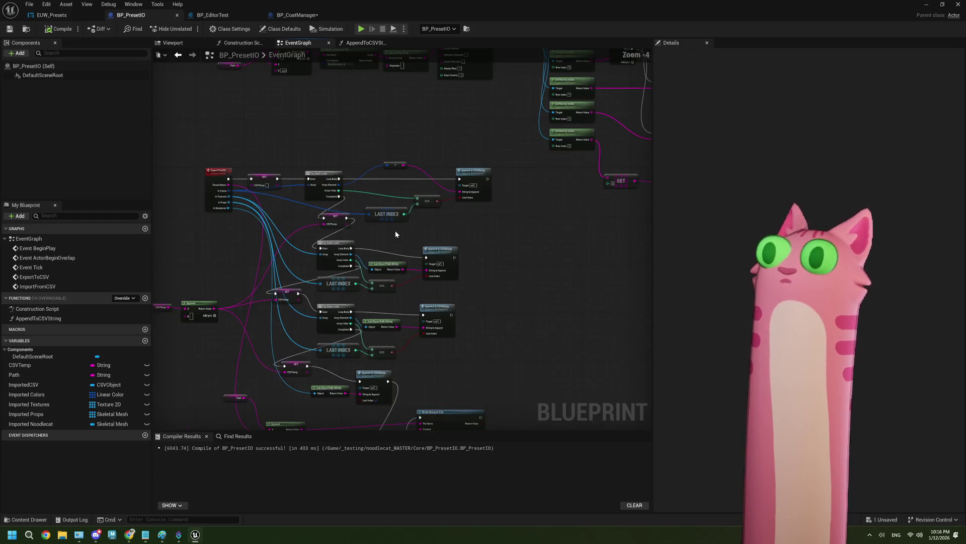
mouse_move(407, 250)
left_mouse_down()
mouse_move(399, 216)
mouse_move(460, 190)
mouse_move(398, 228)
left_mouse_up()
scroll(347, 206, "up", 2)
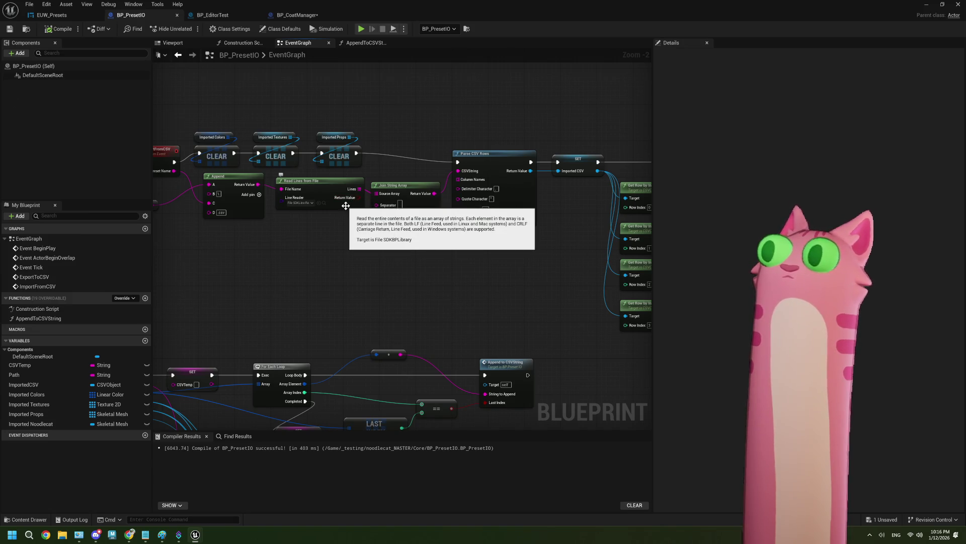
scroll(358, 252, "up", 2)
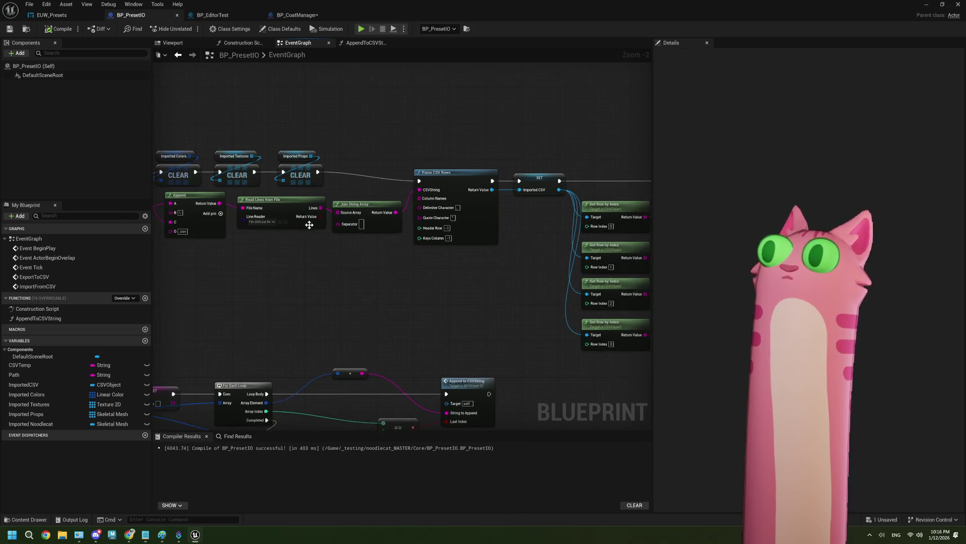
left_click_drag(320, 213, 353, 168)
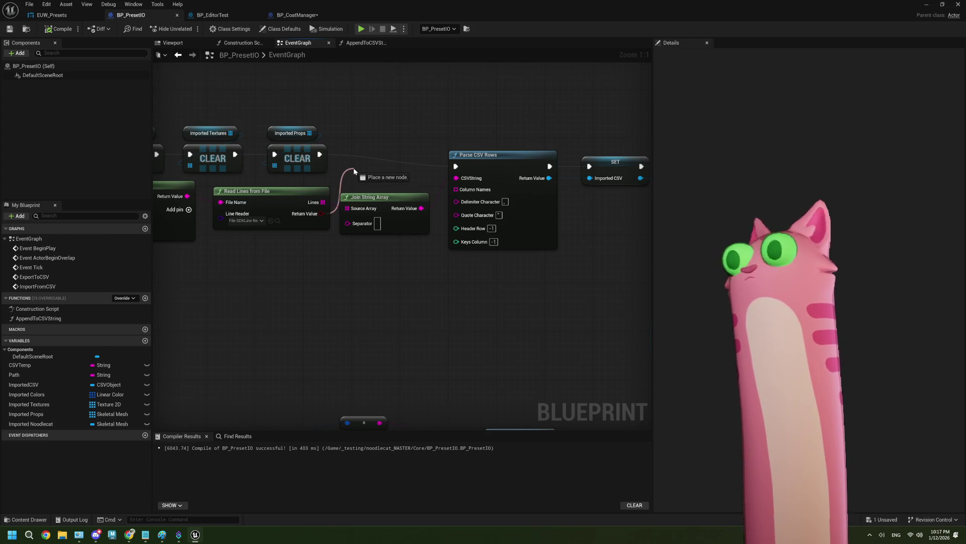
left_click_drag(354, 168, 353, 168)
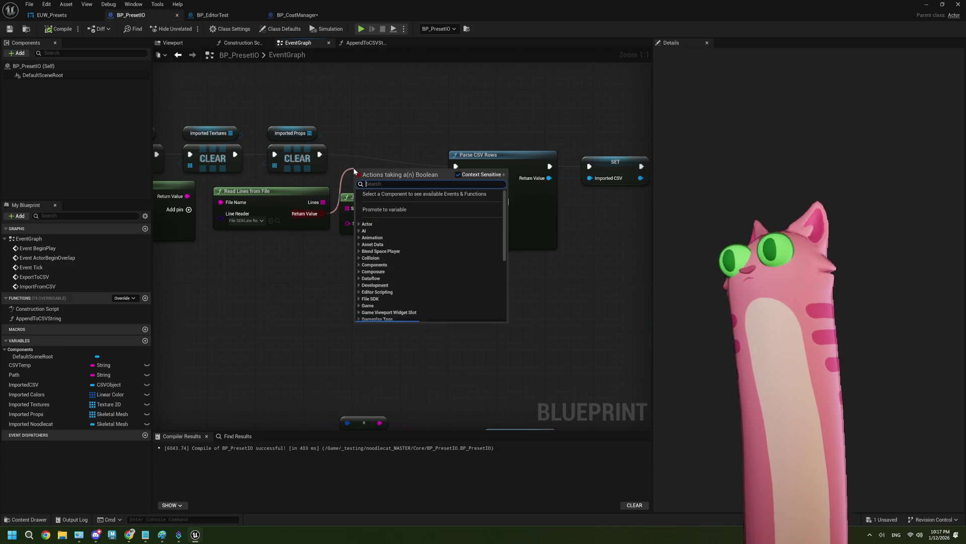
left_click(304, 271)
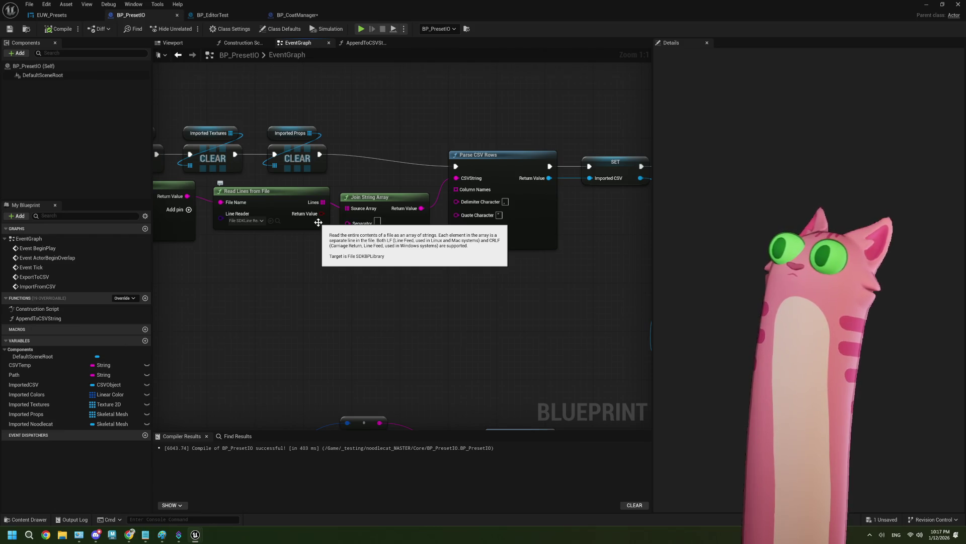
mouse_move(281, 259)
left_mouse_down()
mouse_move(381, 213)
mouse_move(281, 265)
mouse_move(333, 240)
mouse_move(381, 192)
mouse_move(376, 176)
left_mouse_up()
Add a SET Imported Noodlecat node and chain the last CLEAR into it and into Branch
scroll(398, 178, "down", 2)
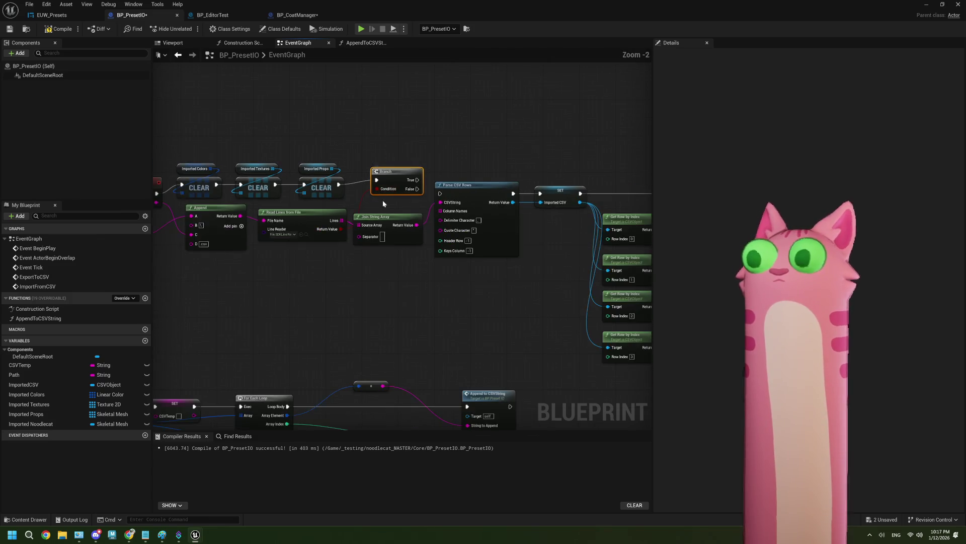
scroll(362, 185, "up", 2)
left_click_drag(363, 185, 447, 155)
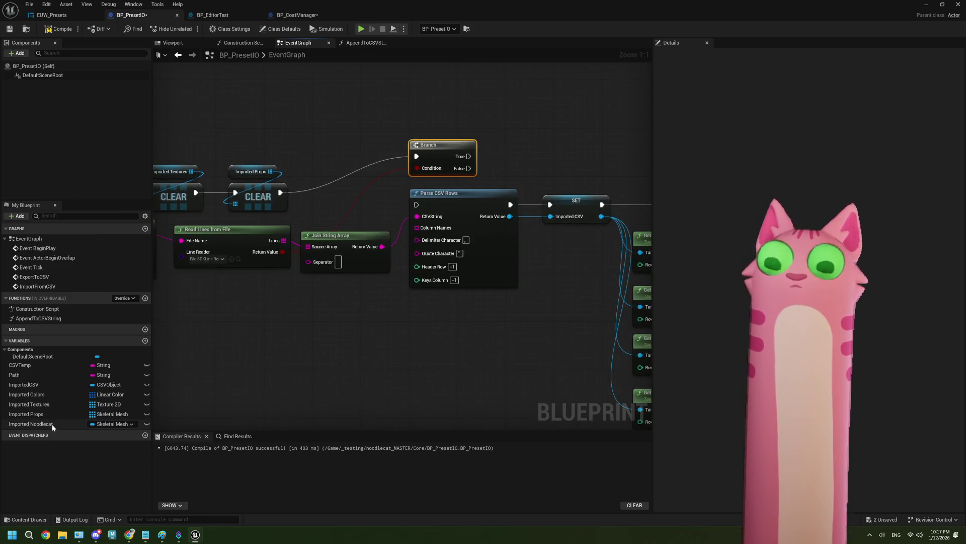
left_click_drag(50, 424, 291, 140)
left_click(322, 165)
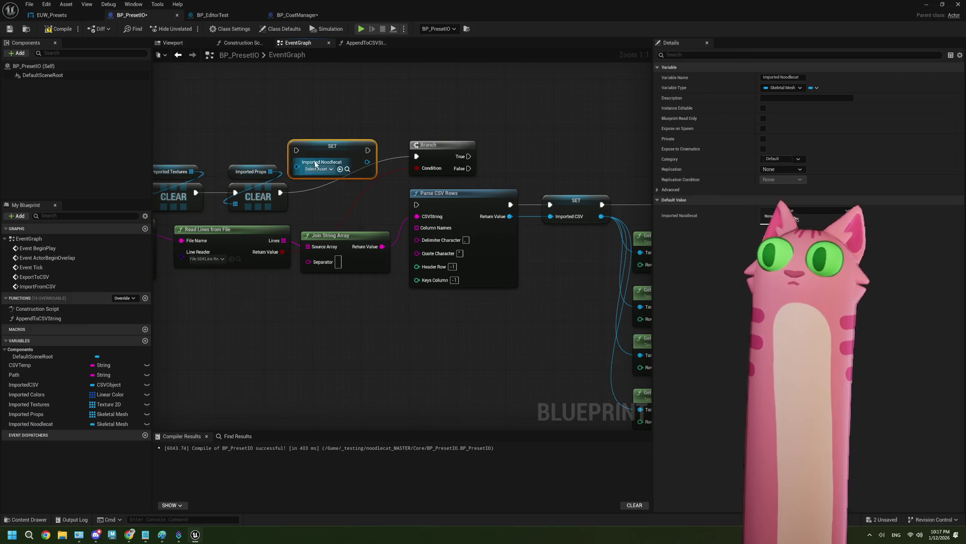
left_click_drag(281, 193, 296, 150)
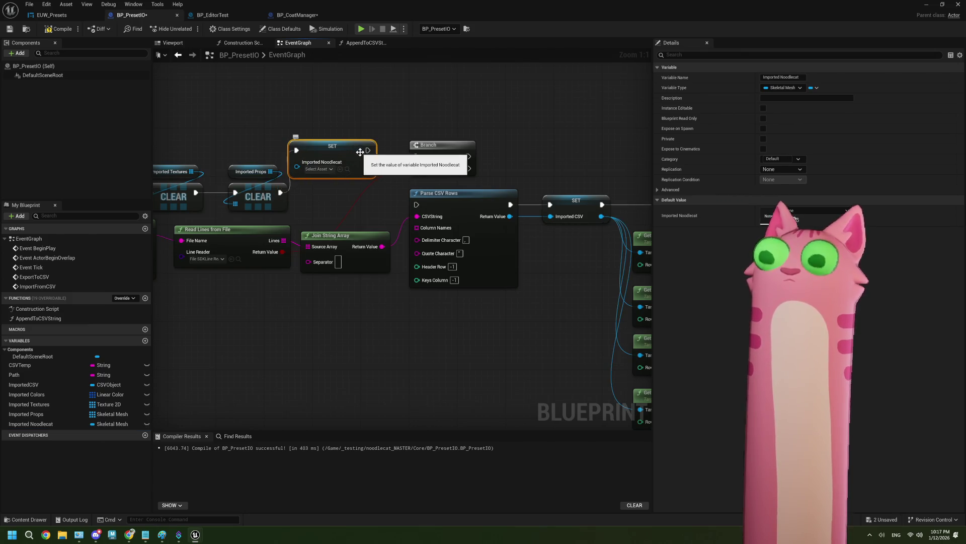
left_click_drag(368, 150, 420, 156)
left_click_drag(336, 145, 343, 192)
Shift the ImportFromCSV chain left and connect Branch's True output to Parse CSV Rows
scroll(427, 214, "down", 5)
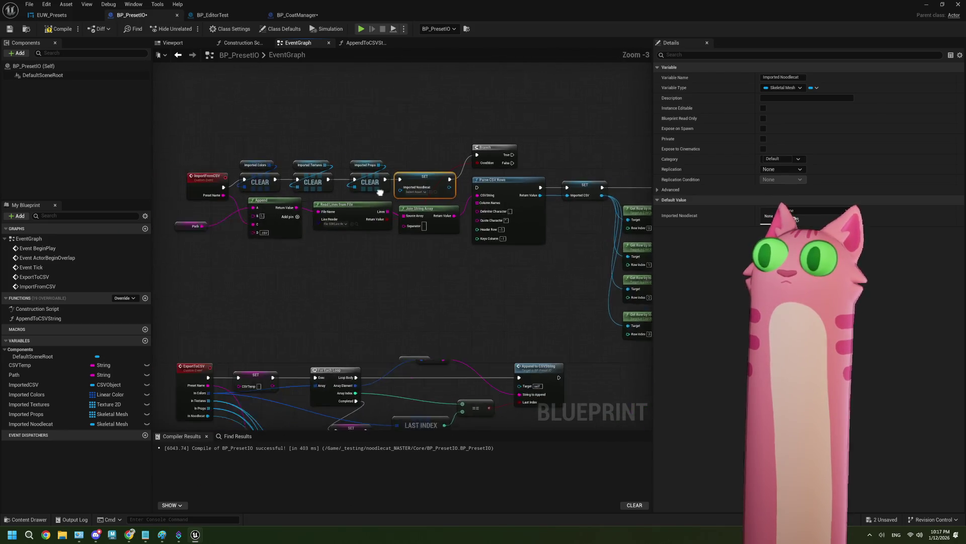
mouse_move(427, 214)
left_mouse_down()
mouse_move(468, 229)
mouse_move(425, 207)
left_mouse_up()
scroll(424, 208, "up", 4)
left_click(451, 142)
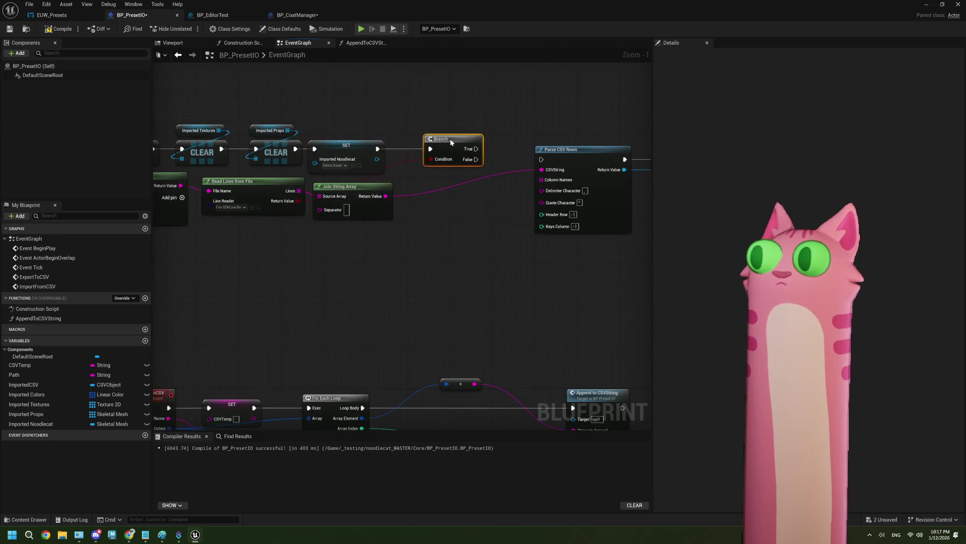
scroll(442, 202, "up", 1)
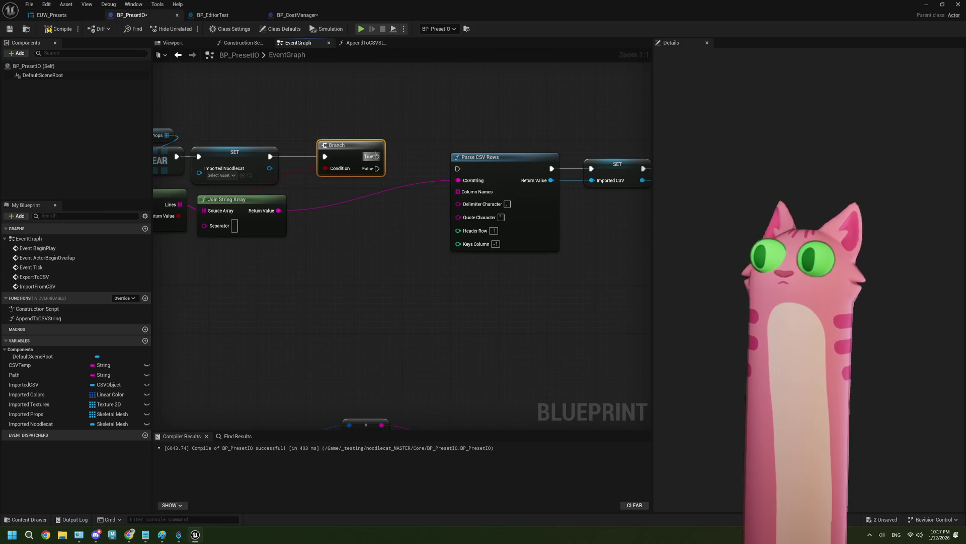
mouse_move(377, 156)
left_mouse_down()
mouse_move(467, 170)
mouse_move(278, 210)
left_mouse_up()
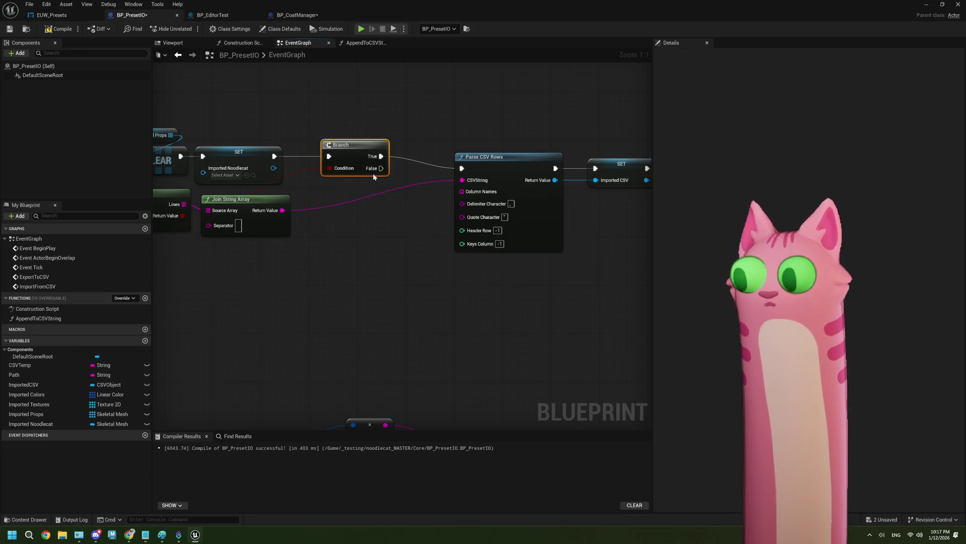
Frame the Branch and Parse CSV Rows nodes and add a new blueprint variable
scroll(431, 281, "down", 3)
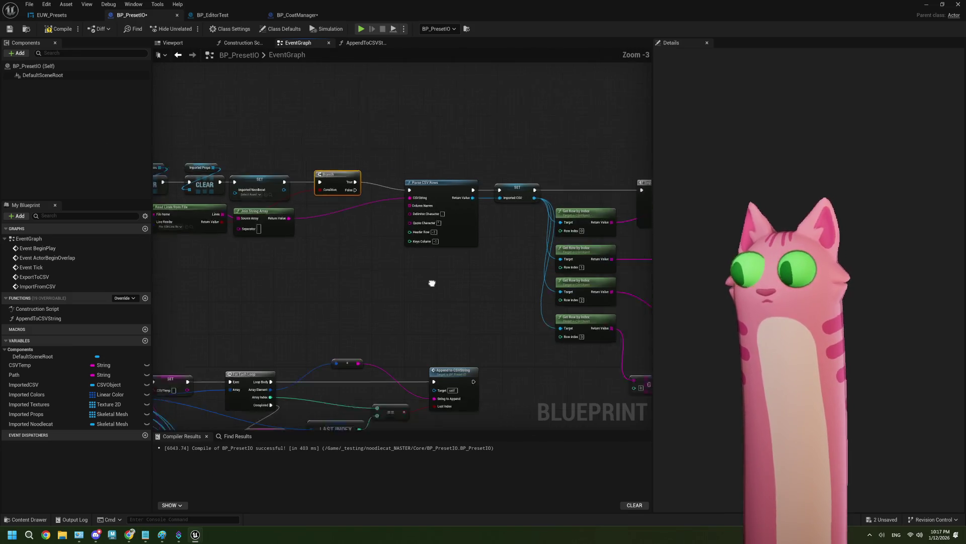
mouse_move(277, 257)
left_mouse_down()
mouse_move(362, 252)
mouse_move(387, 276)
mouse_move(308, 257)
mouse_move(382, 265)
mouse_move(441, 253)
left_mouse_up()
scroll(445, 246, "up", 1)
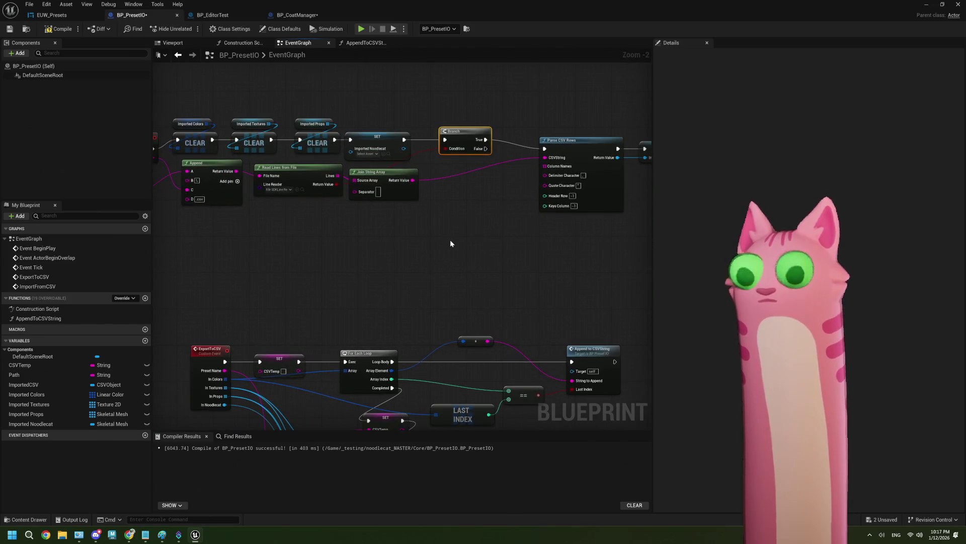
scroll(449, 237, "up", 2)
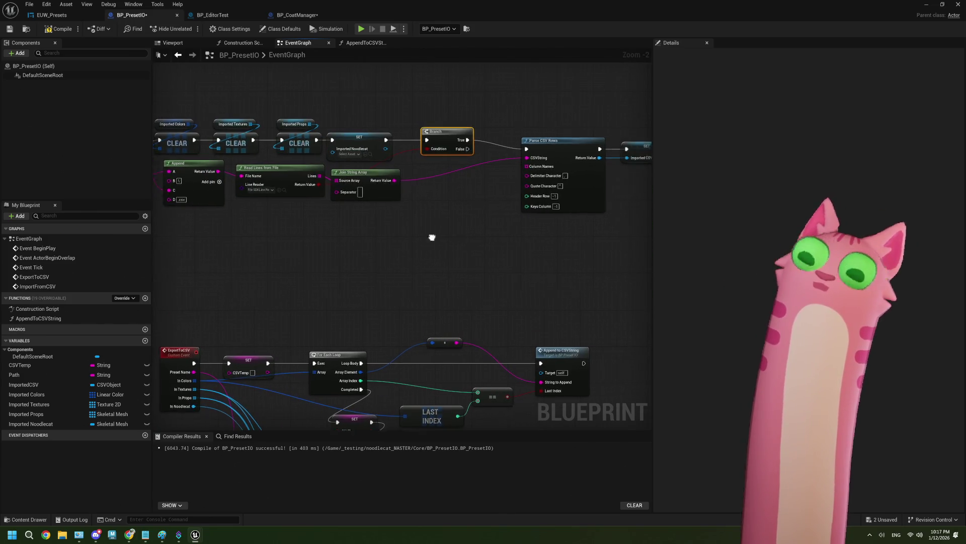
left_click_drag(431, 237, 397, 243)
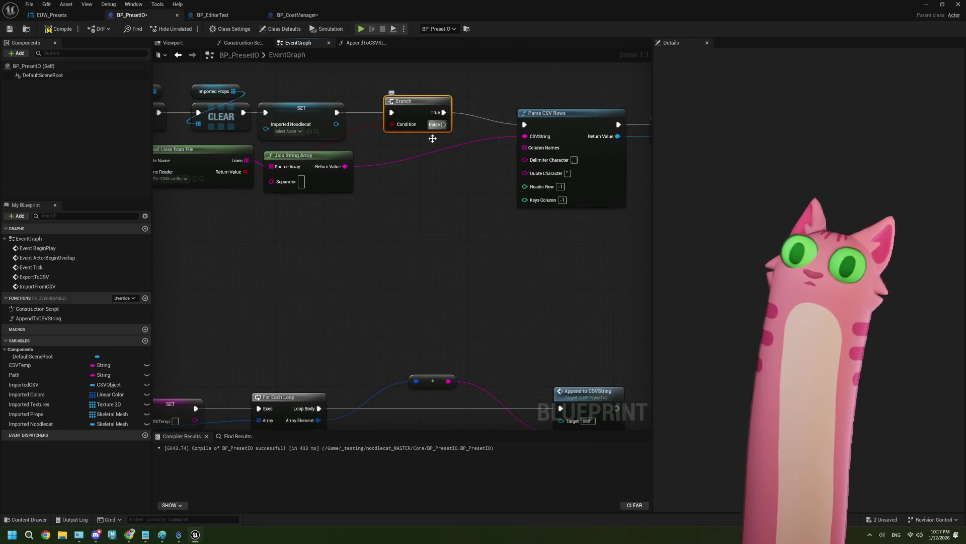
left_click(145, 341)
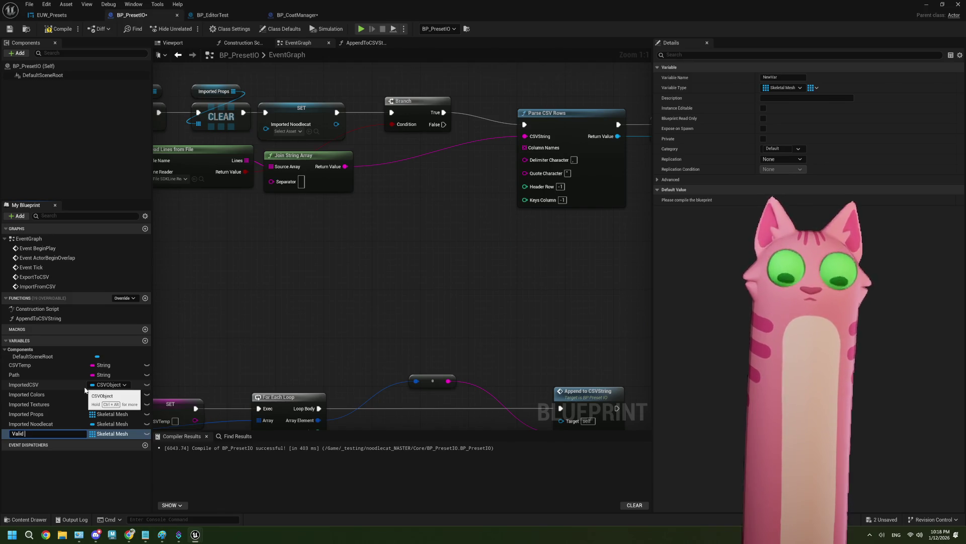
Name the new variable FoundPreset and make it a single Boolean
key("BackSpace")
key("BackSpace")
key("BackSpace")
type("Found")
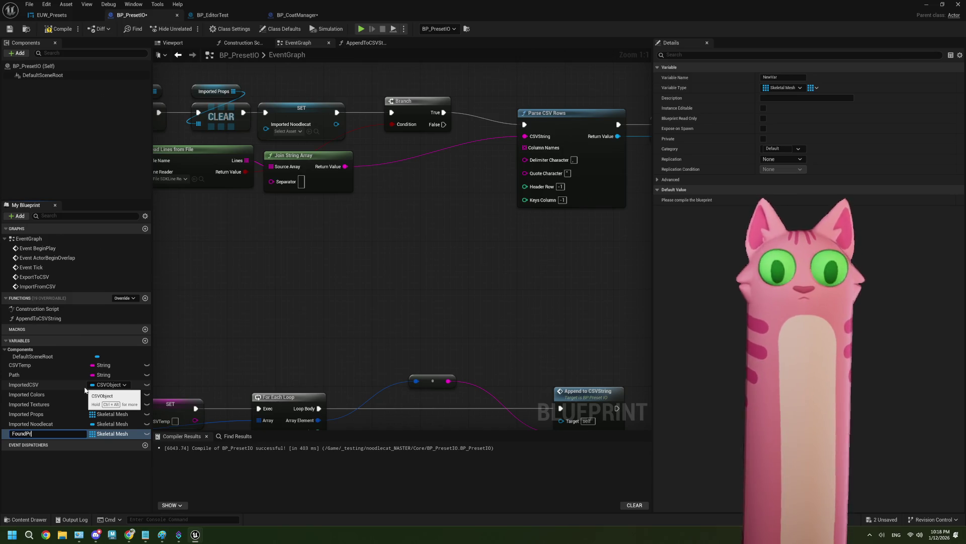
type("Preset")
key("Return")
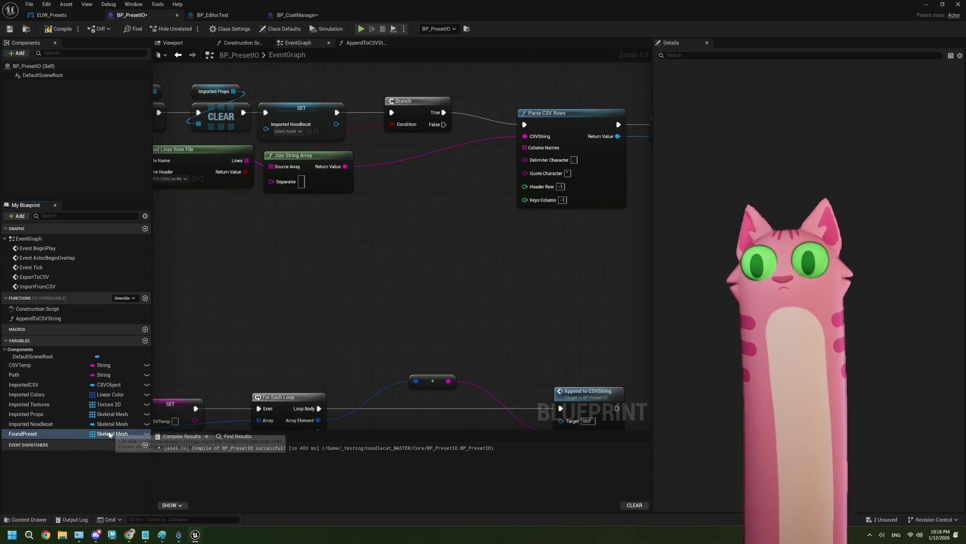
left_click(813, 88)
left_click(818, 101)
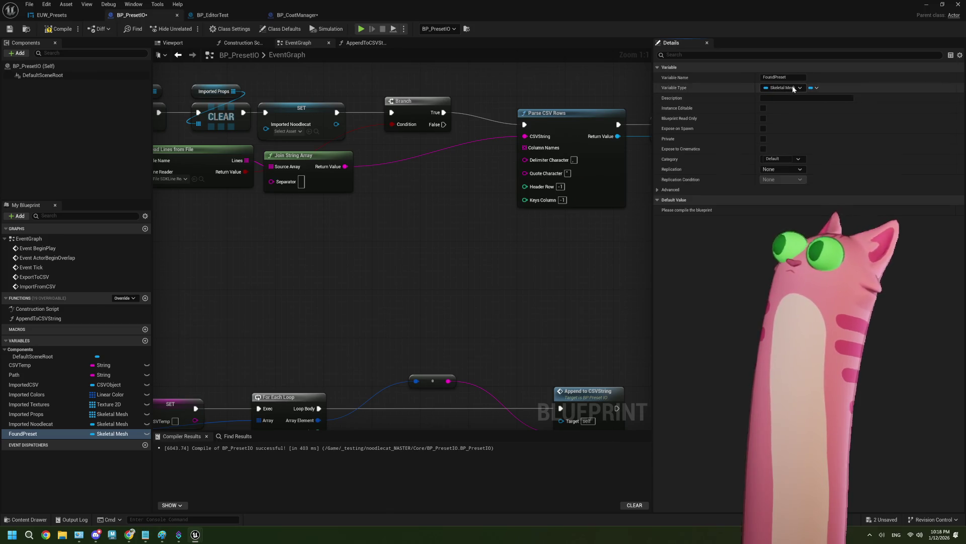
left_click(792, 86)
left_click(788, 109)
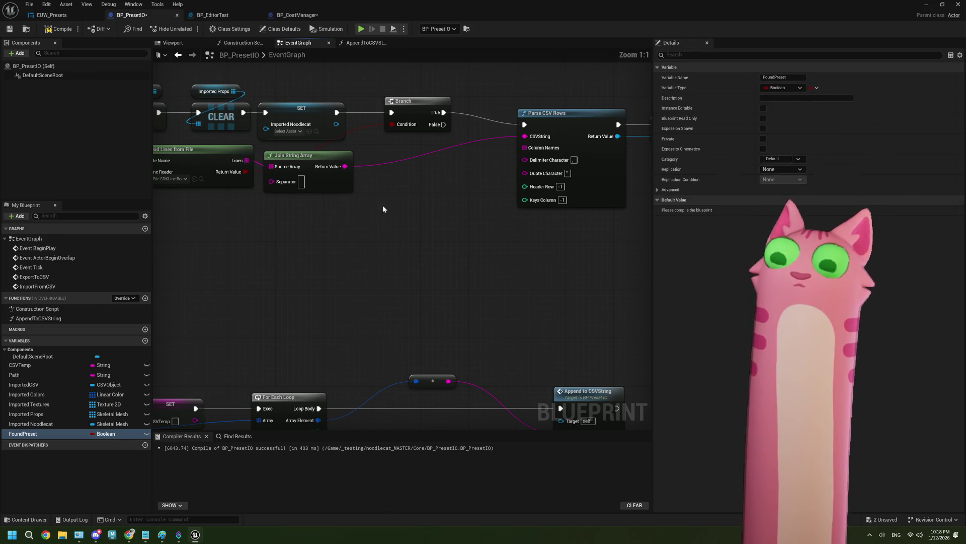
Place a SET Found Preset node and connect Branch False to it
left_click_drag(341, 236, 269, 333)
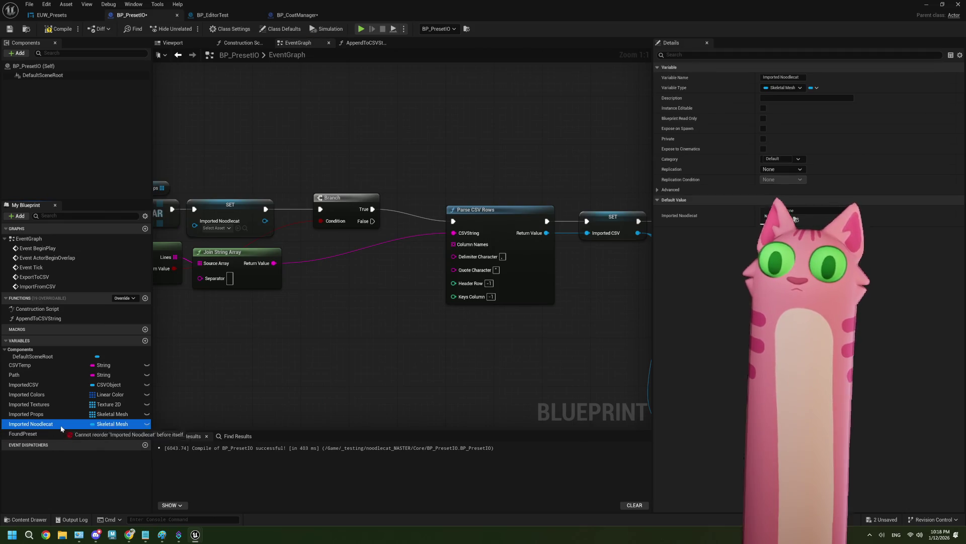
left_click_drag(63, 432, 362, 287)
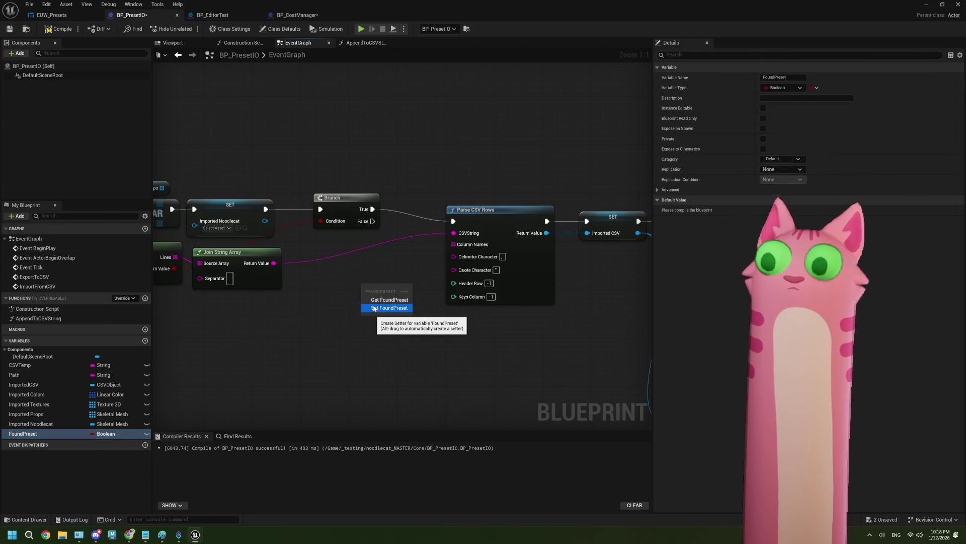
left_click(375, 308)
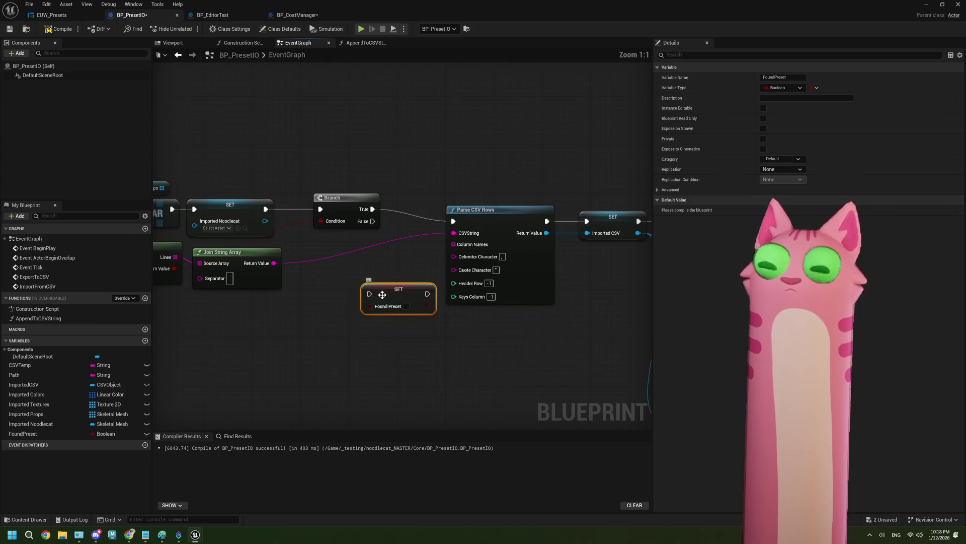
mouse_move(372, 221)
left_mouse_down()
mouse_move(339, 275)
mouse_move(379, 277)
left_mouse_up()
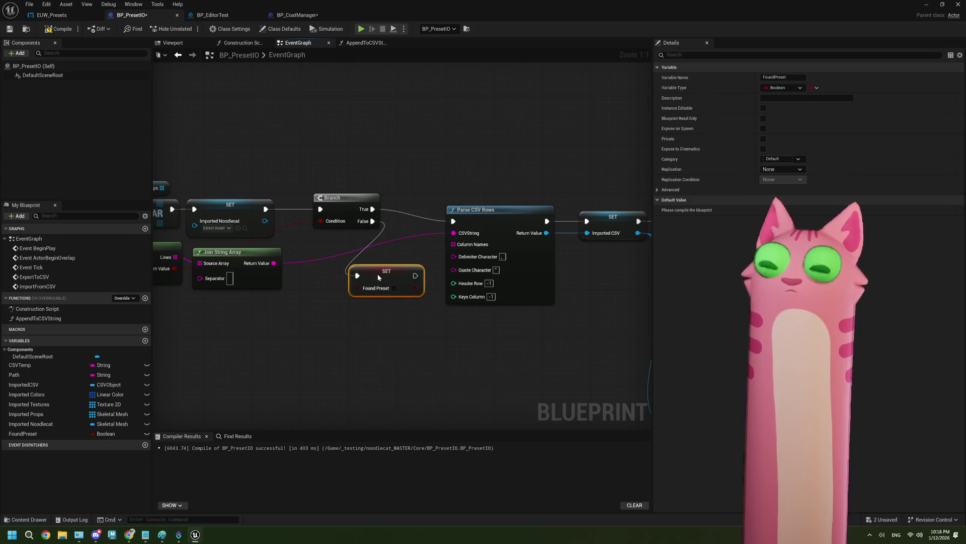
scroll(382, 325, "down", 1)
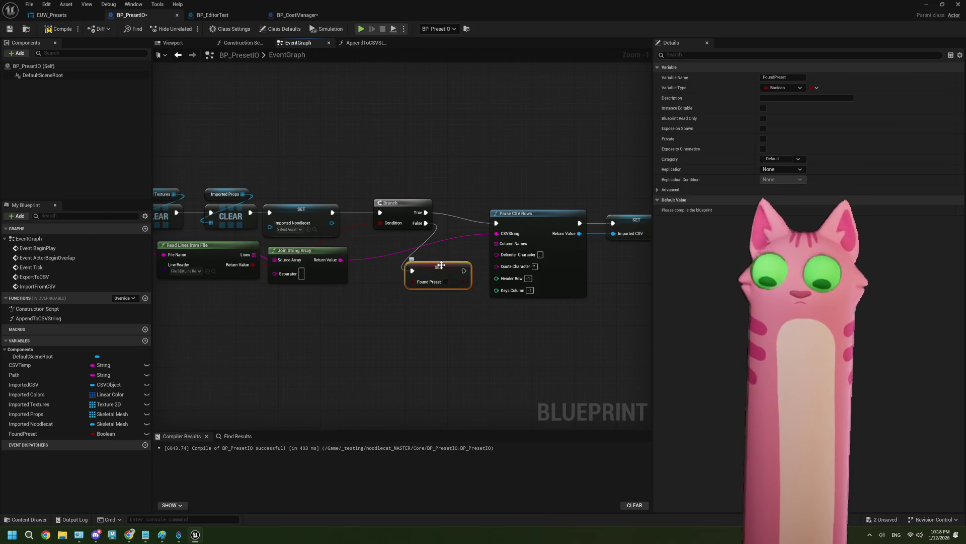
Remove a duplicate SET node and feed the boolean Return Value into SET Found Preset
key("ctrl+d")
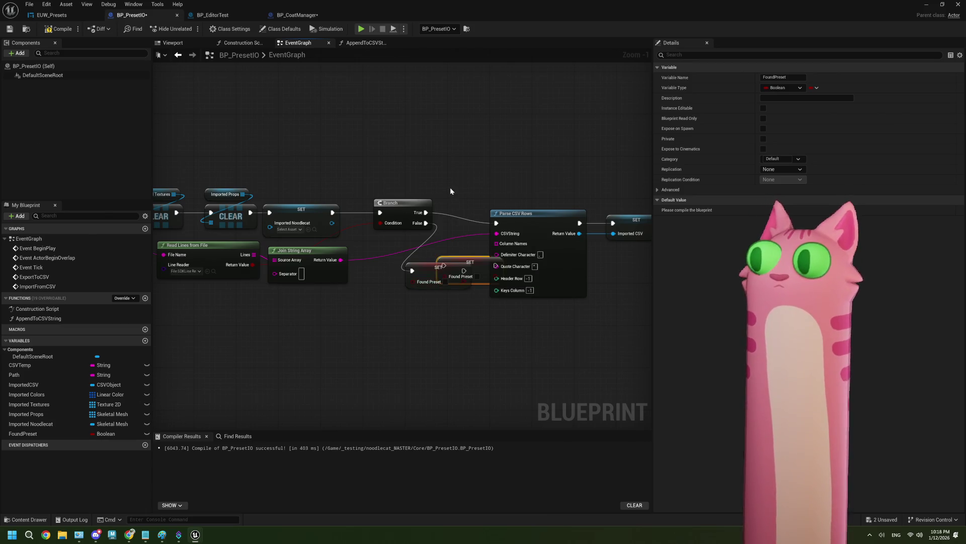
scroll(463, 266, "up", 1)
left_click_drag(466, 267, 435, 246)
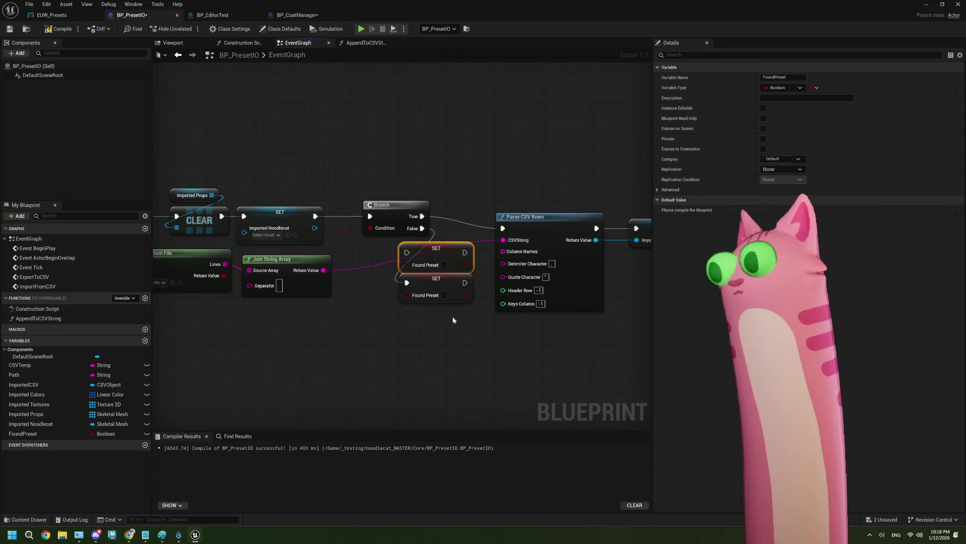
key("Delete")
left_click_drag(385, 223, 420, 223)
left_click_drag(229, 278, 406, 297)
mouse_move(315, 216)
left_mouse_down()
mouse_move(407, 282)
mouse_move(406, 217)
mouse_move(456, 297)
mouse_move(406, 216)
left_mouse_up()
Break the Branch False link, place SET Found Preset before Branch, and save the blueprint
right_click(459, 230)
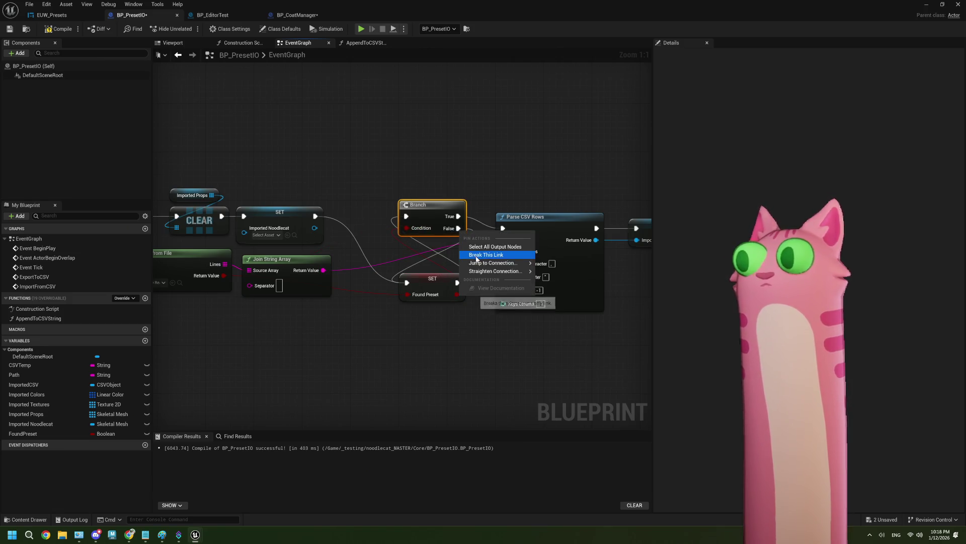
left_click(496, 253)
left_click_drag(435, 284, 357, 211)
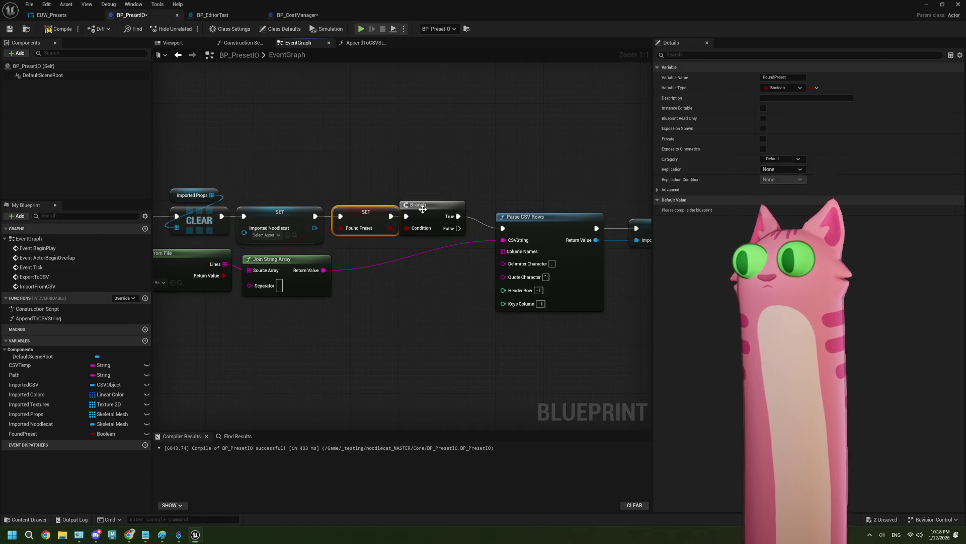
left_click_drag(421, 209, 440, 209)
left_click(373, 296)
scroll(372, 296, "down", 2)
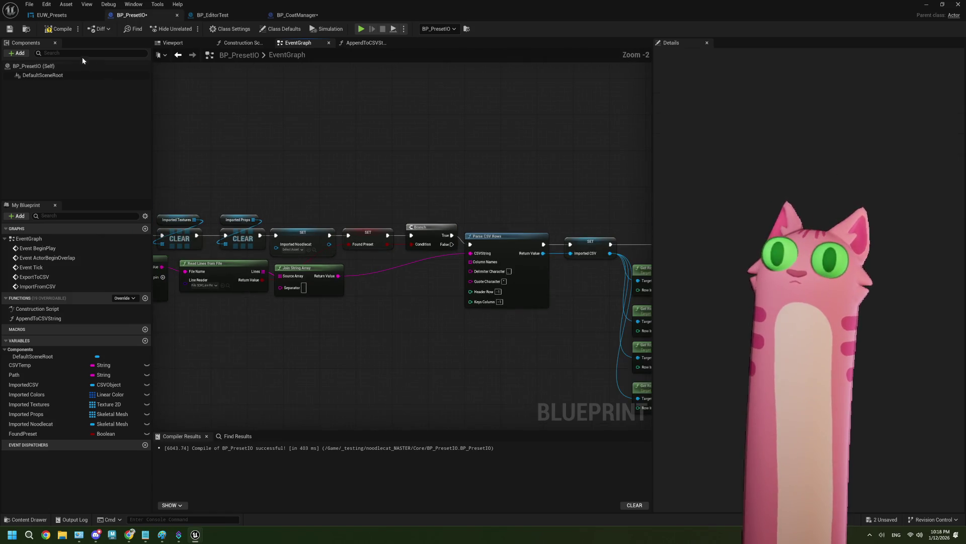
left_click(10, 29)
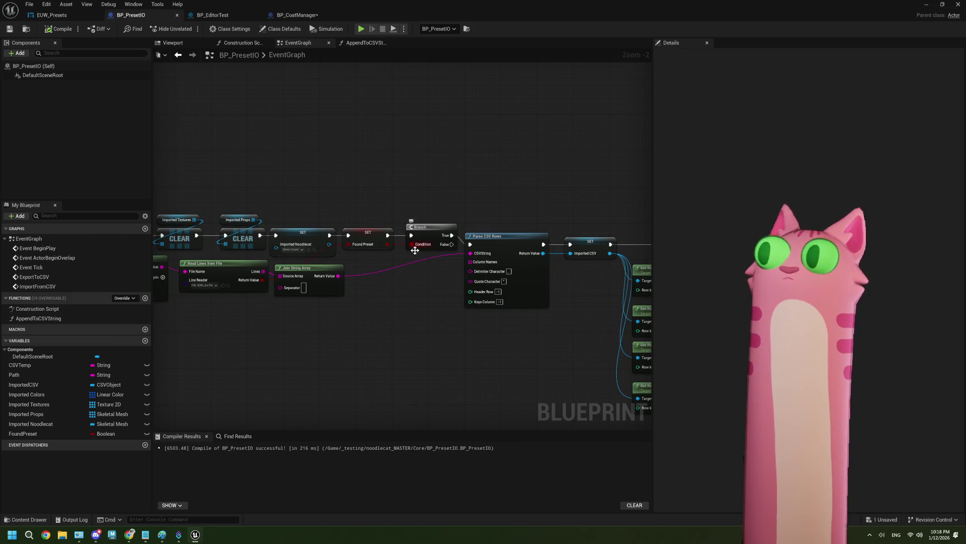
Add a Print String on Branch False reading "cant find csv!" and compile
mouse_move(445, 258)
left_mouse_down()
mouse_move(348, 255)
mouse_move(398, 198)
left_mouse_up()
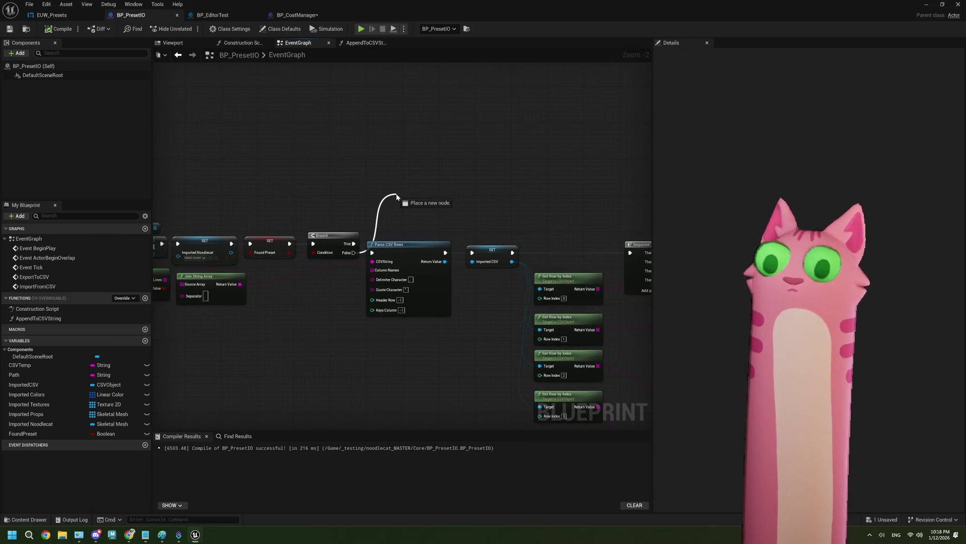
type("print")
key("Return")
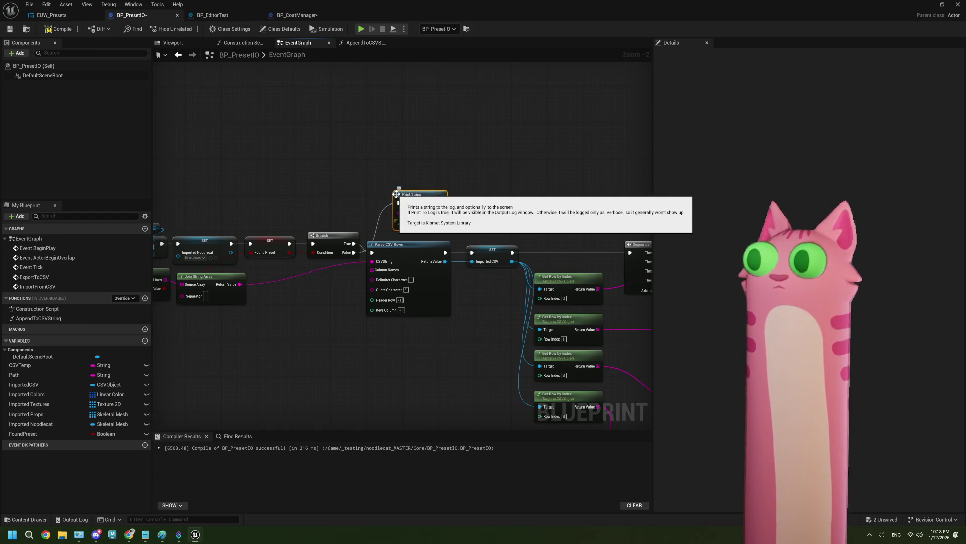
scroll(401, 194, "up", 2)
left_click(429, 218)
type("cant find cs")
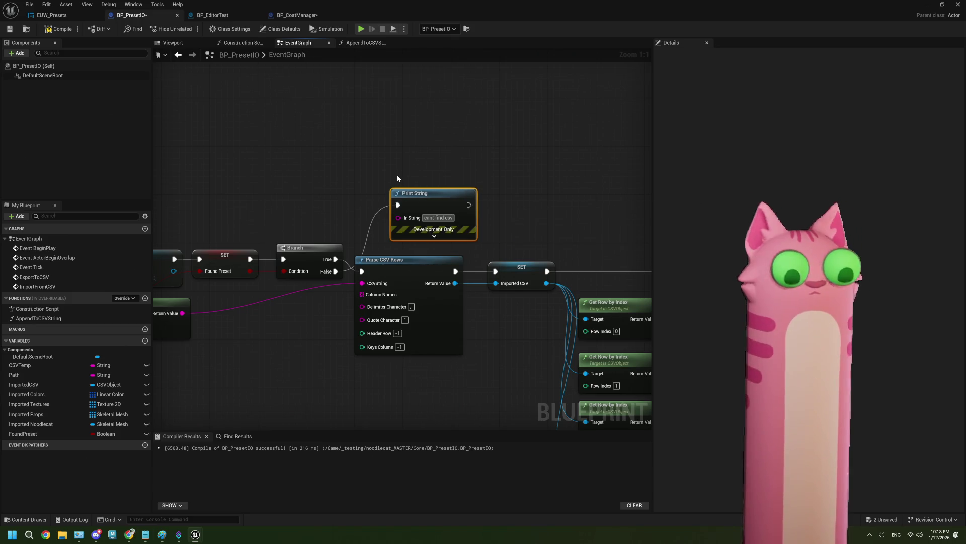
type("v!")
left_click(400, 168)
left_click(44, 31)
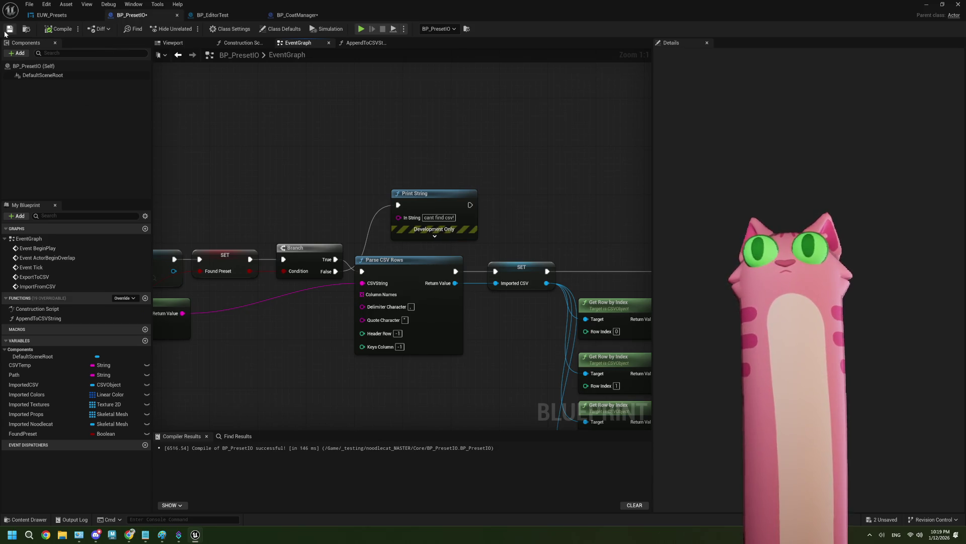
scroll(467, 224, "down", 4)
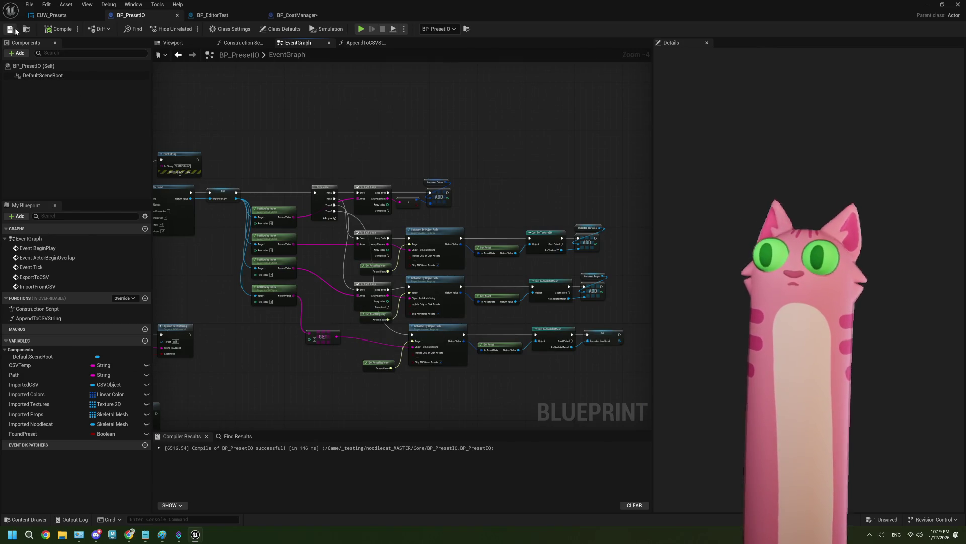
Glance over the BP_PresetIO and EUW_Presets tabs, then return to the BP_CoatManager graph
left_click_drag(297, 15, 222, 15)
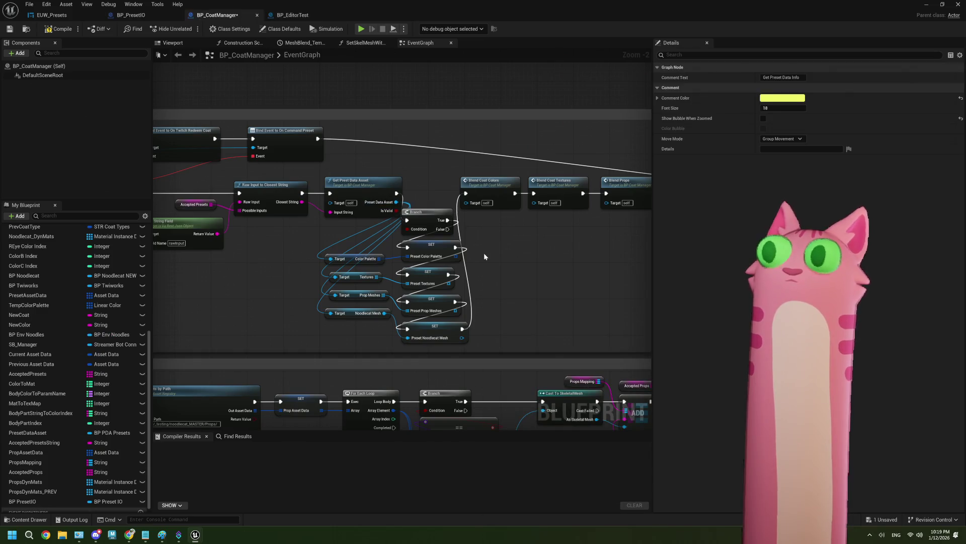
left_click(131, 14)
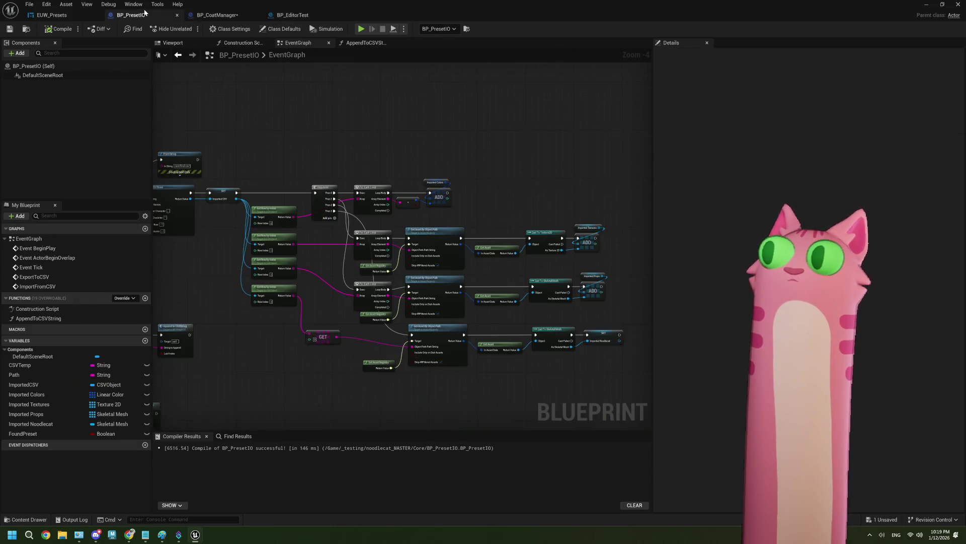
left_click(66, 19)
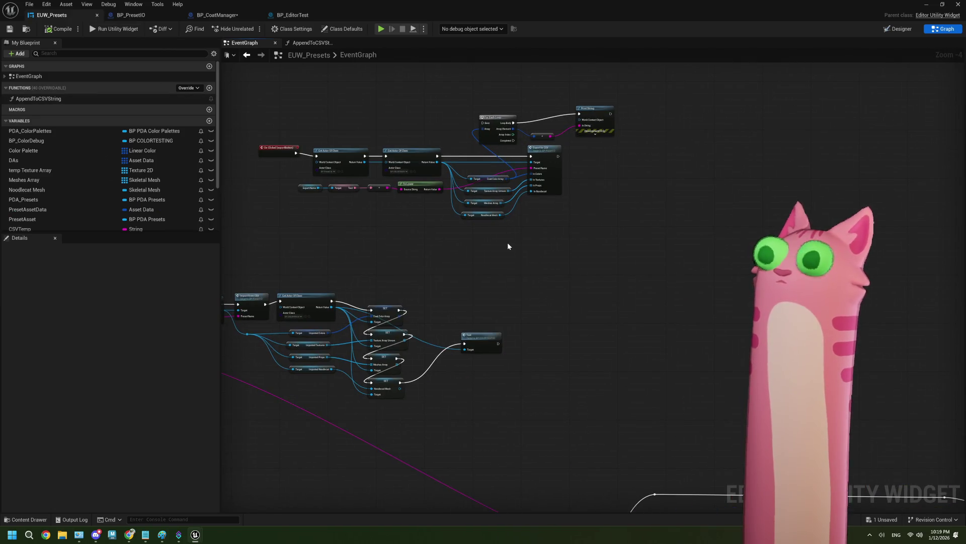
left_click(216, 15)
Place a BP PresetIO getter beside the preset data asset nodes in the EventGraph
scroll(392, 281, "up", 2)
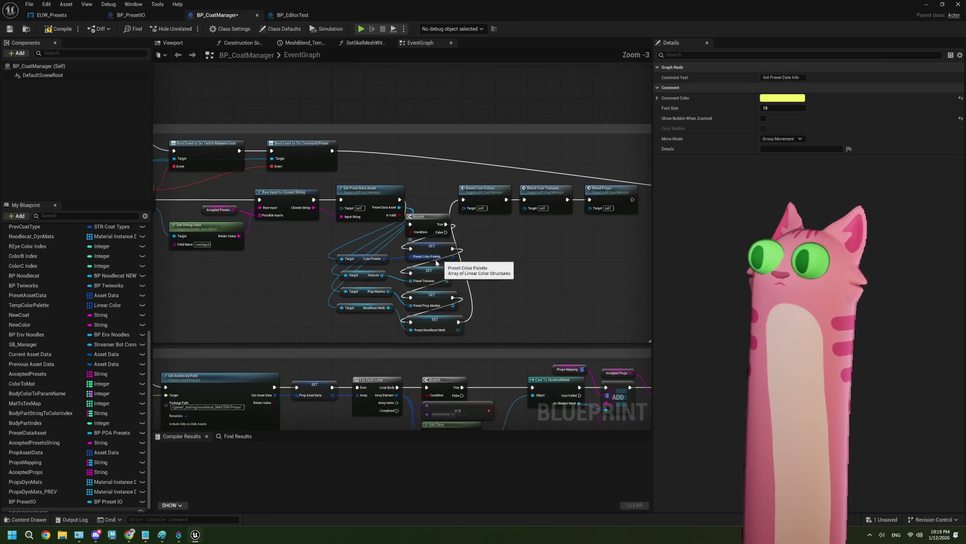
left_click_drag(350, 281, 403, 175)
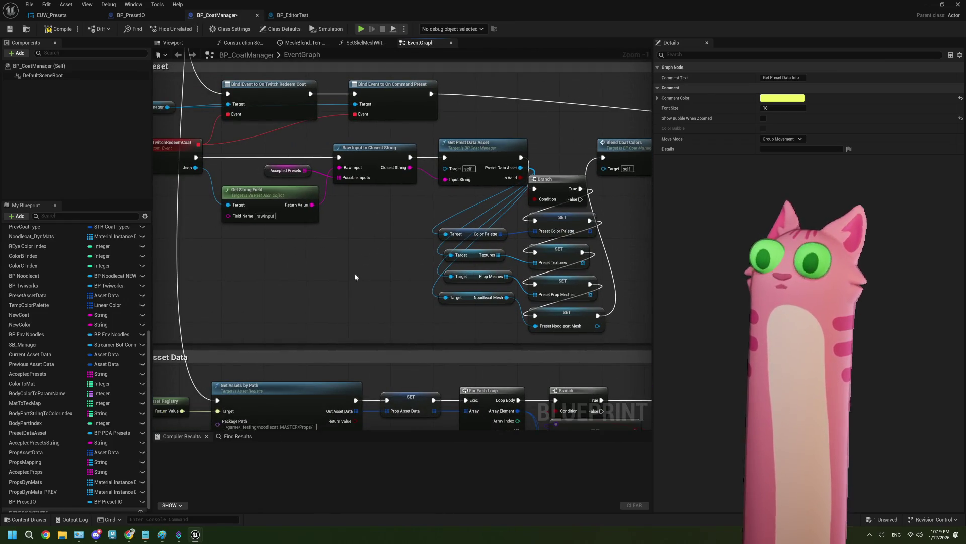
left_click_drag(355, 276, 363, 279)
scroll(69, 413, "down", 1)
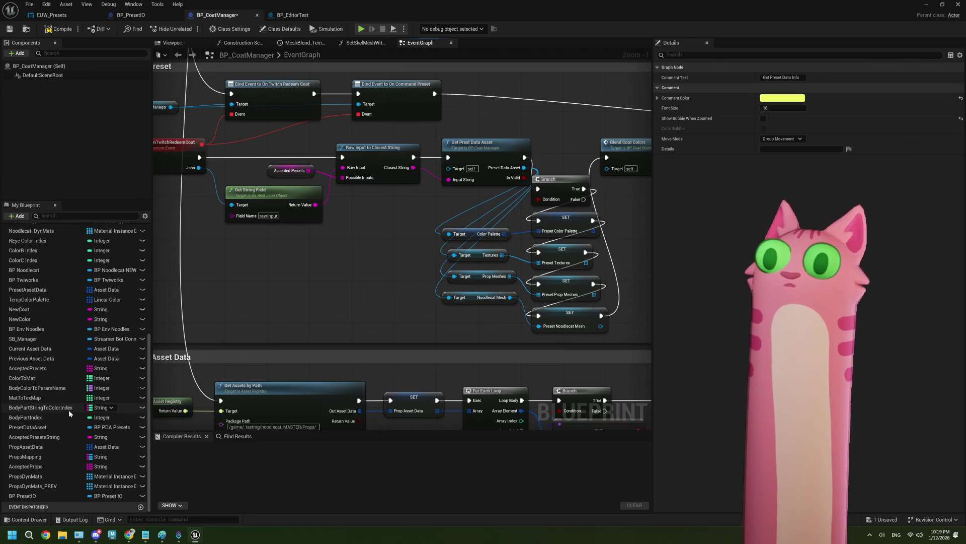
mouse_move(36, 491)
left_mouse_down()
mouse_move(296, 276)
mouse_move(282, 270)
mouse_move(350, 259)
left_mouse_up()
left_click(302, 278)
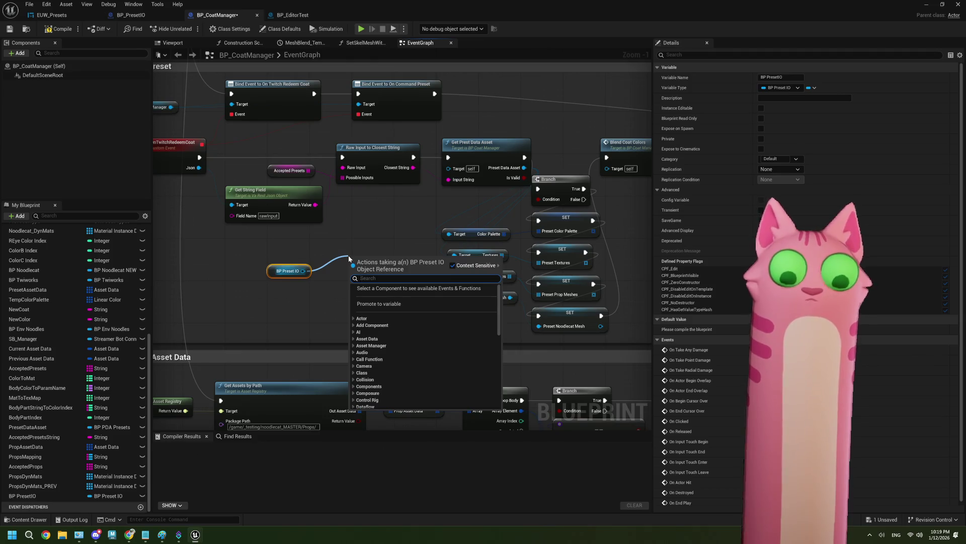
Add an Import from CSV node, run after finding the closest preset and fed its name
type("impo")
key("Return")
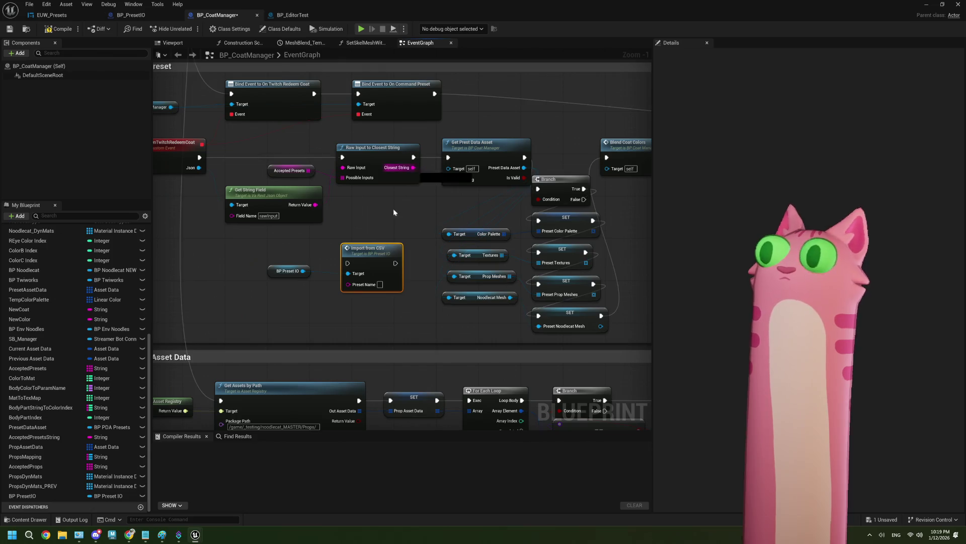
left_click_drag(413, 167, 347, 285)
scroll(350, 285, "up", 1)
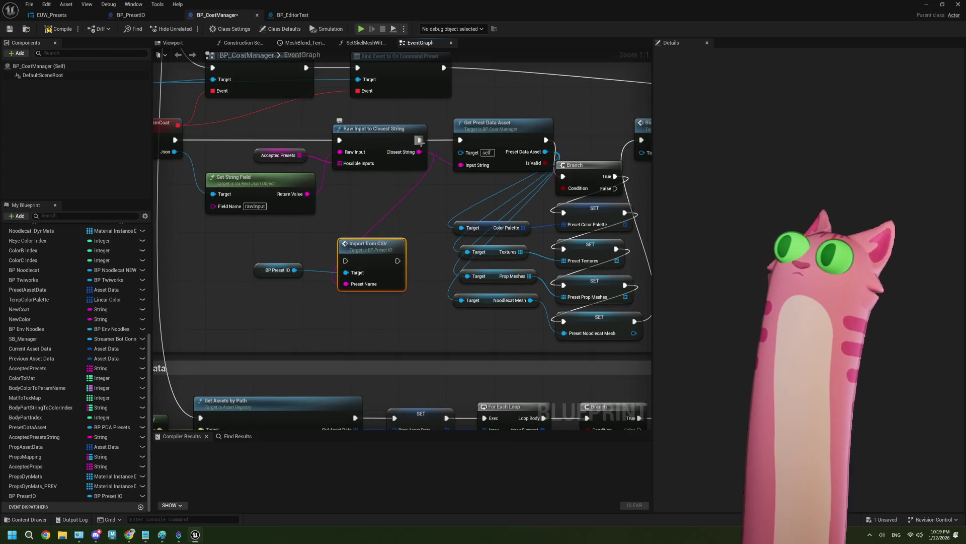
left_click_drag(419, 140, 340, 262)
Swap the old Color Palette getter for BP Preset IO's Imported Colors
mouse_move(224, 265)
left_mouse_down()
mouse_move(241, 308)
mouse_move(280, 310)
left_mouse_up()
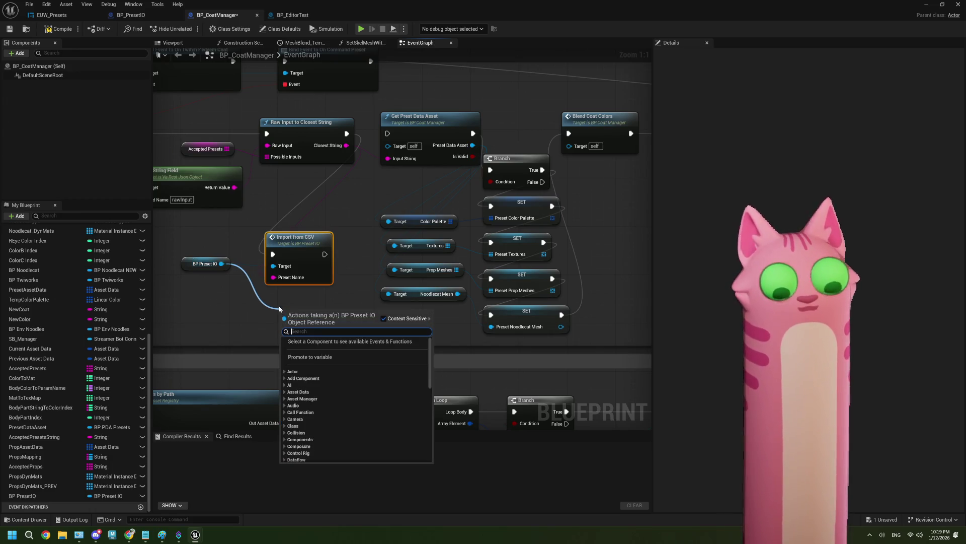
type("color")
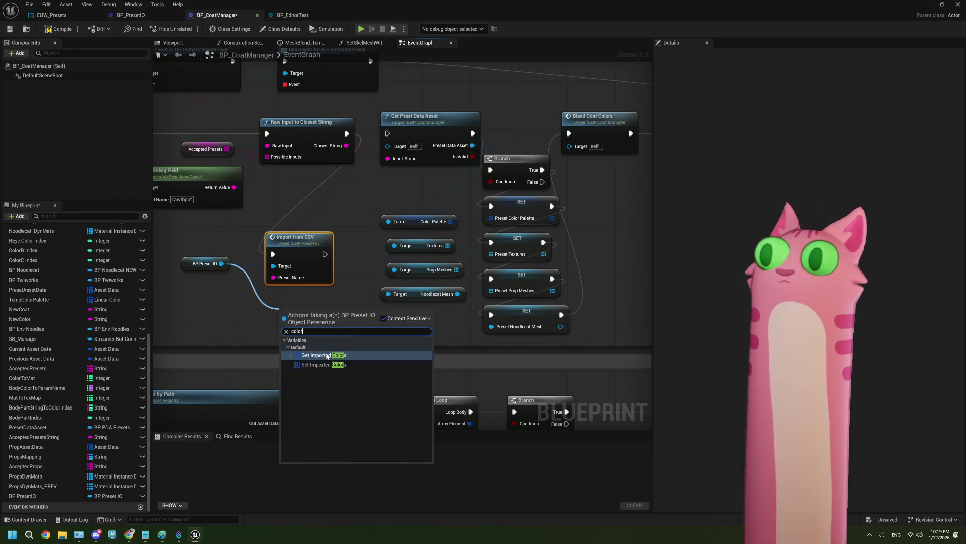
left_click(327, 355)
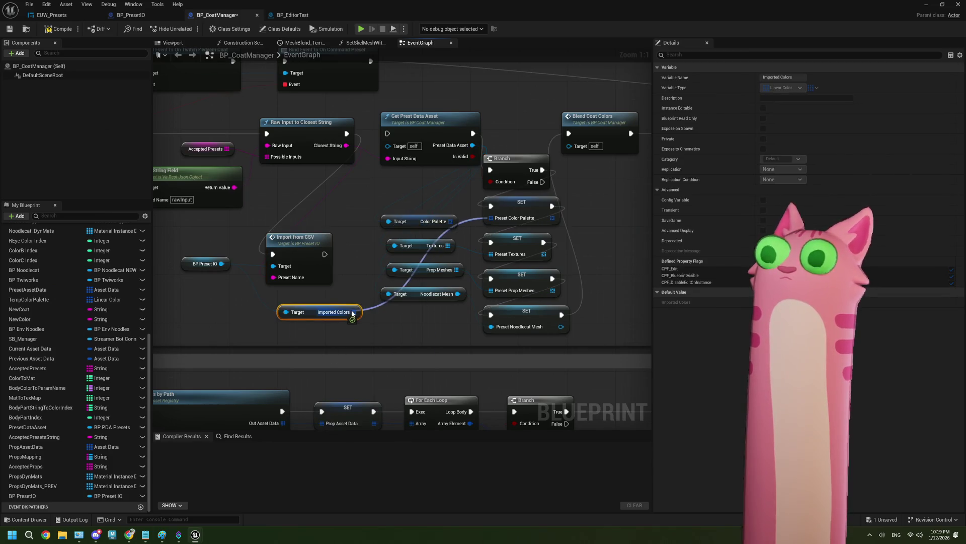
left_click(424, 225)
key("Delete")
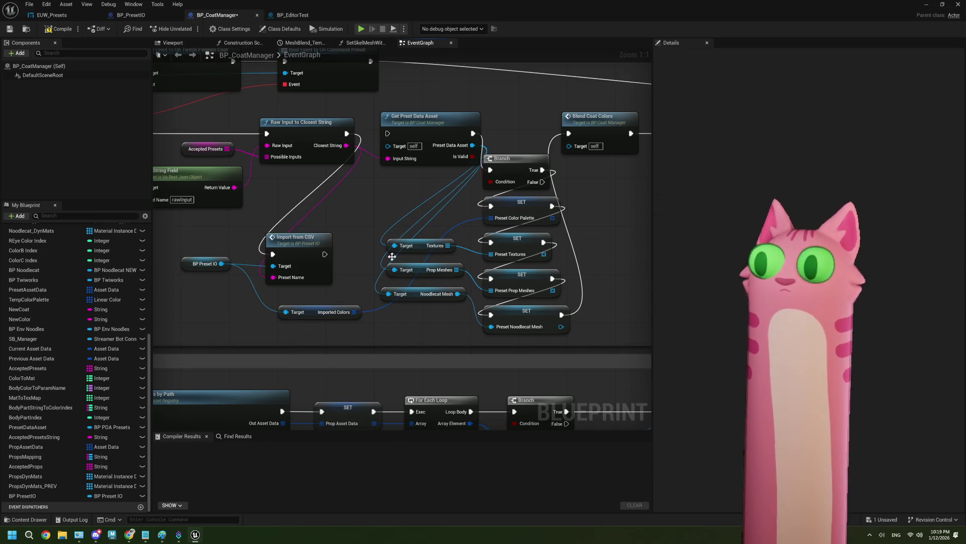
left_click_drag(323, 313, 432, 220)
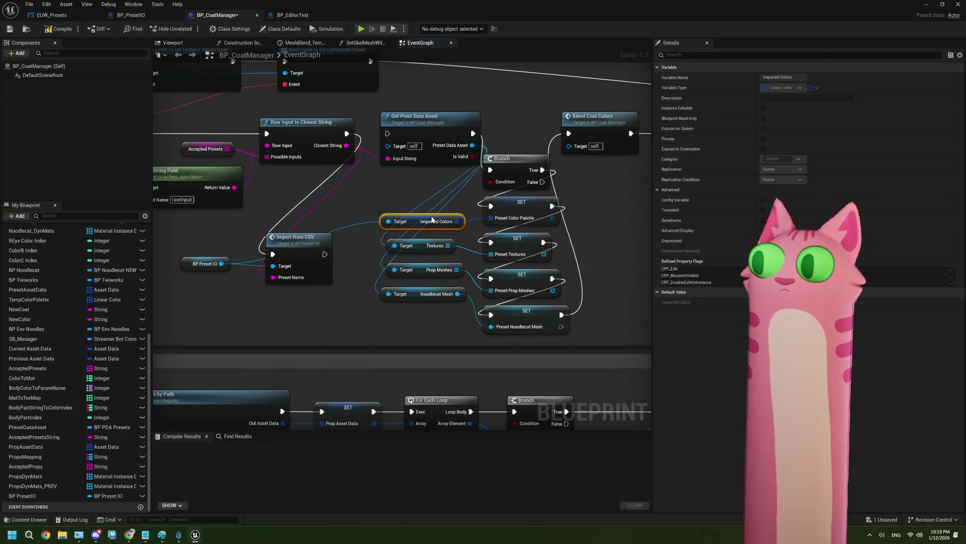
Feed Preset Textures from Imported Textures, deleting the old Textures getter
left_click_drag(220, 263, 261, 303)
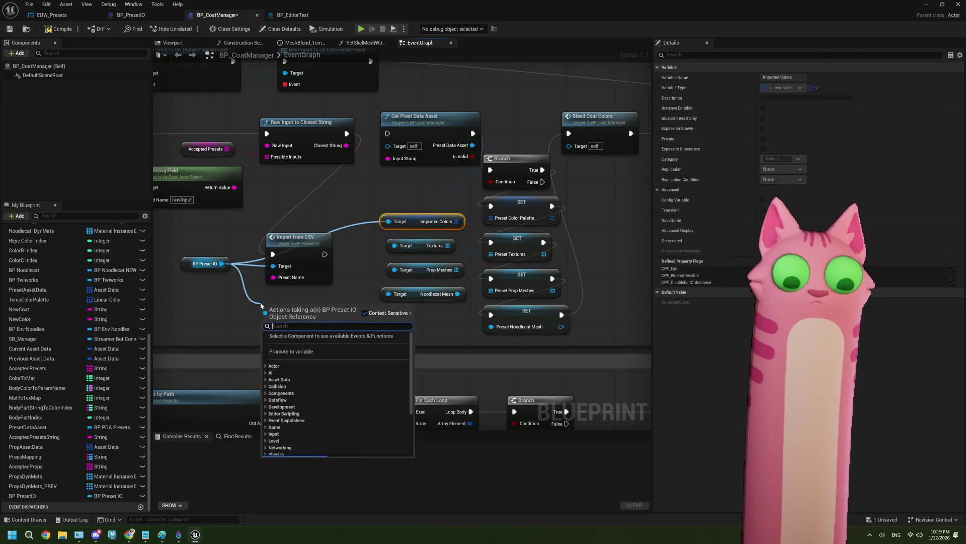
type("text")
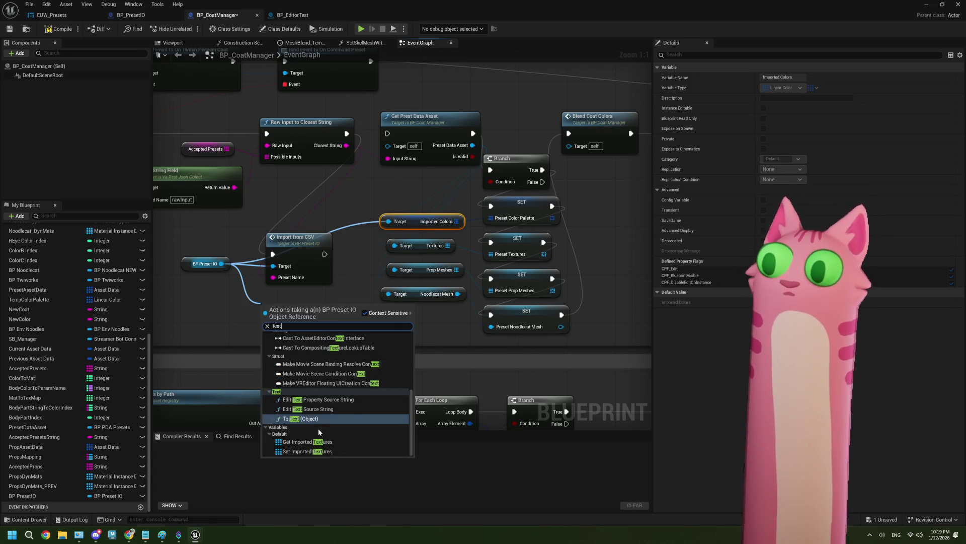
left_click(317, 442)
mouse_move(448, 245)
left_mouse_down()
mouse_move(366, 304)
mouse_move(341, 306)
left_mouse_up()
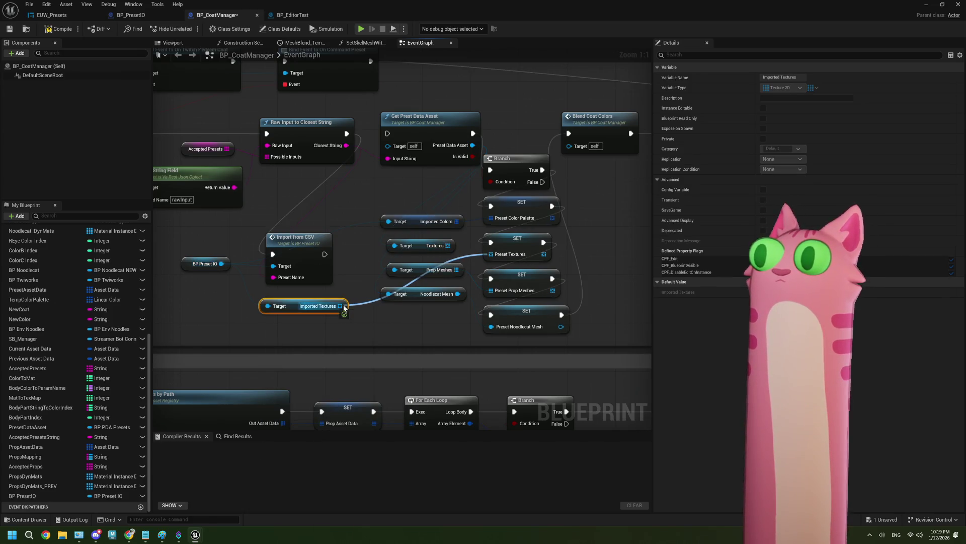
left_click(424, 240)
key("Delete")
left_click_drag(314, 299, 434, 242)
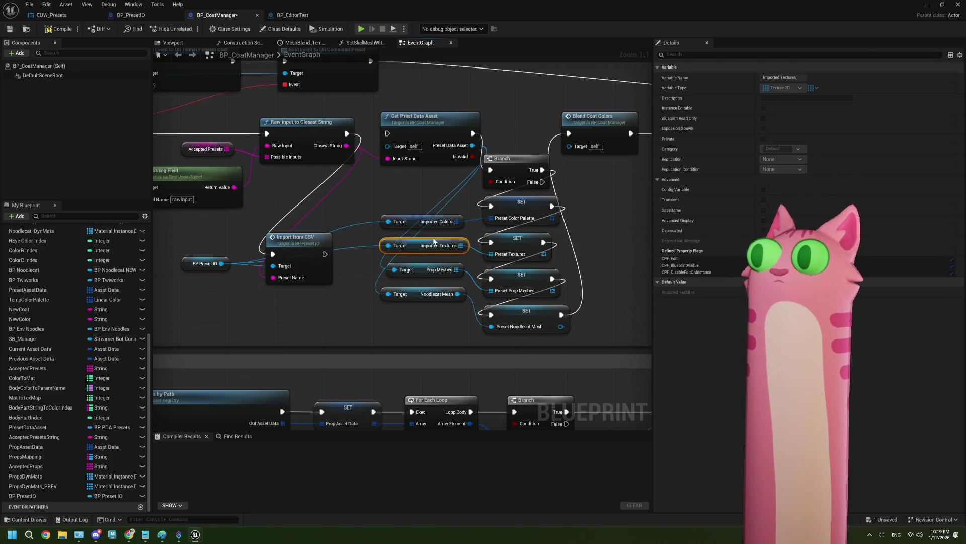
Feed Preset Prop Meshes from Imported Props, deleting the old Prop Meshes getter
left_click_drag(222, 264, 270, 304)
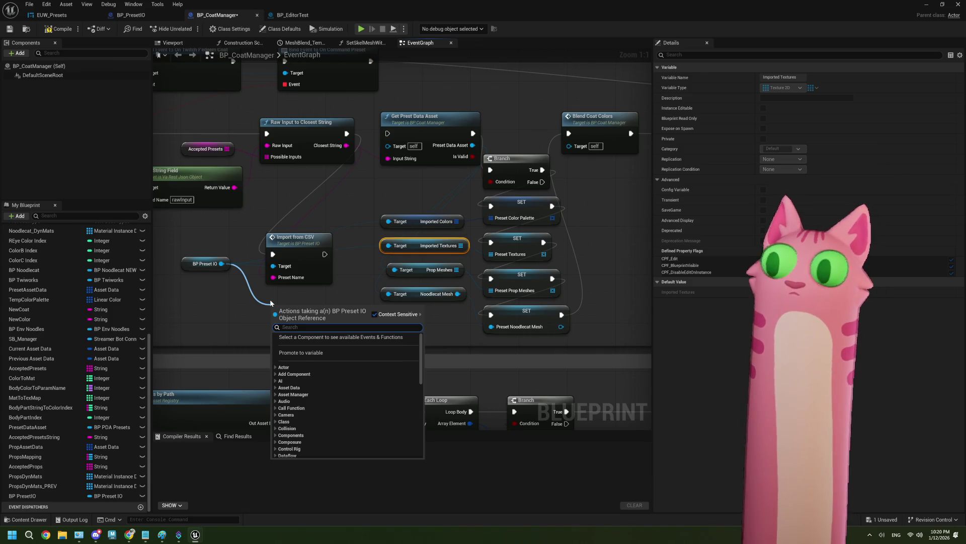
type("Prop")
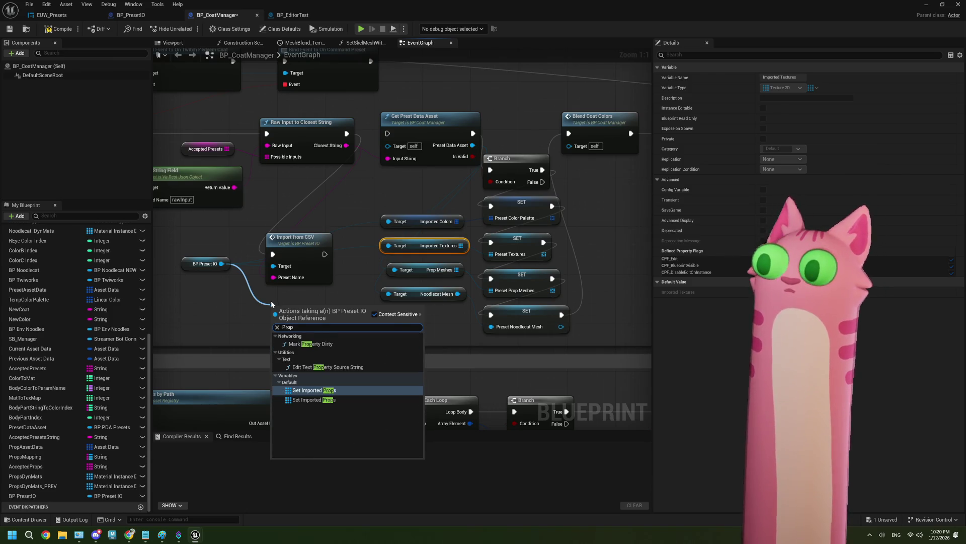
left_click(326, 390)
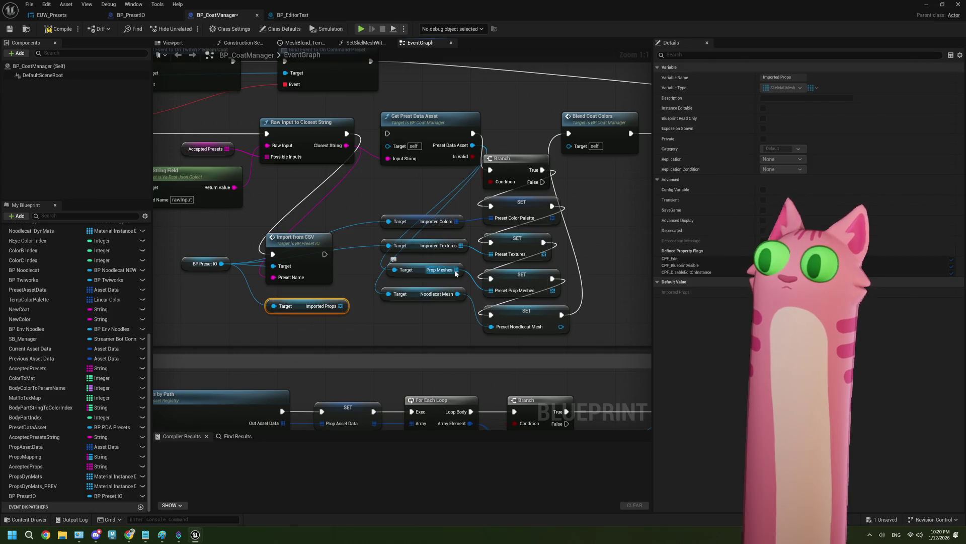
left_click_drag(456, 271, 340, 305)
left_click(421, 266)
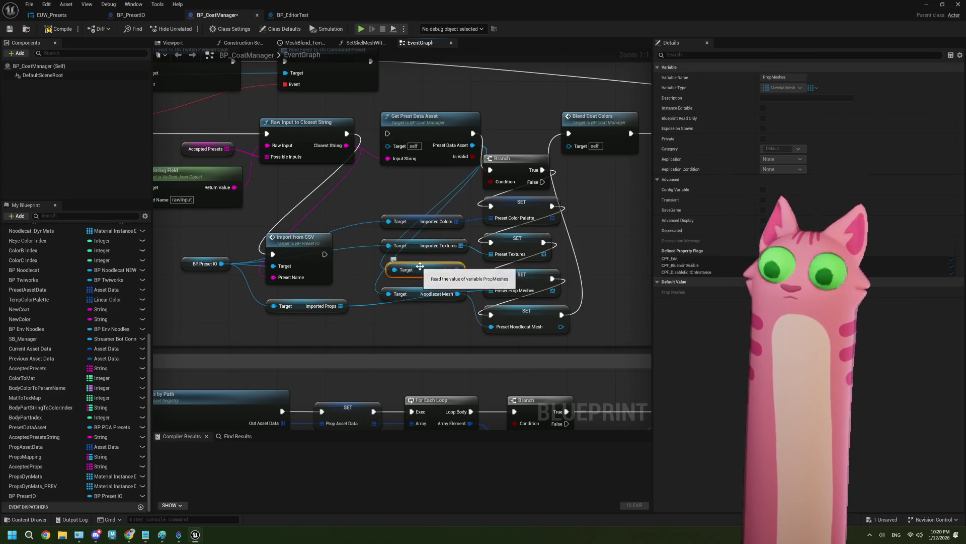
key("Delete")
left_click_drag(302, 307, 412, 276)
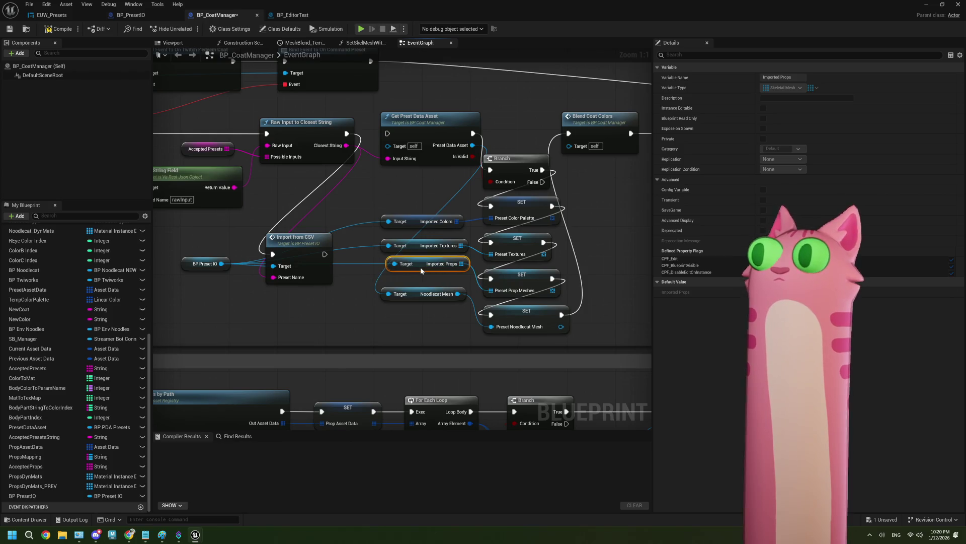
Feed Preset Noodlecat Mesh from Imported Noodlecat, deleting the old Noodlecat Mesh getter
mouse_move(221, 263)
left_mouse_down()
mouse_move(281, 282)
mouse_move(266, 302)
left_mouse_up()
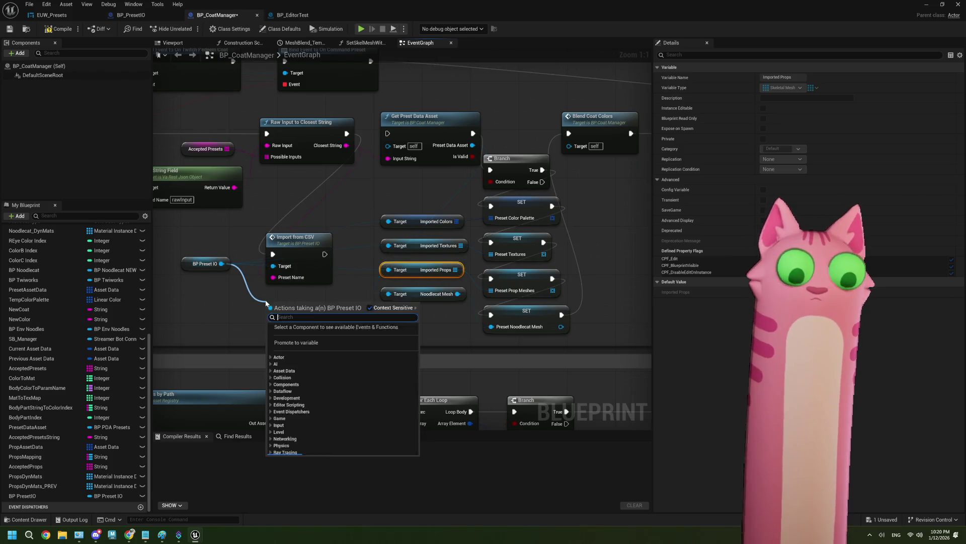
type("noo")
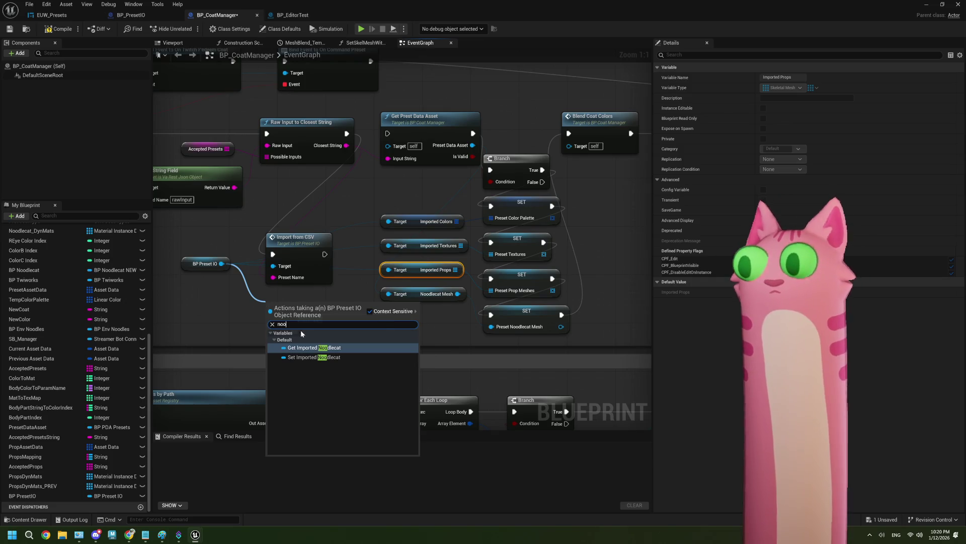
left_click(325, 347)
left_click(403, 296)
key("Delete")
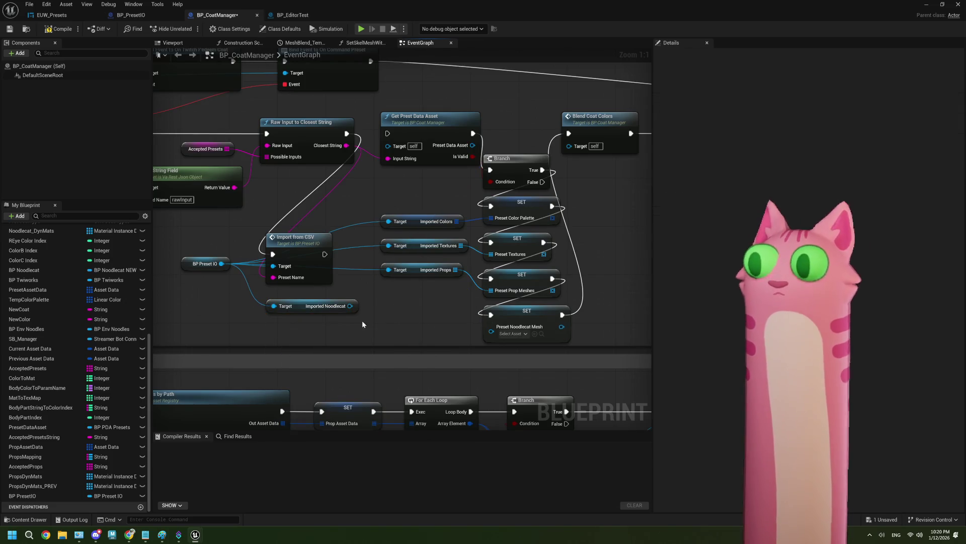
mouse_move(350, 306)
left_mouse_down()
mouse_move(475, 333)
mouse_move(492, 326)
left_mouse_up()
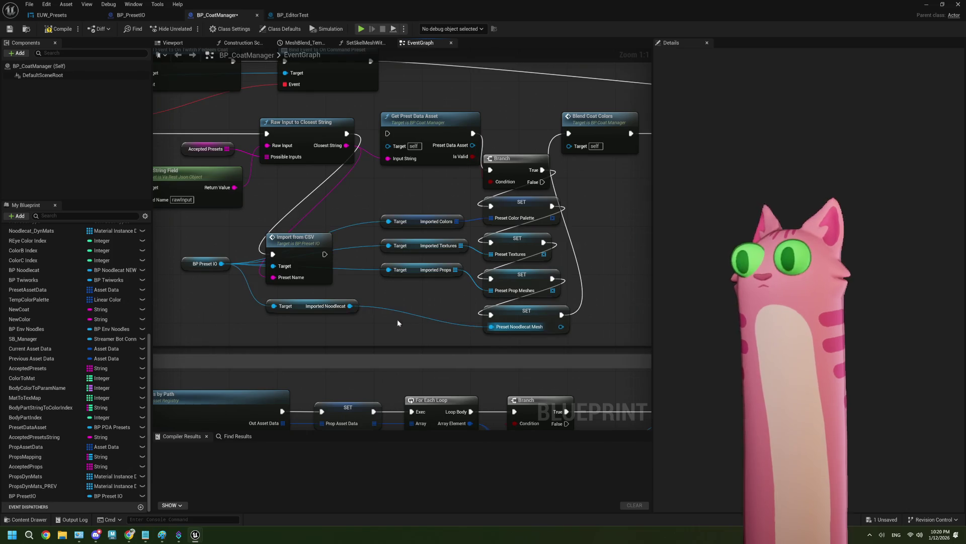
left_click_drag(320, 301, 426, 290)
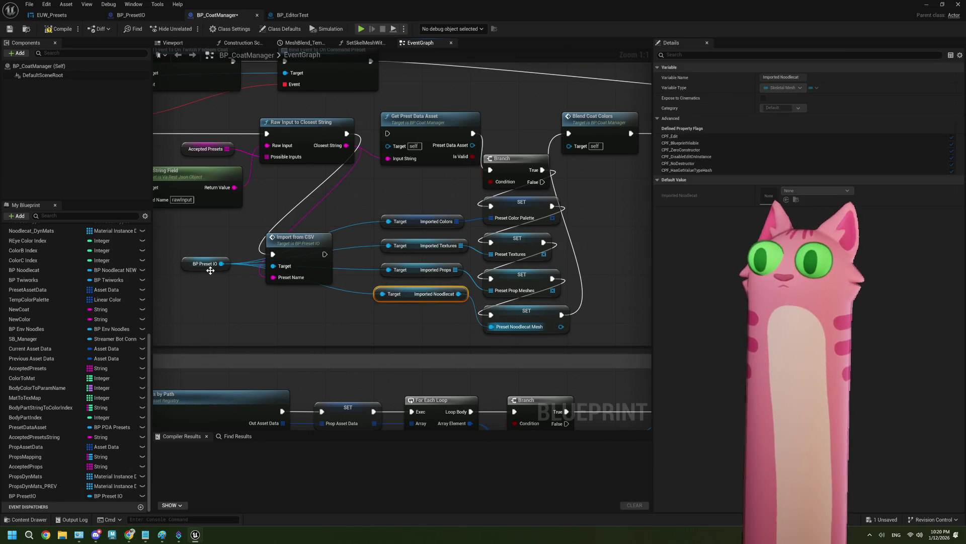
Route BP Preset IO through a reroute point into Import from CSV's target
mouse_move(210, 270)
left_mouse_down()
mouse_move(212, 318)
mouse_move(281, 309)
mouse_move(234, 315)
left_mouse_up()
type("r")
left_click(329, 446)
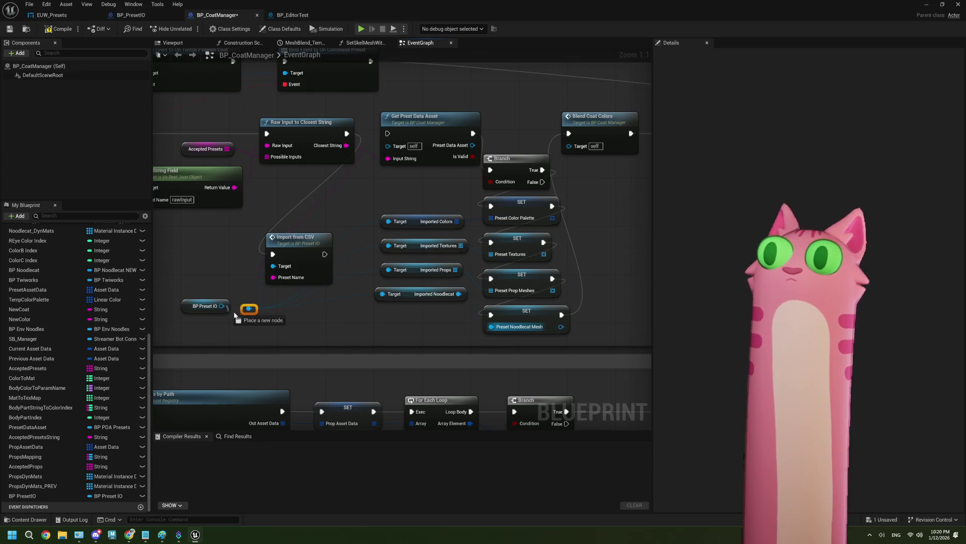
left_click_drag(265, 274, 265, 275)
right_click(272, 267)
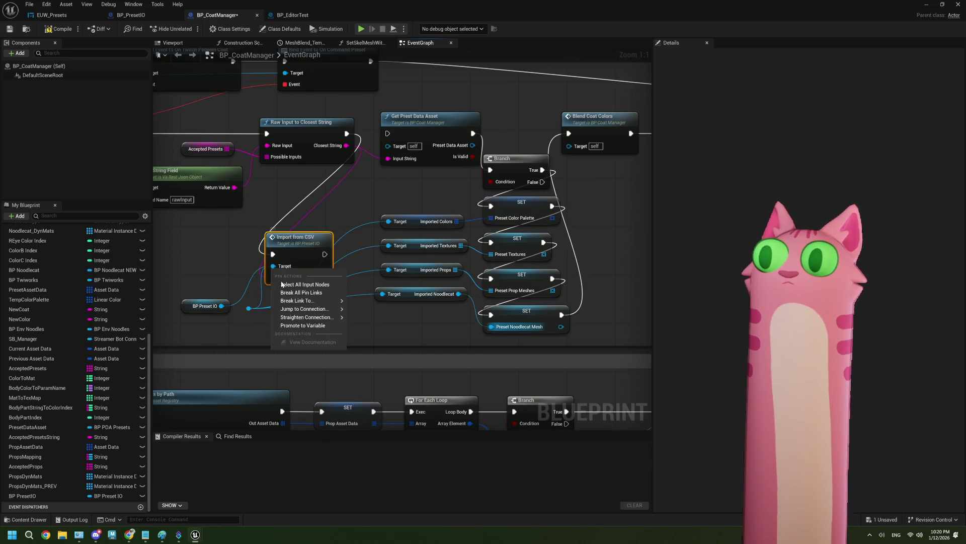
left_click(292, 288)
mouse_move(223, 306)
left_mouse_down()
mouse_move(237, 311)
mouse_move(272, 266)
left_mouse_up()
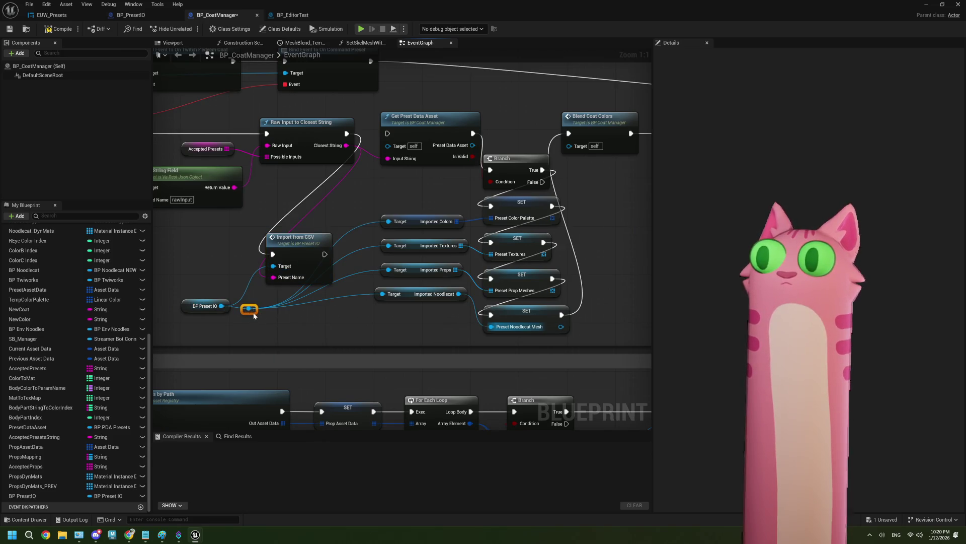
mouse_move(254, 316)
left_mouse_down()
mouse_move(325, 313)
mouse_move(327, 304)
left_mouse_up()
left_click_drag(220, 309, 239, 292)
Add a Found Preset getter off the BP Preset IO reroute point
scroll(354, 296, "down", 2)
left_click_drag(541, 243, 464, 250)
scroll(290, 245, "up", 2)
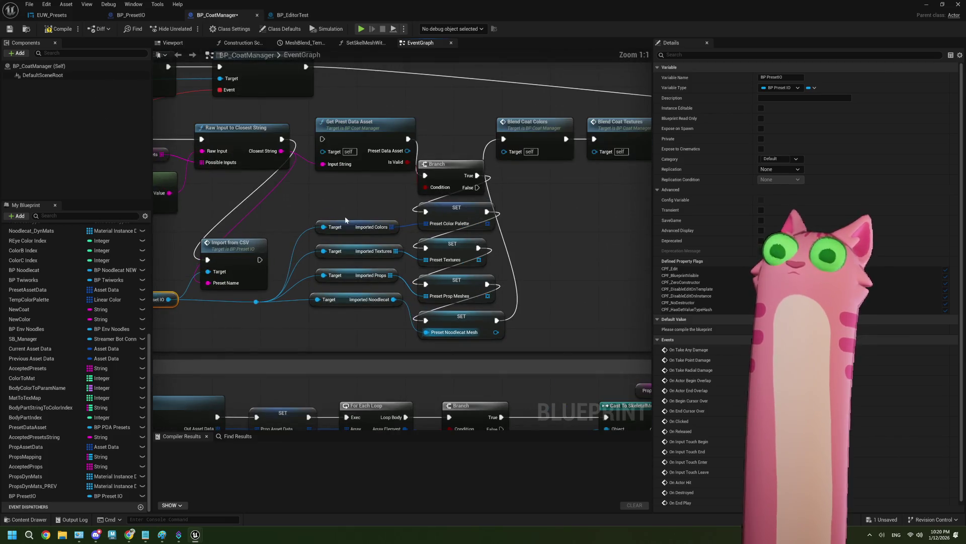
left_click(256, 281)
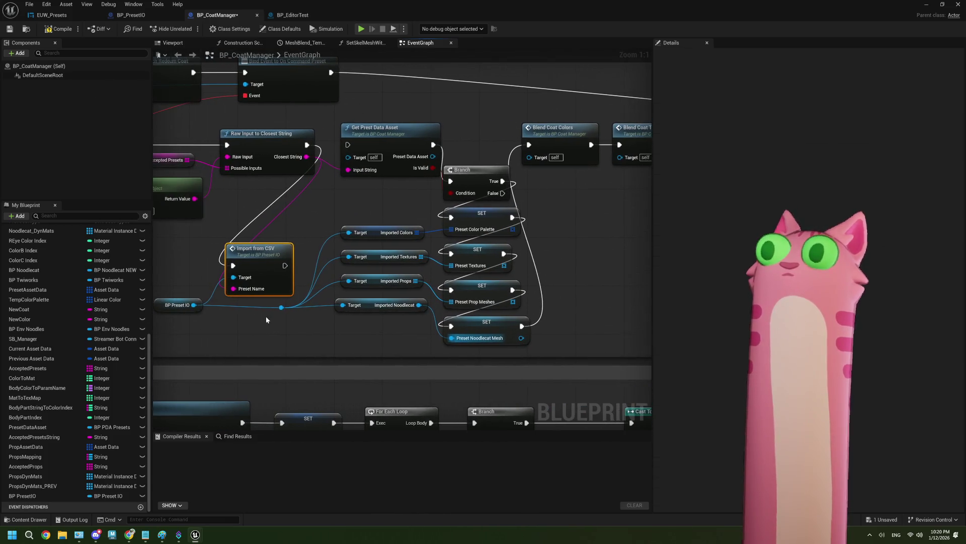
mouse_move(280, 308)
left_mouse_down()
mouse_move(350, 194)
mouse_move(347, 203)
left_mouse_up()
type("f")
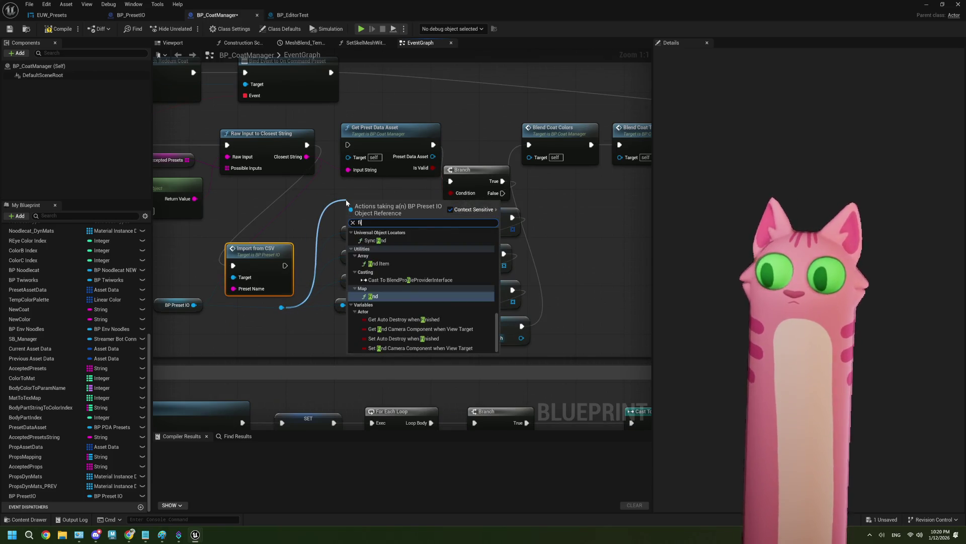
type("ound")
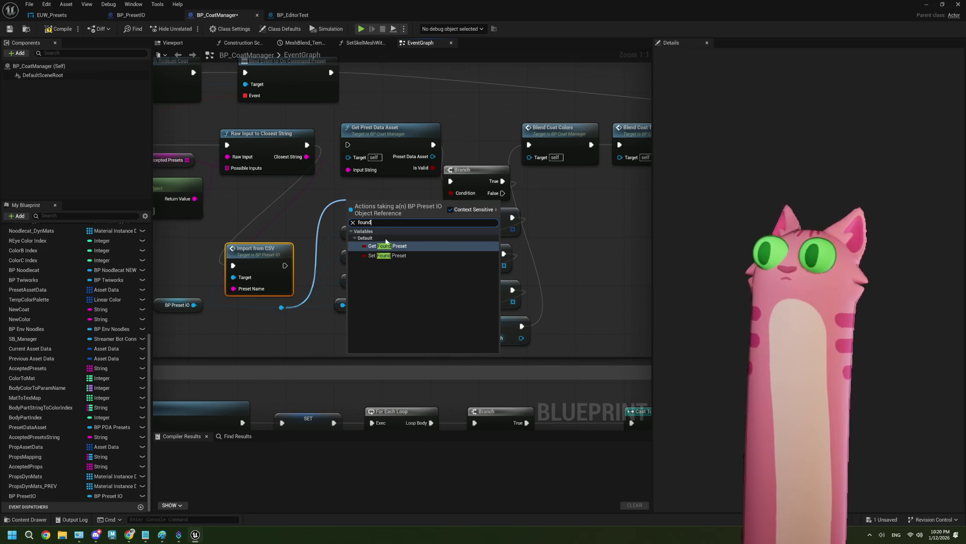
left_click(386, 245)
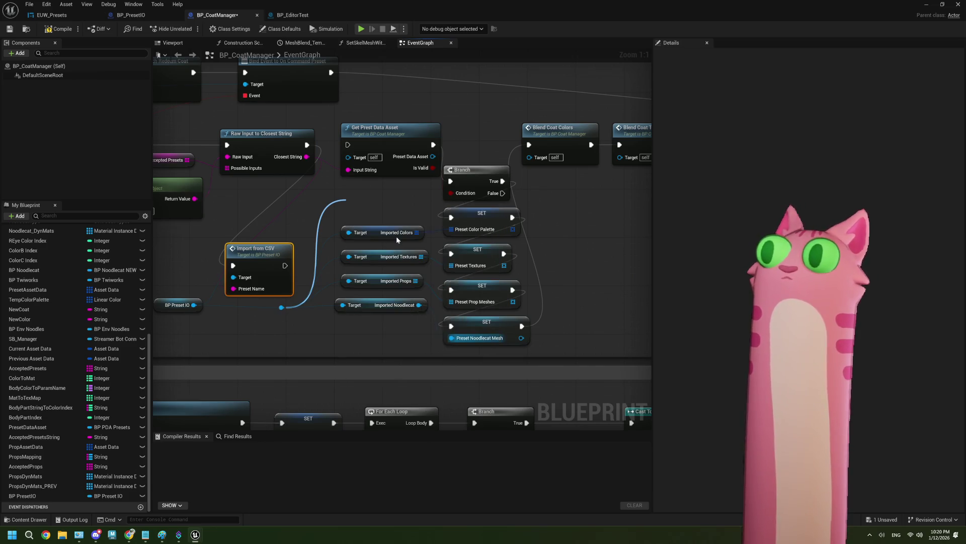
Delete the old preset data asset lookup, chain Import from CSV into the Branch, and compile
left_click(404, 162)
key("Delete")
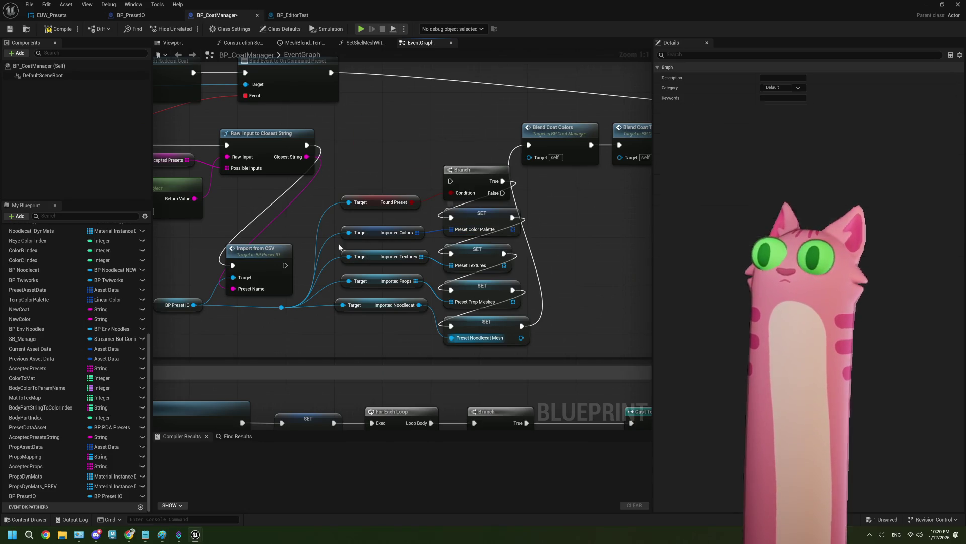
left_click_drag(285, 265, 451, 181)
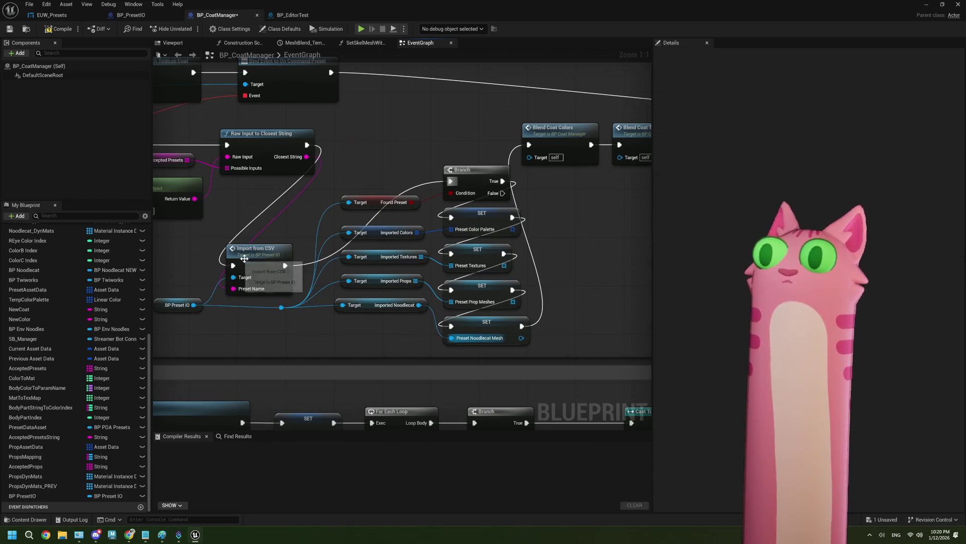
left_click(9, 32)
Stop the Noodlecat play-test in the level editor and reopen BP_Coat Manager from the Content Browser
scroll(402, 177, "down", 4)
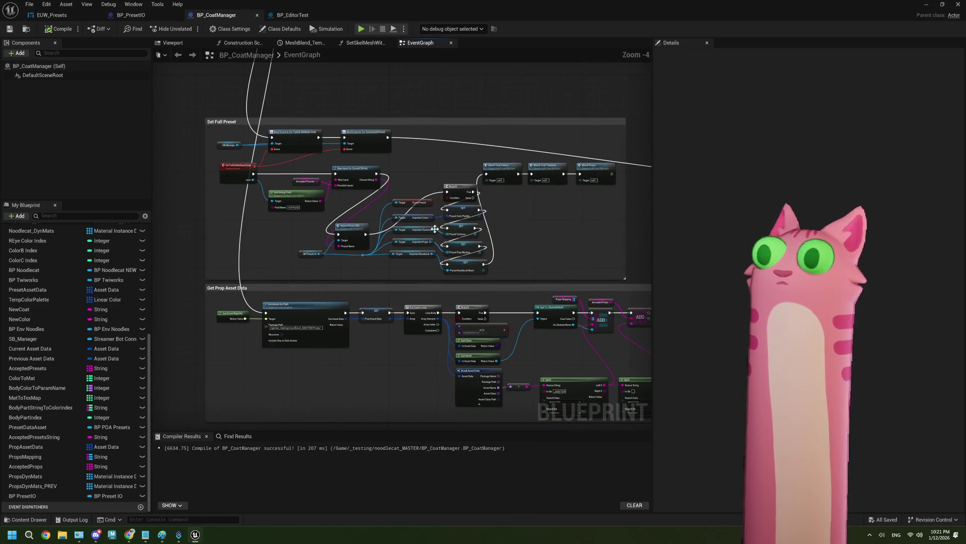
scroll(434, 229, "down", 2)
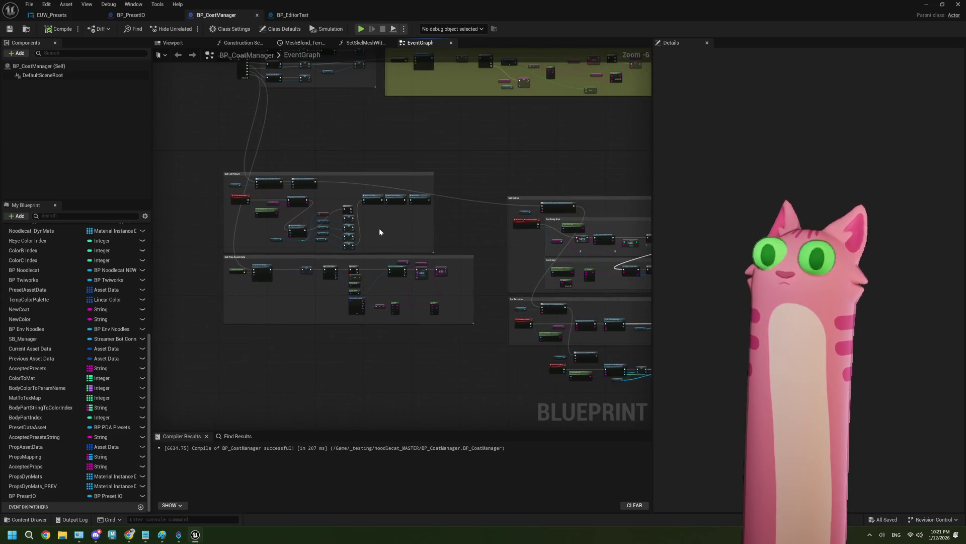
scroll(374, 225, "up", 2)
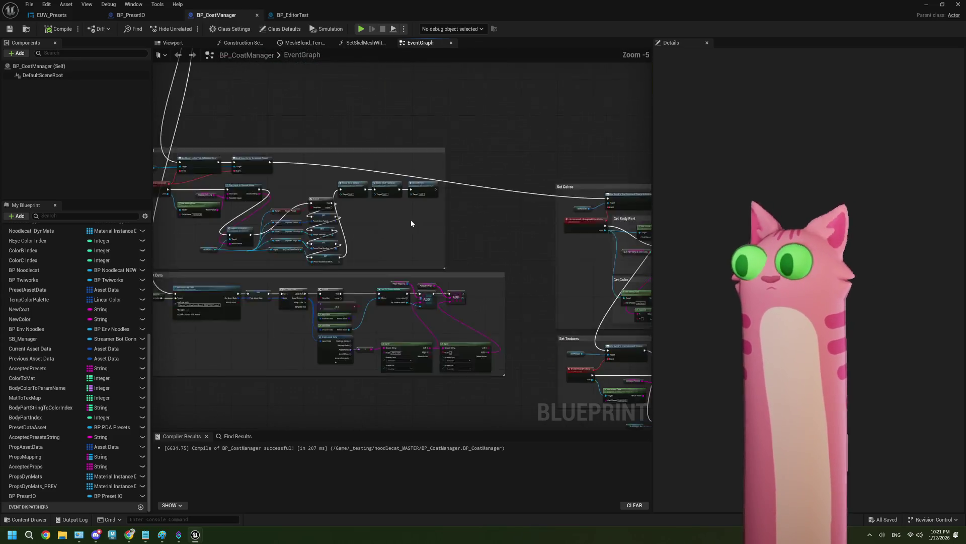
scroll(466, 213, "up", 1)
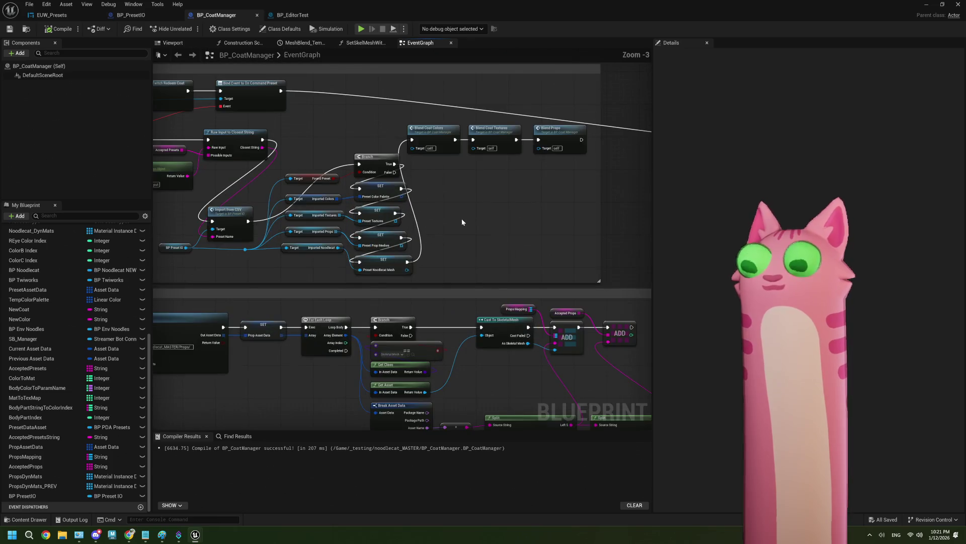
left_click(925, 6)
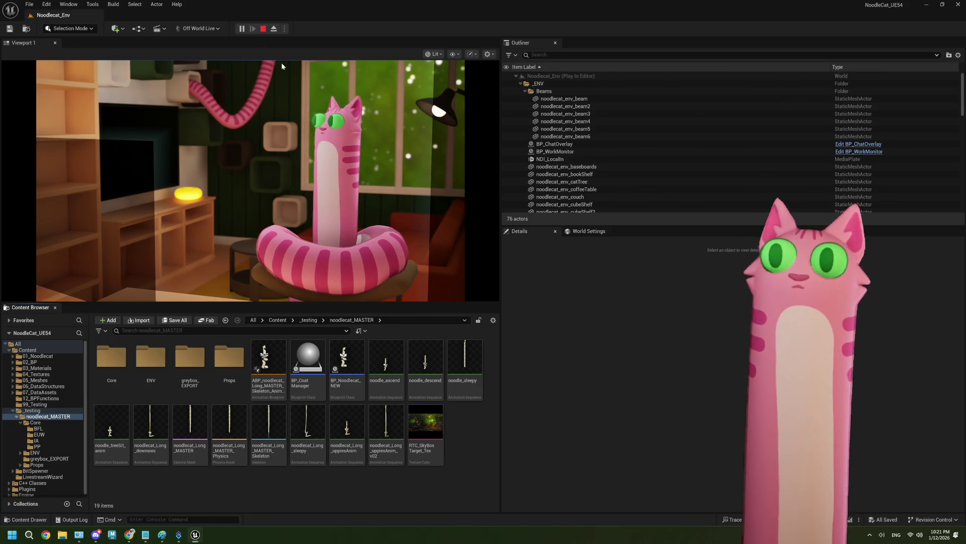
left_click(263, 28)
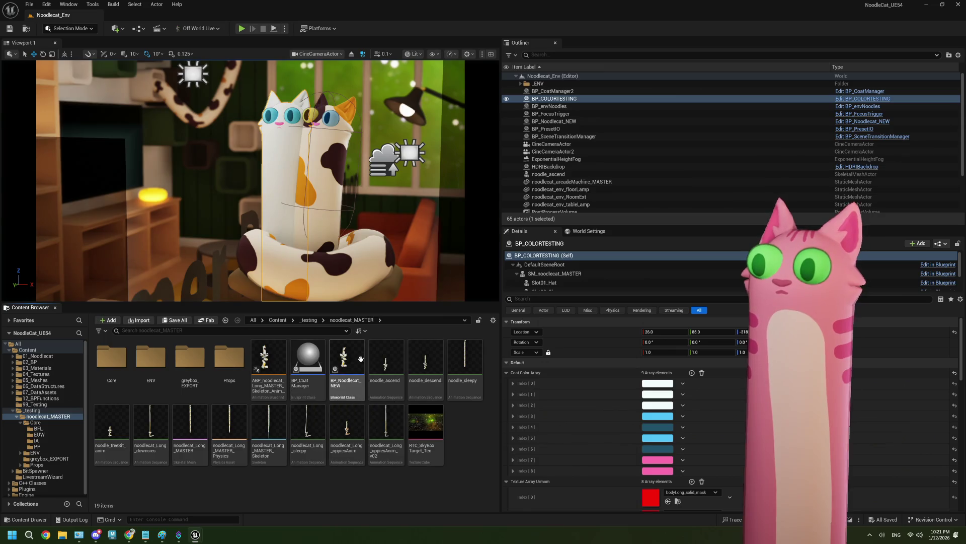
double_click(312, 359)
Copy the Set Current to Previous node from the GetPrestDataAsset function graph
scroll(254, 271, "up", 2)
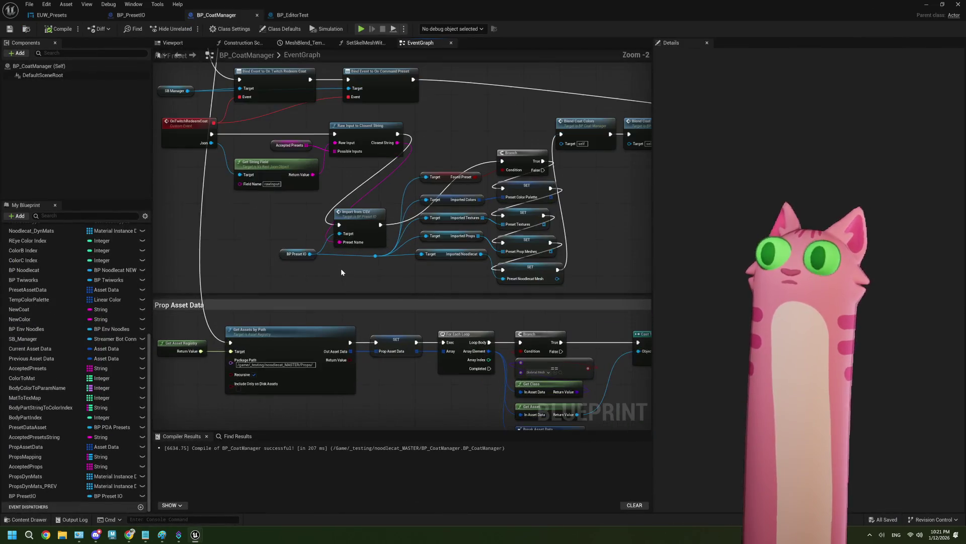
left_click_drag(382, 180, 228, 202)
left_click_drag(389, 209, 511, 190)
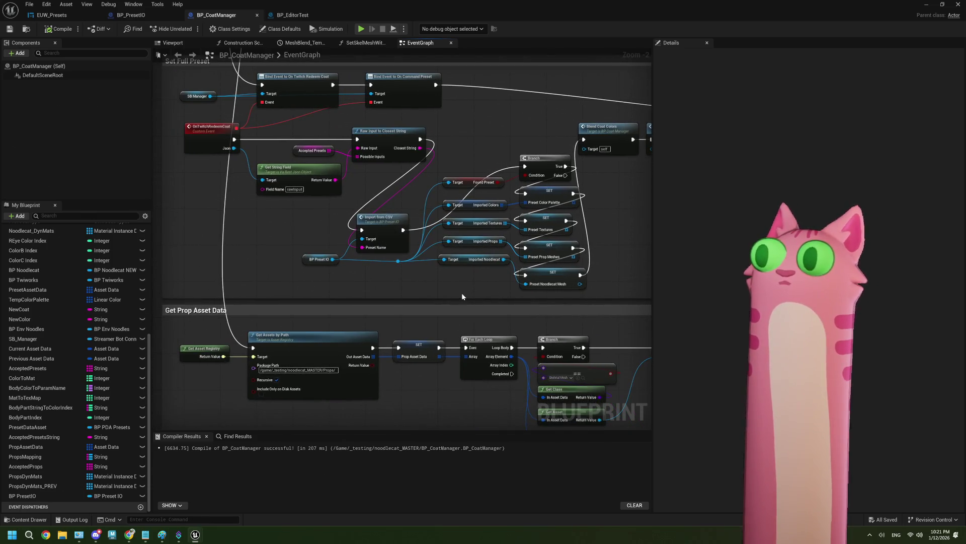
scroll(461, 292, "down", 1)
mouse_move(467, 293)
left_mouse_down()
mouse_move(412, 252)
mouse_move(470, 306)
left_mouse_up()
scroll(34, 291, "up", 6)
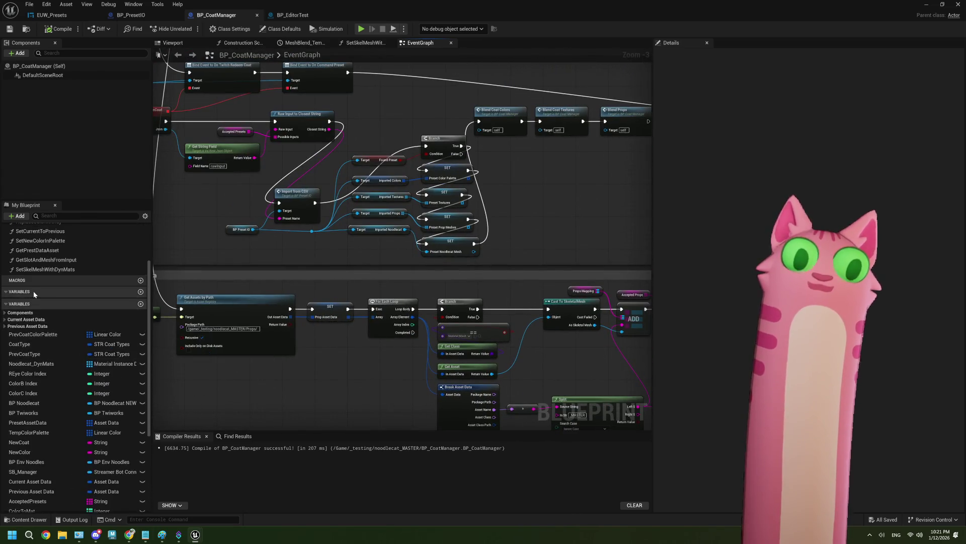
scroll(34, 291, "up", 3)
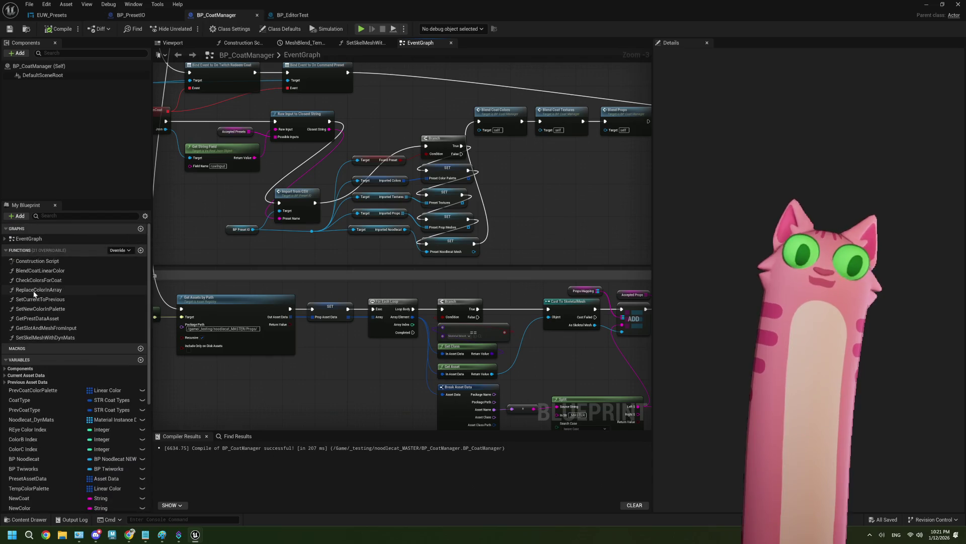
double_click(49, 318)
scroll(397, 201, "up", 2)
left_click(401, 186)
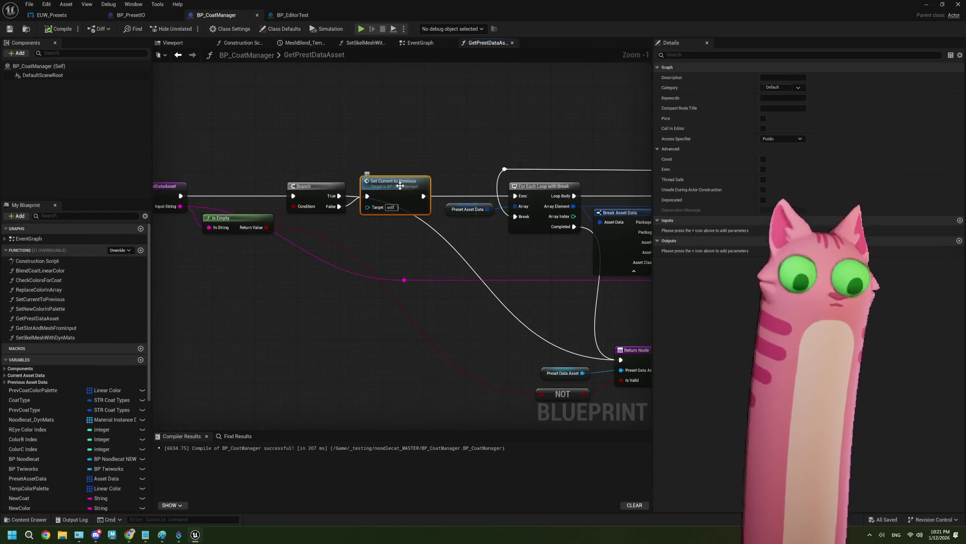
Paste Set Current to Previous in the EventGraph and wire it into Import from CSV
left_click(408, 44)
scroll(352, 252, "up", 2)
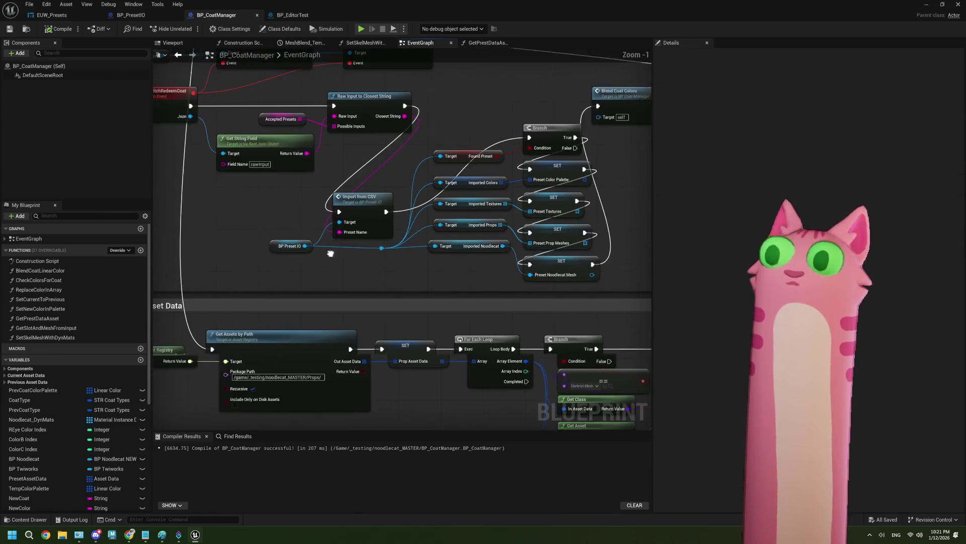
left_click_drag(330, 254, 368, 260)
key("ctrl+v")
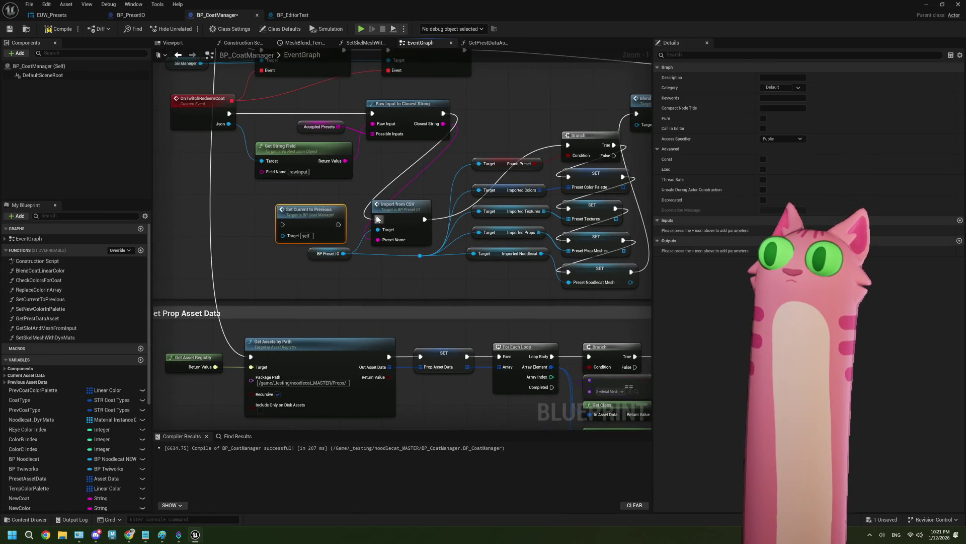
left_click_drag(338, 225, 379, 220)
Connect SetCurrentToPrevious's last SET node to its Return Node, then compile and save
double_click(325, 213)
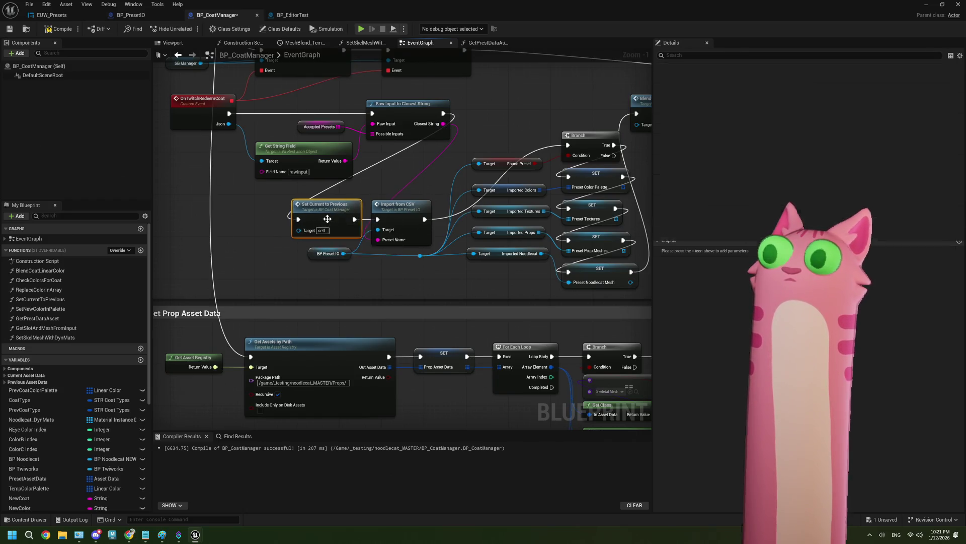
mouse_move(473, 297)
left_mouse_down()
mouse_move(449, 297)
mouse_move(492, 297)
left_mouse_up()
left_click(59, 29)
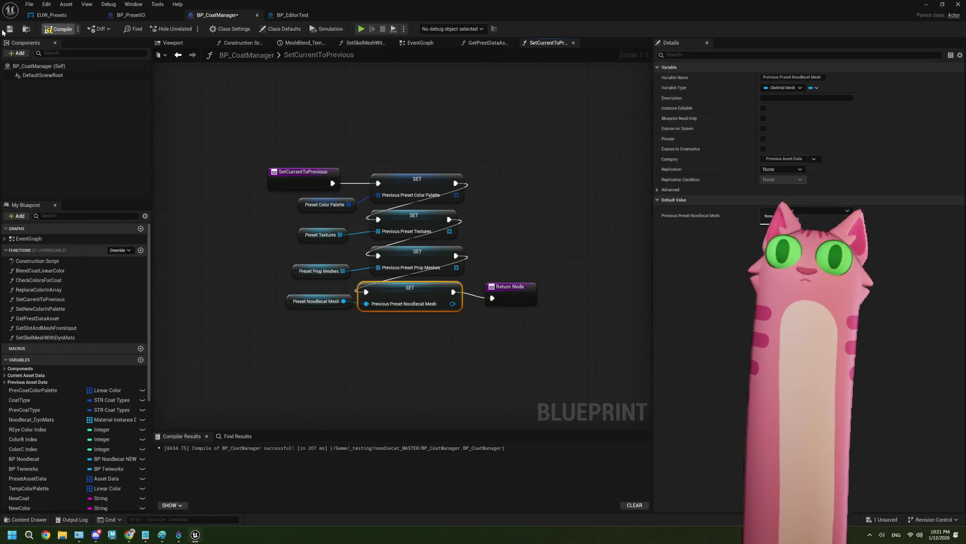
left_click(10, 29)
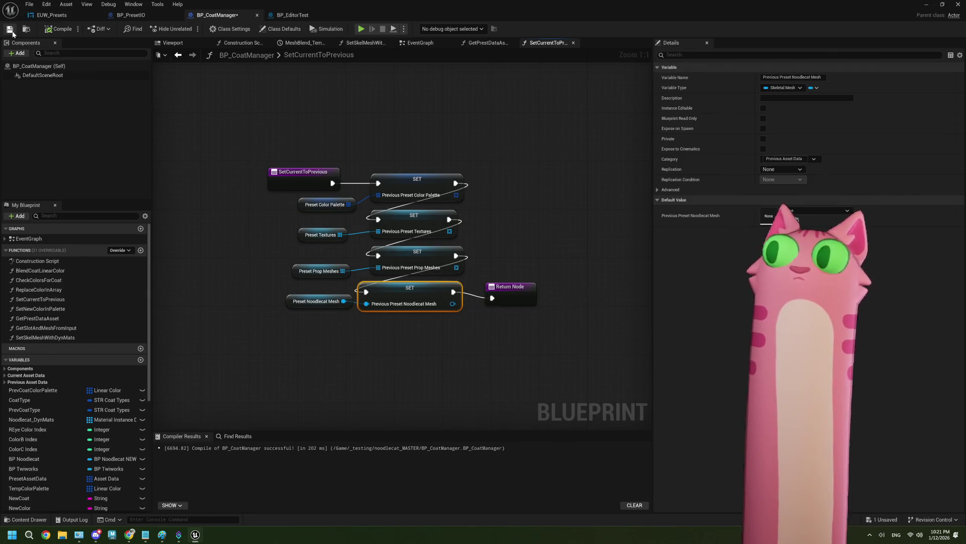
left_click(130, 15)
Run a fresh level play-test, stop it, and reopen BP_Coat Manager
left_click(51, 15)
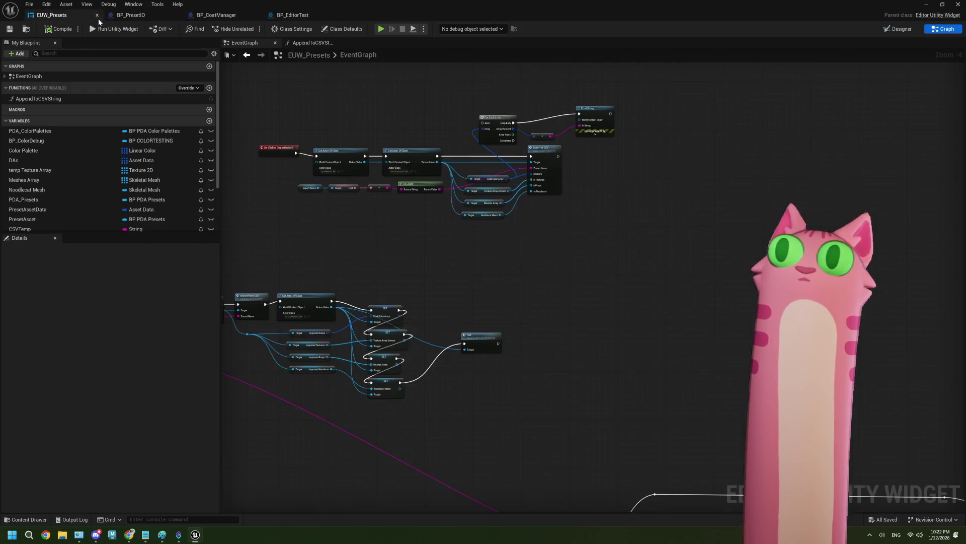
left_click(216, 15)
left_click(929, 6)
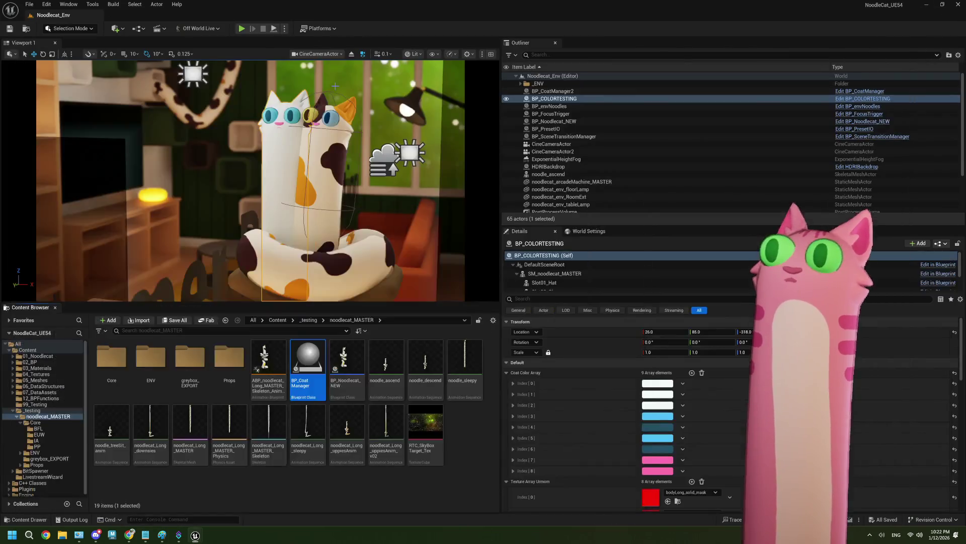
left_click(242, 29)
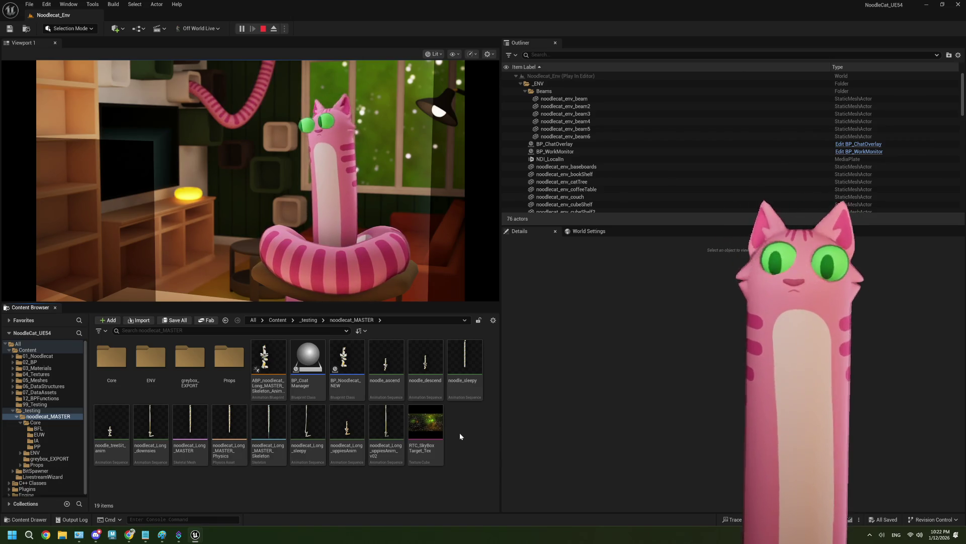
left_click(263, 29)
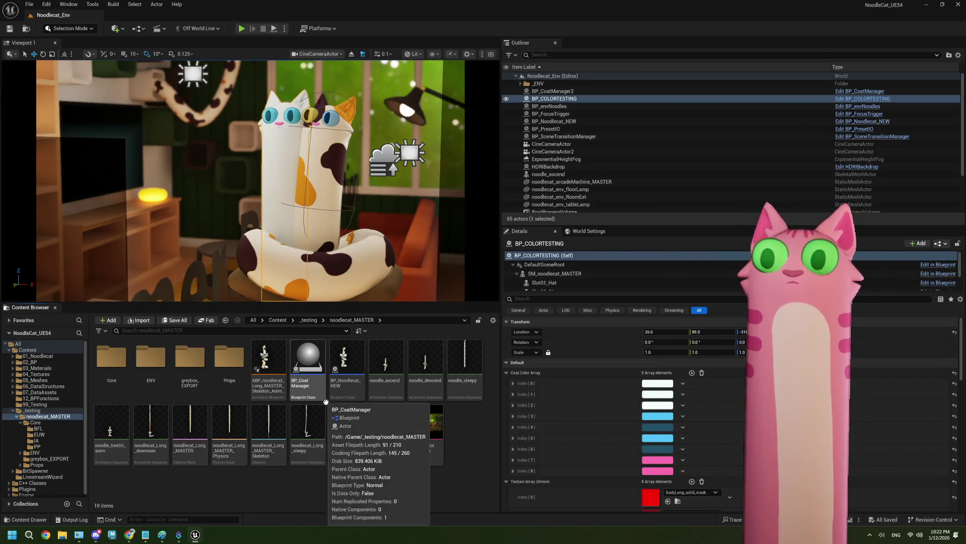
double_click(306, 356)
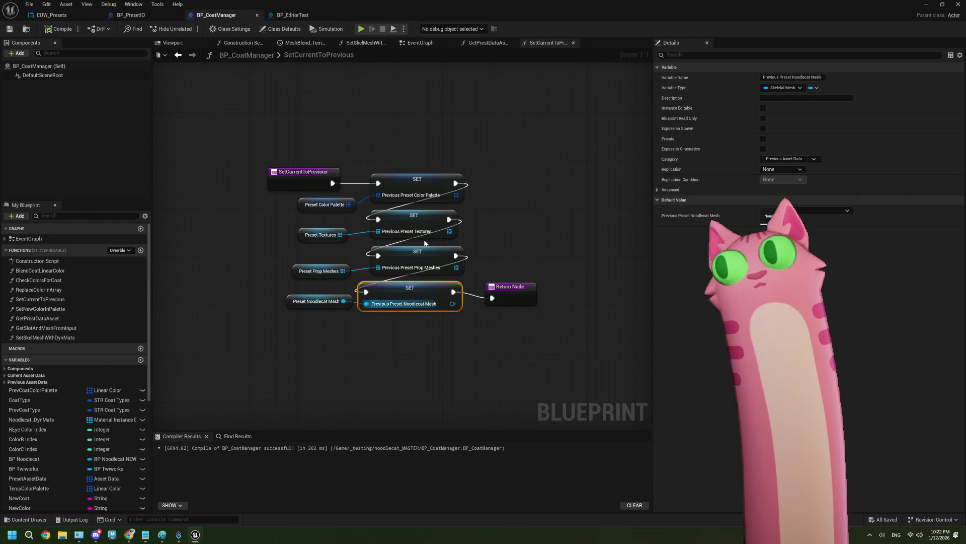
Close the SetCurrentToPrevious and GetPrestDataAsset tabs and review the Get Prop Asset Data loop
left_click(573, 43)
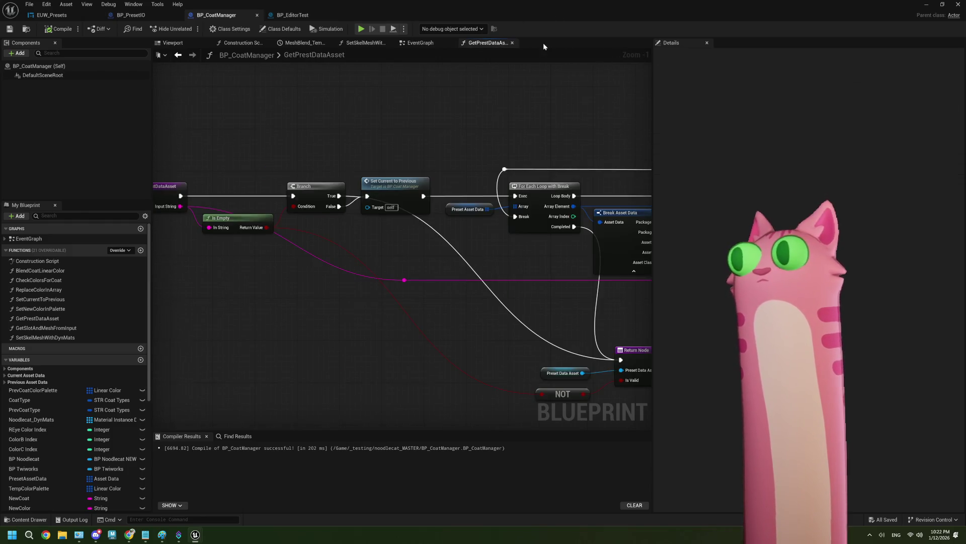
left_click(513, 43)
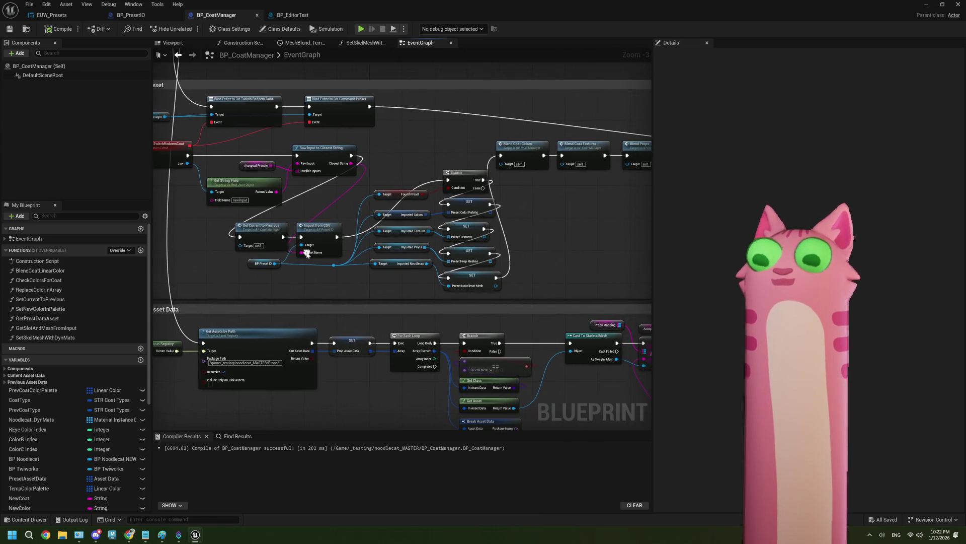
scroll(547, 262, "down", 1)
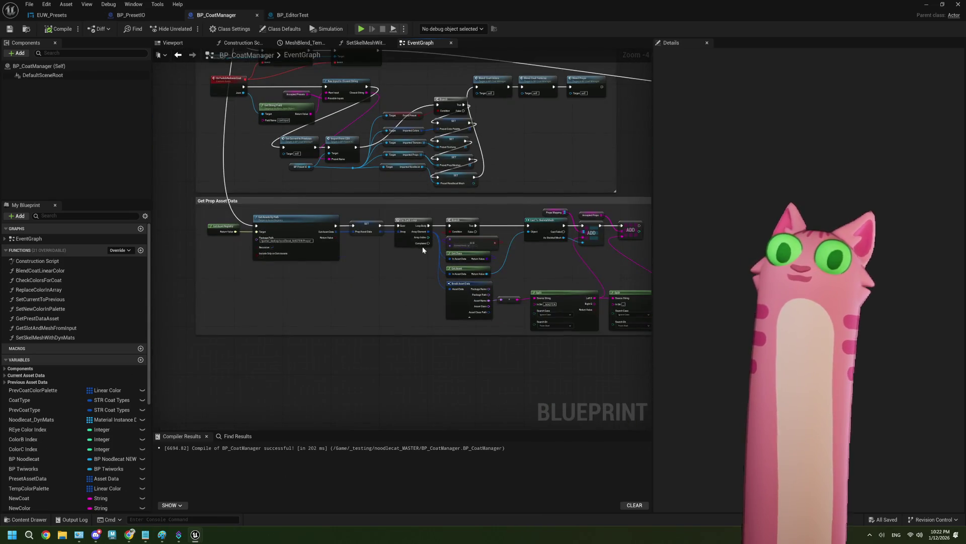
scroll(377, 291, "up", 1)
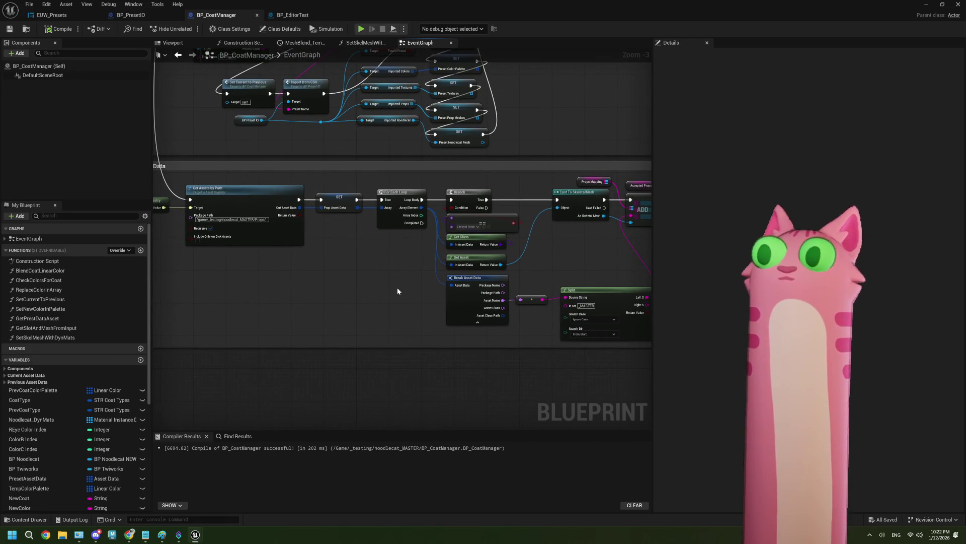
scroll(460, 288, "down", 1)
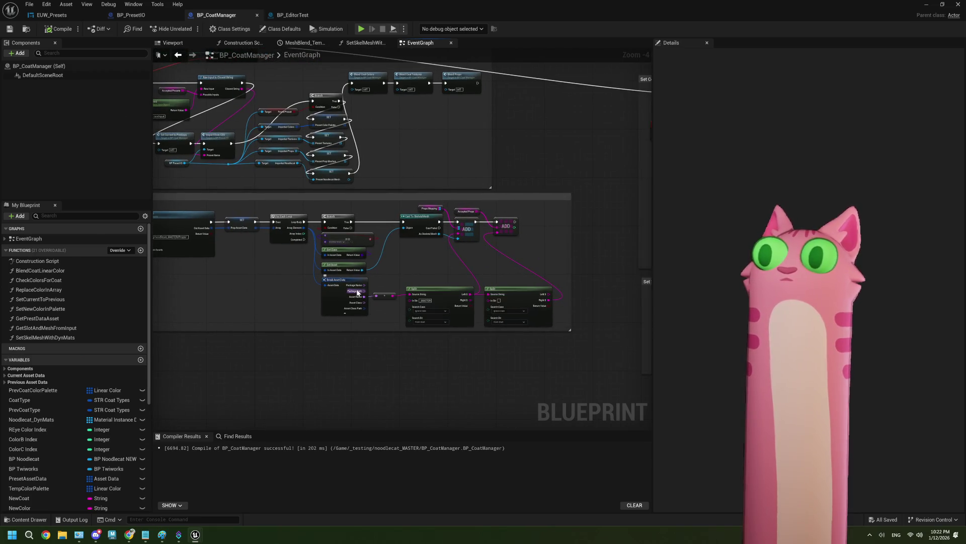
scroll(365, 291, "up", 2)
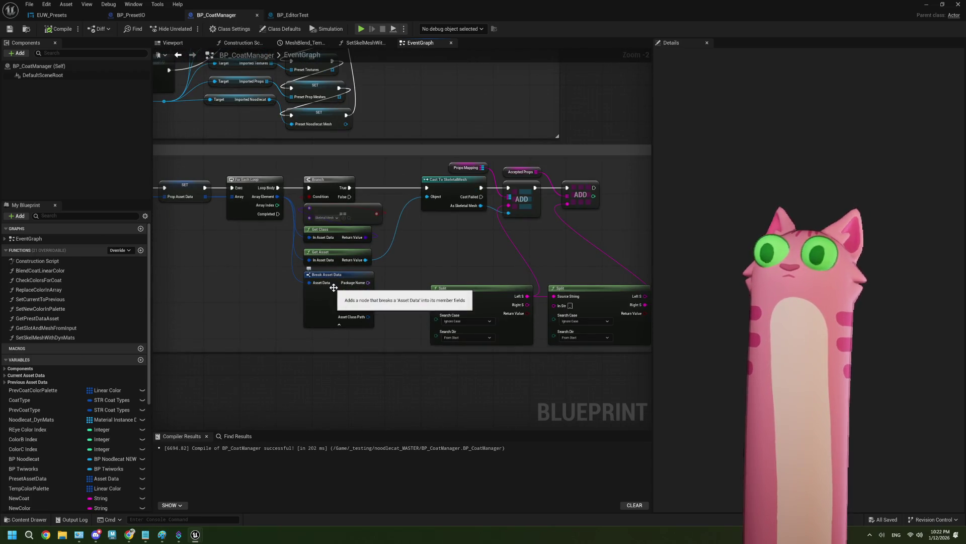
mouse_move(431, 304)
left_mouse_down()
mouse_move(453, 312)
mouse_move(465, 281)
left_mouse_up()
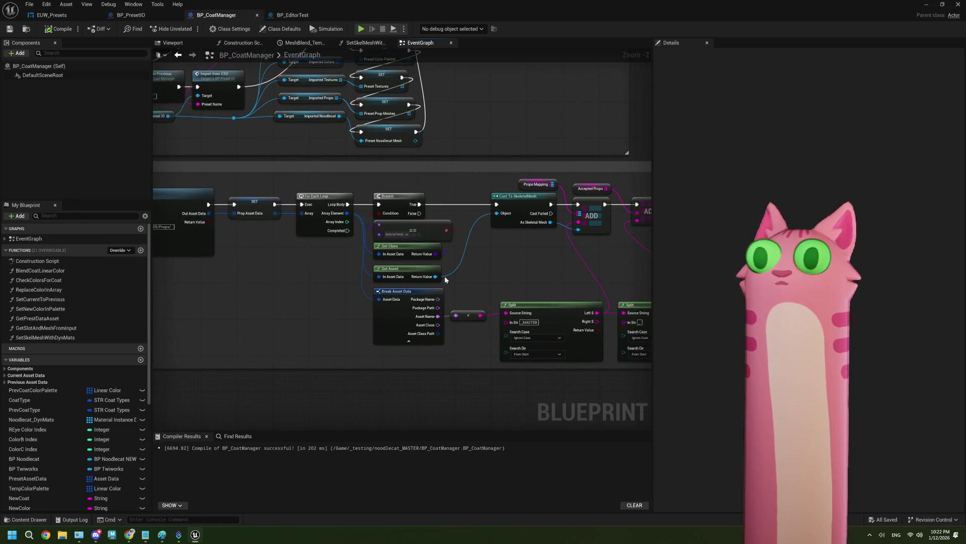
mouse_move(330, 284)
left_mouse_down()
mouse_move(409, 292)
mouse_move(359, 297)
mouse_move(416, 282)
left_mouse_up()
left_click_drag(509, 274, 352, 287)
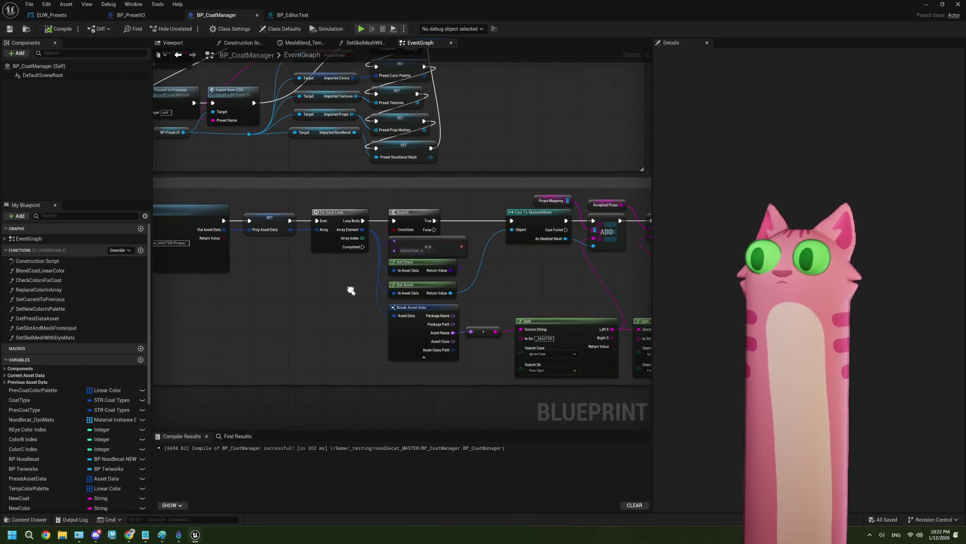
mouse_move(450, 286)
left_mouse_down()
mouse_move(355, 278)
mouse_move(475, 277)
mouse_move(426, 305)
mouse_move(449, 295)
mouse_move(397, 298)
mouse_move(372, 276)
left_mouse_up()
scroll(355, 278, "down", 2)
scroll(397, 297, "down", 2)
scroll(362, 275, "down", 1)
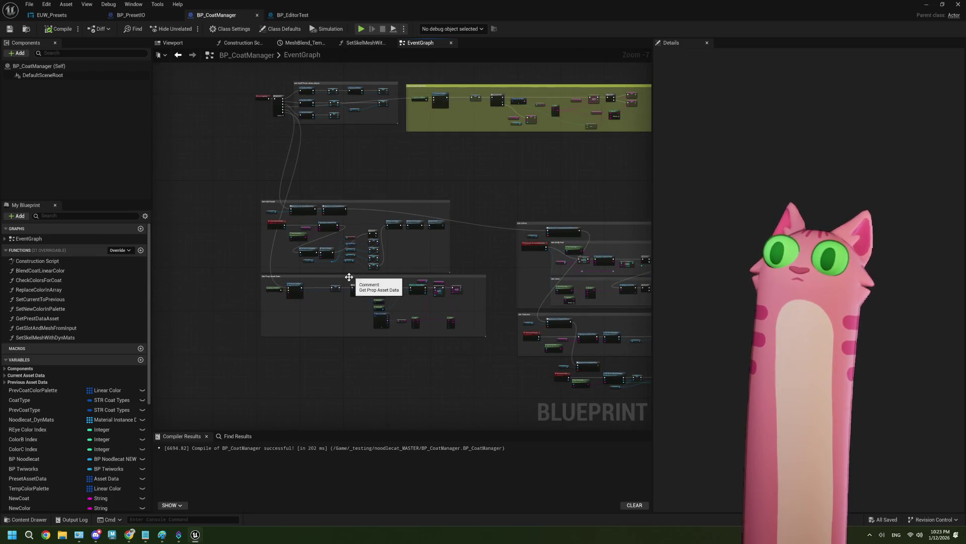
Slide the Get Prop Asset Data comment box up beneath Get Preset Data Info, pushing Set Full Preset down
scroll(352, 277, "up", 1)
left_click_drag(342, 276, 342, 119)
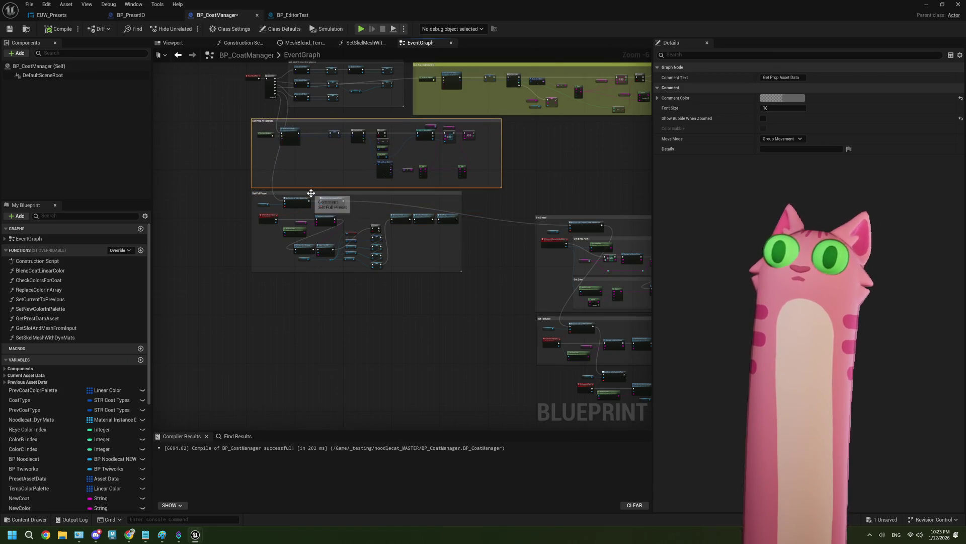
left_click_drag(320, 201, 319, 282)
scroll(308, 301, "up", 3)
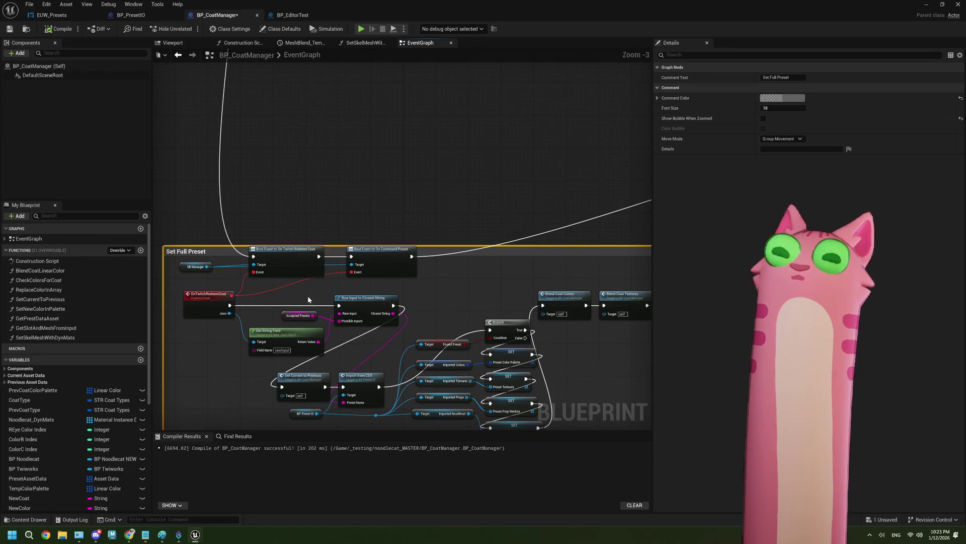
scroll(308, 300, "down", 3)
scroll(349, 147, "up", 1)
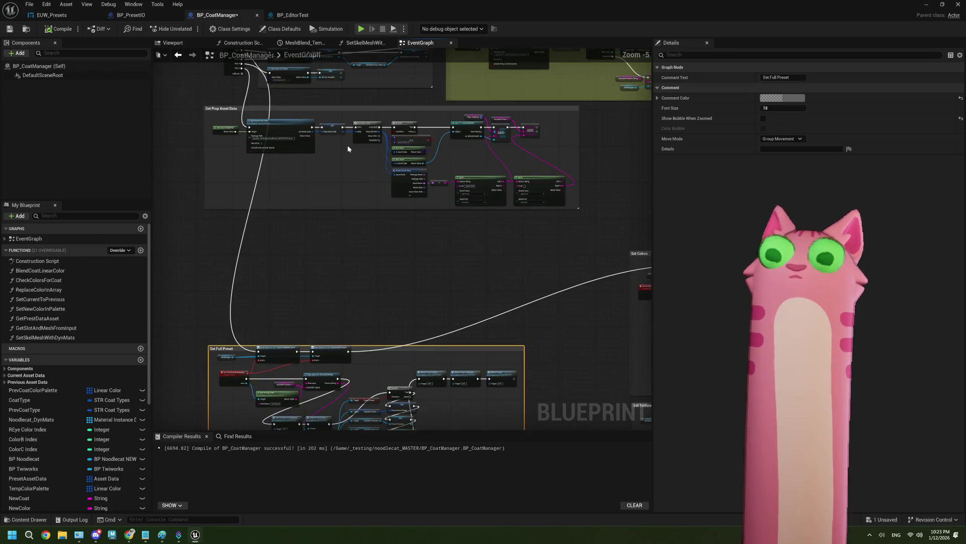
left_click_drag(309, 154, 366, 175)
scroll(336, 209, "up", 2)
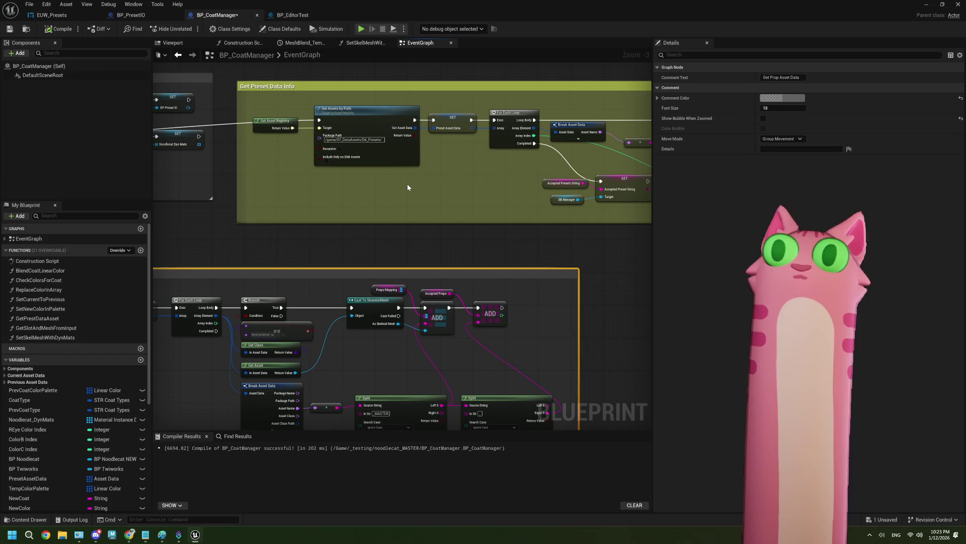
left_click_drag(408, 187, 340, 197)
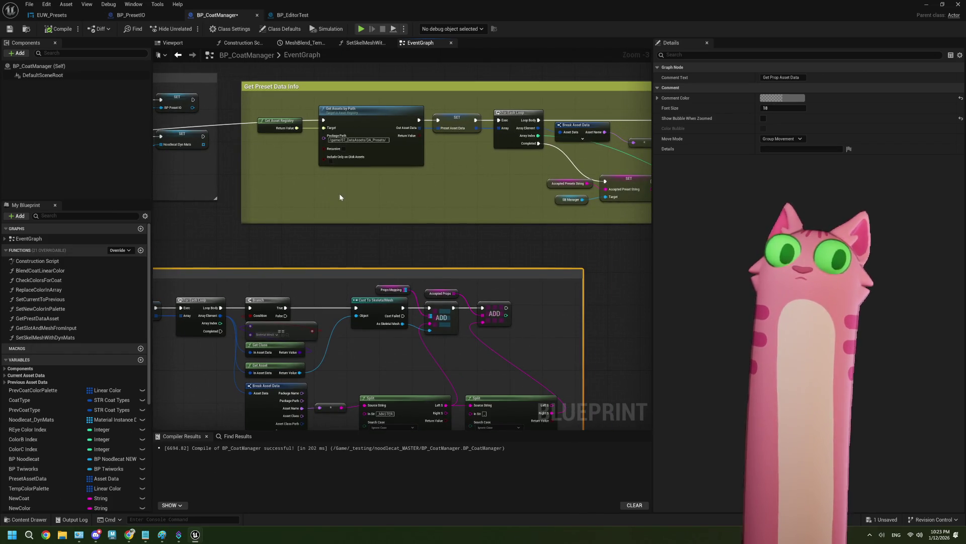
left_click(319, 189)
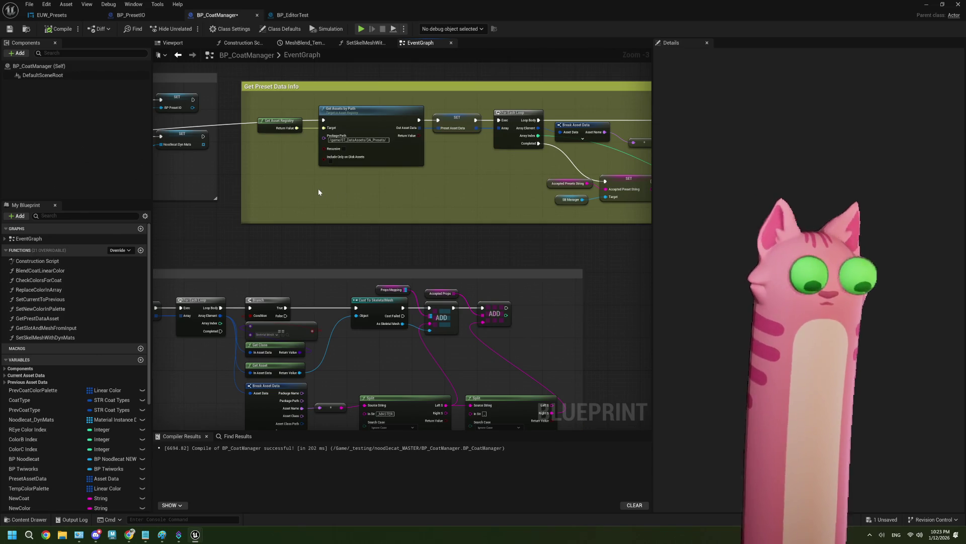
Add a Get Files or Directories from Directory node to the EventGraph
right_click(318, 192)
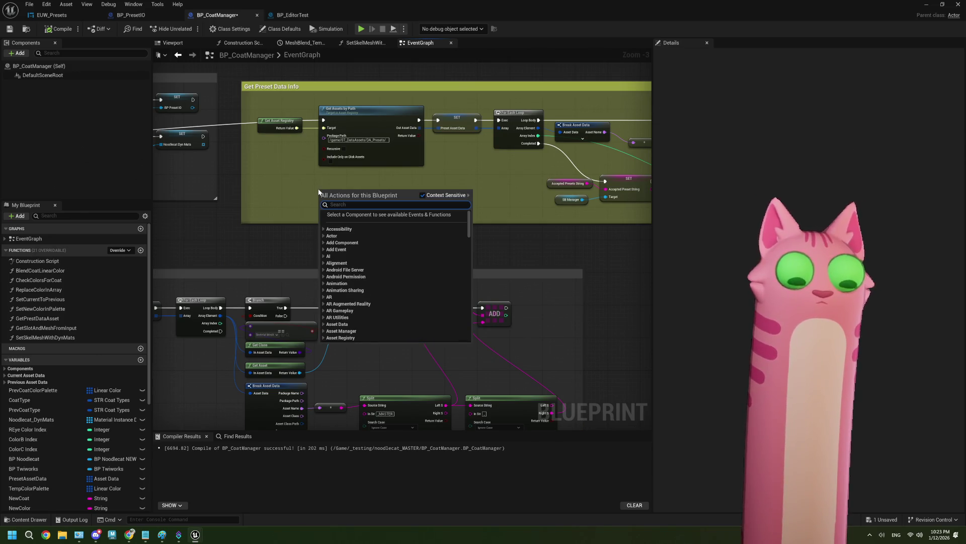
type("get")
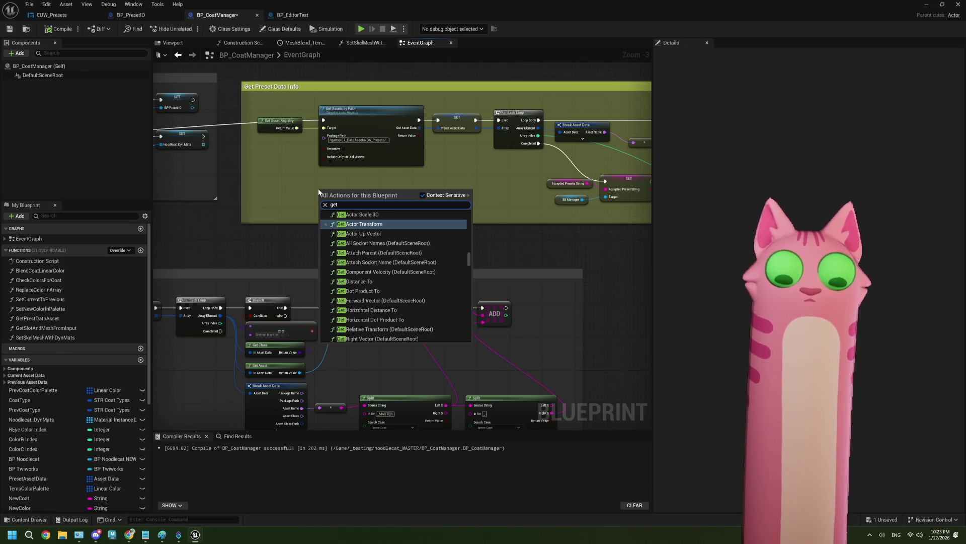
type(" files")
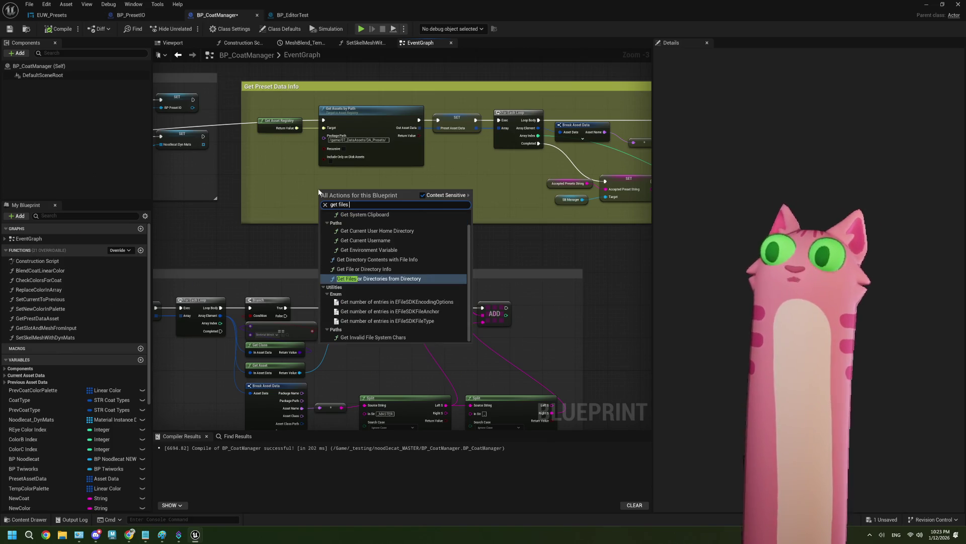
left_click(410, 279)
scroll(400, 255, "up", 2)
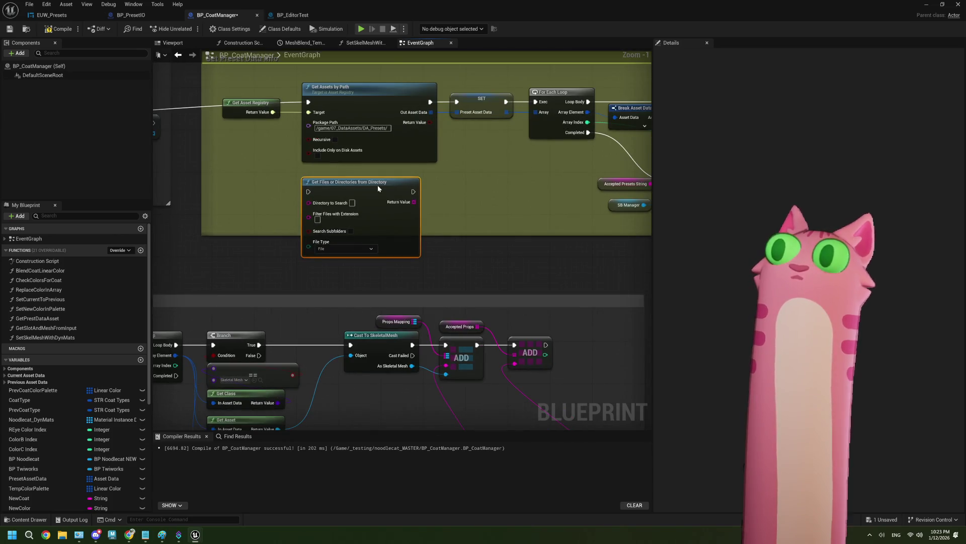
left_click_drag(285, 235, 371, 238)
scroll(30, 453, "down", 5)
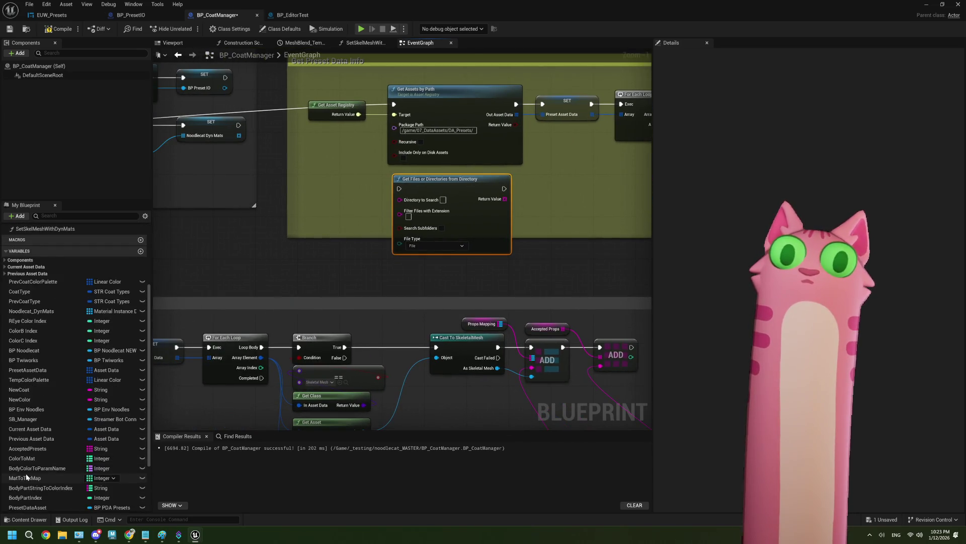
Feed BP Preset IO's Path into the node's Directory to Search
mouse_move(23, 495)
left_mouse_down()
mouse_move(228, 247)
mouse_move(276, 249)
left_mouse_up()
left_click(258, 258)
type("path")
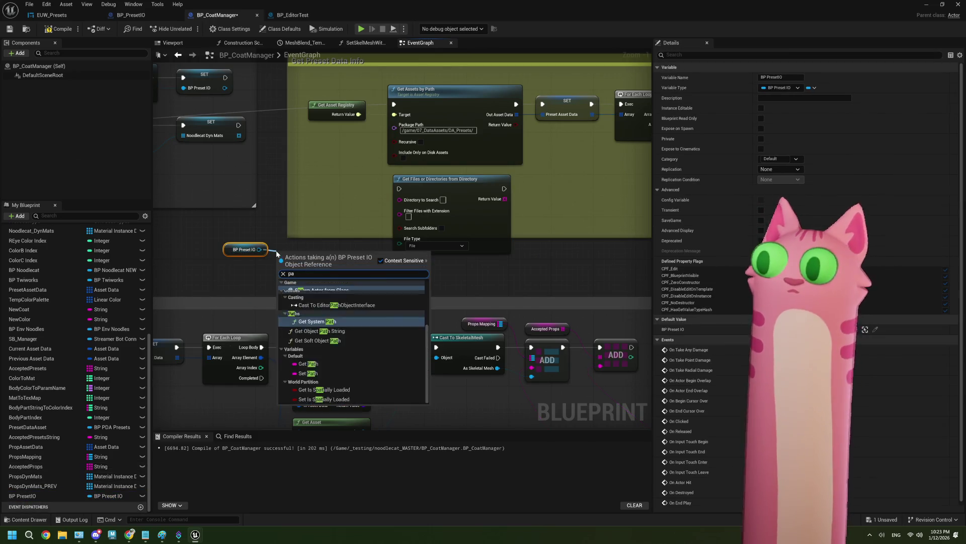
left_click(310, 389)
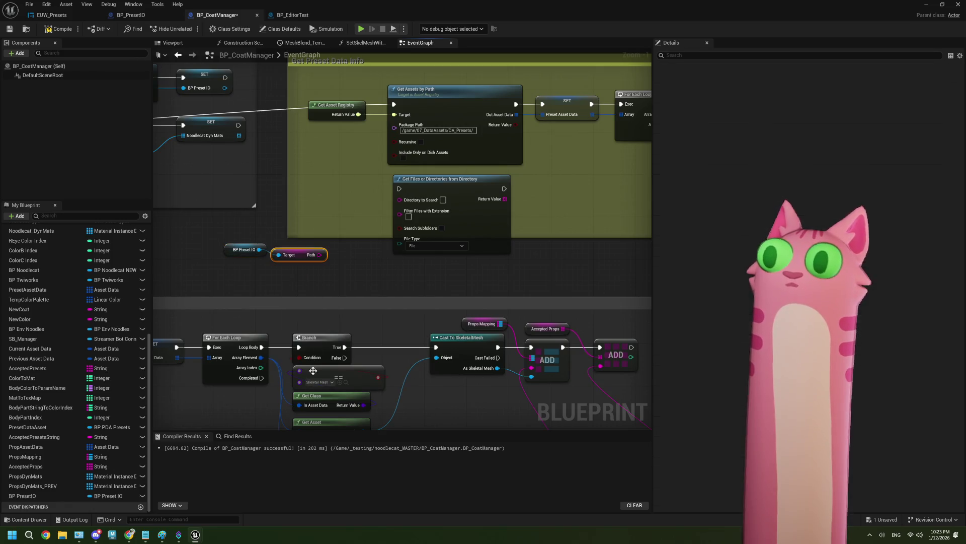
scroll(360, 259, "up", 1)
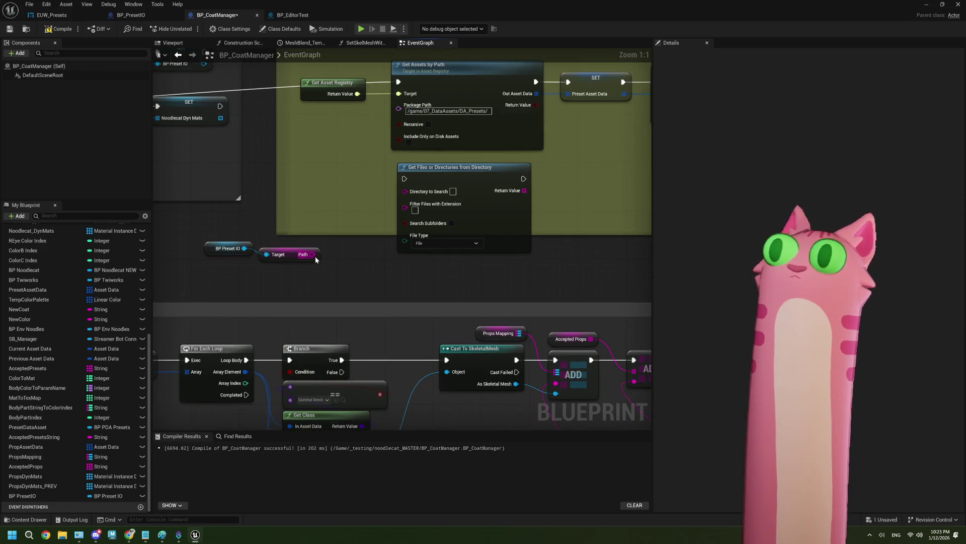
mouse_move(312, 254)
left_mouse_down()
mouse_move(400, 207)
mouse_move(405, 190)
left_mouse_up()
left_click_drag(237, 248, 222, 255)
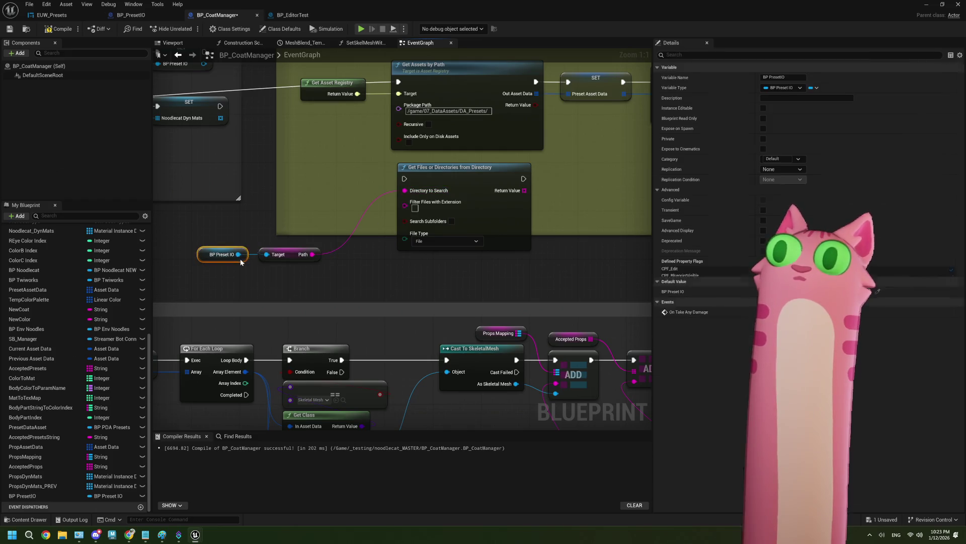
Set the file extension filter to .csv
left_click(409, 207)
type(".csv")
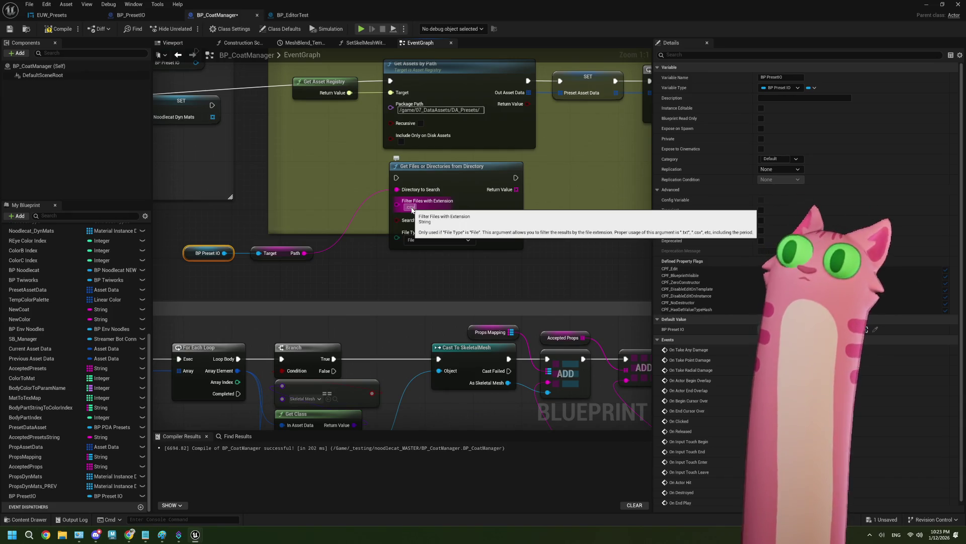
left_click(482, 252)
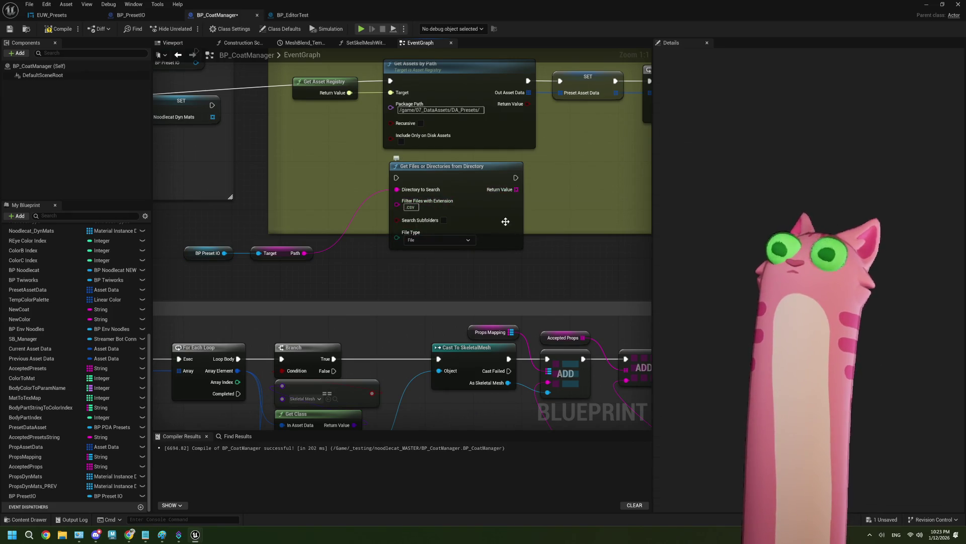
scroll(505, 222, "down", 1)
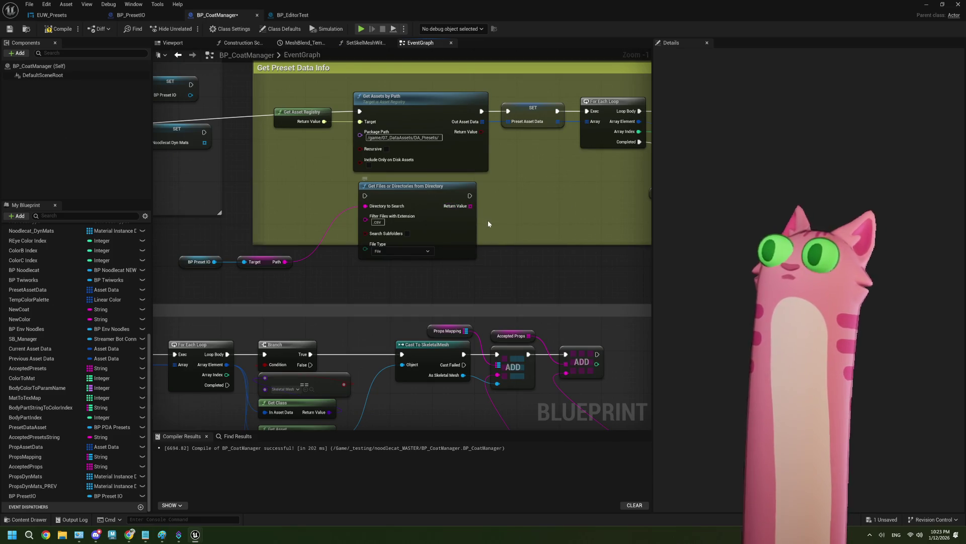
mouse_move(471, 207)
left_mouse_down()
mouse_move(438, 206)
mouse_move(464, 214)
left_mouse_up()
Add a For Each Loop over the .csv files returned by the directory search
type("fore")
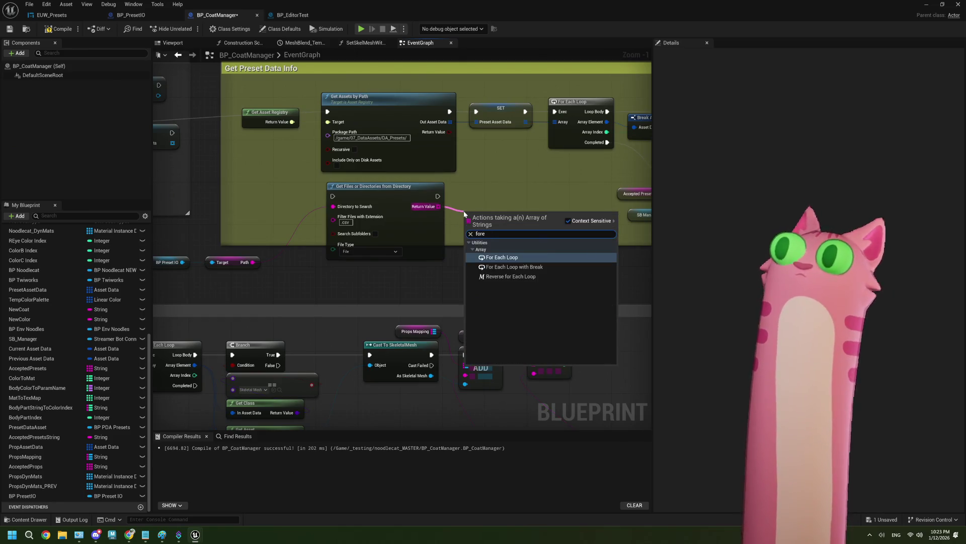
left_click(498, 257)
left_click_drag(492, 228, 385, 223)
left_click_drag(448, 261, 388, 260)
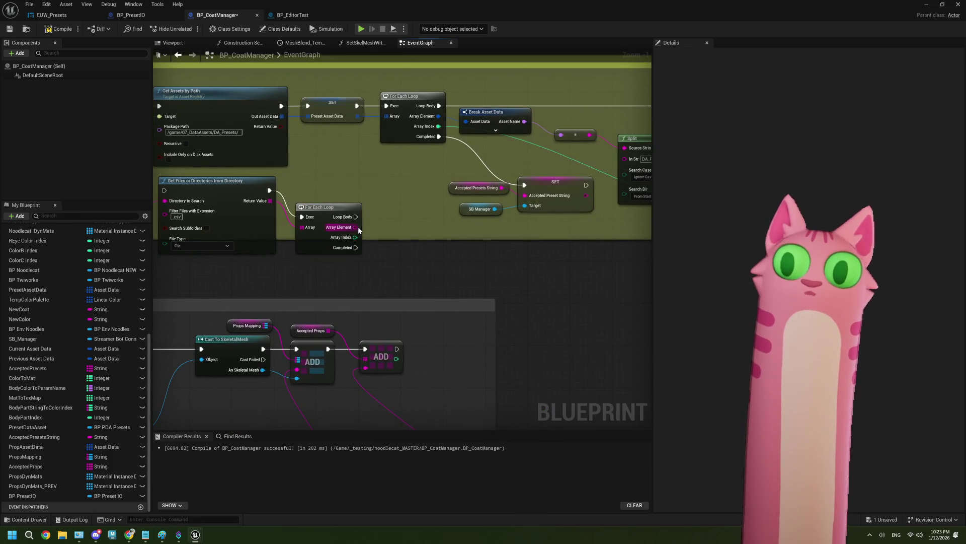
Add a Get Base Filename node on the loop's Array Element beside the For Each Loop
left_click_drag(356, 228, 387, 260)
type("g")
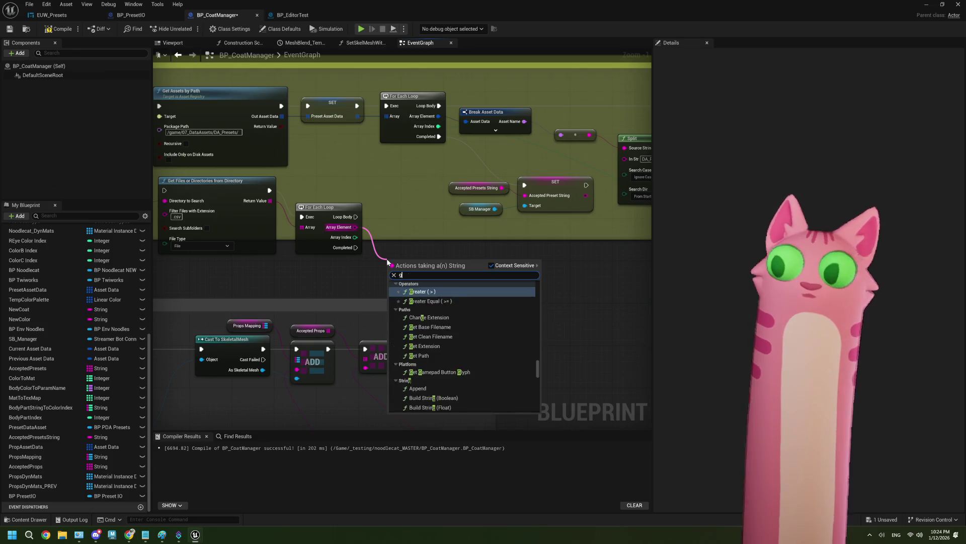
type("et file")
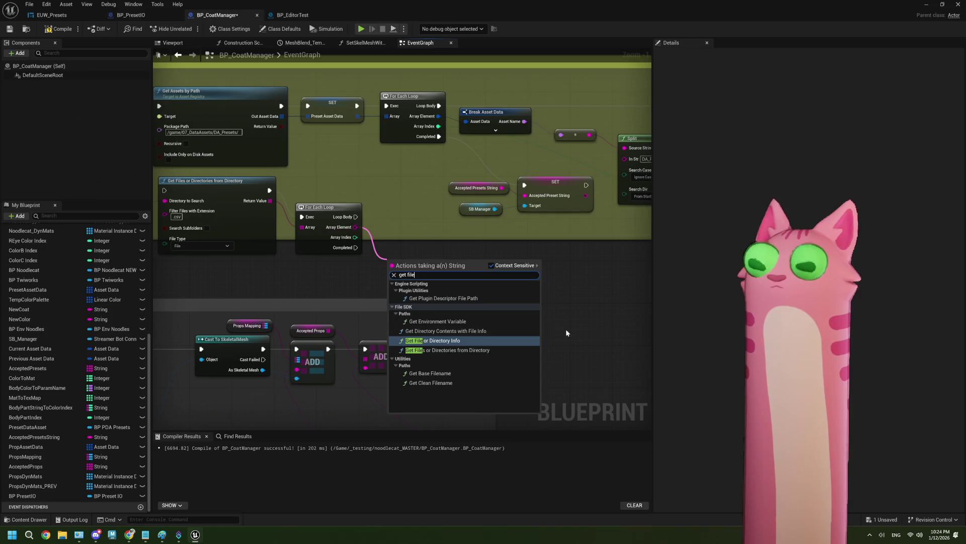
left_click(448, 375)
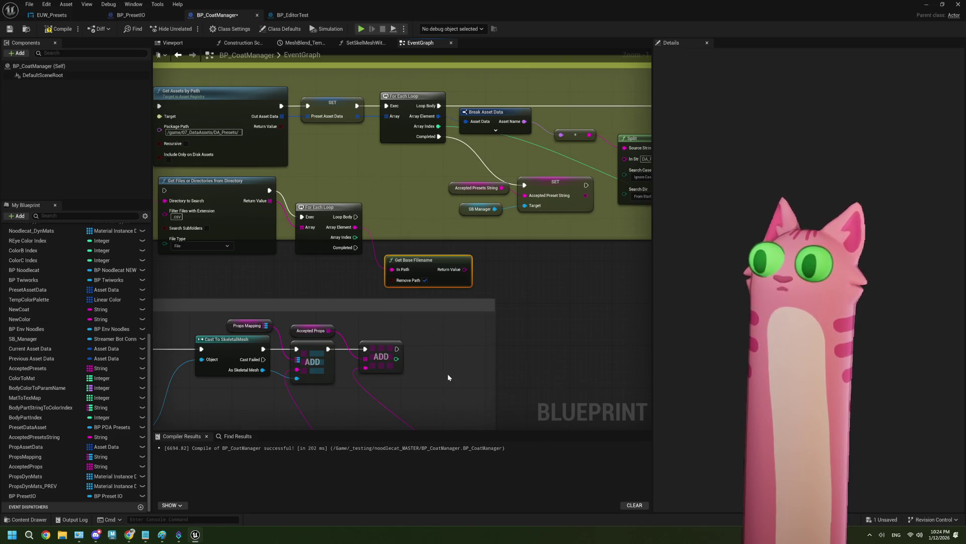
left_click_drag(434, 271, 415, 225)
scroll(422, 261, "up", 1)
scroll(442, 270, "down", 5)
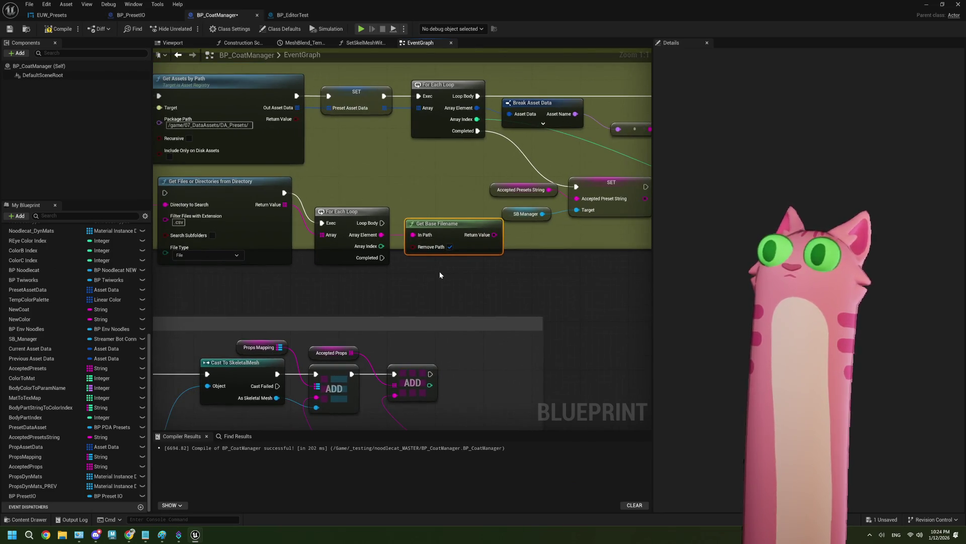
scroll(445, 266, "down", 1)
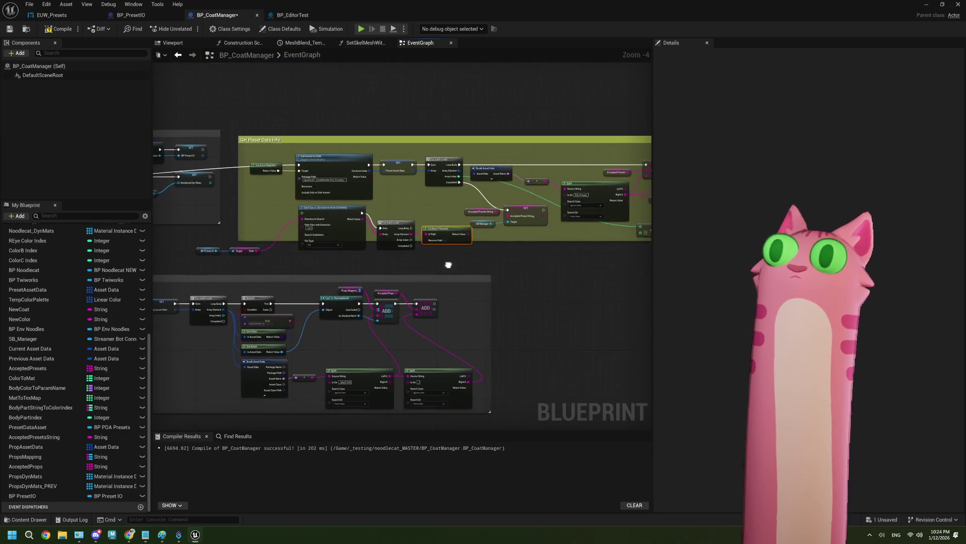
Move the Get Preset Data Info comment up and shift the BP Preset IO and Path nodes lower
left_click_drag(382, 167, 407, 114)
scroll(425, 204, "up", 5)
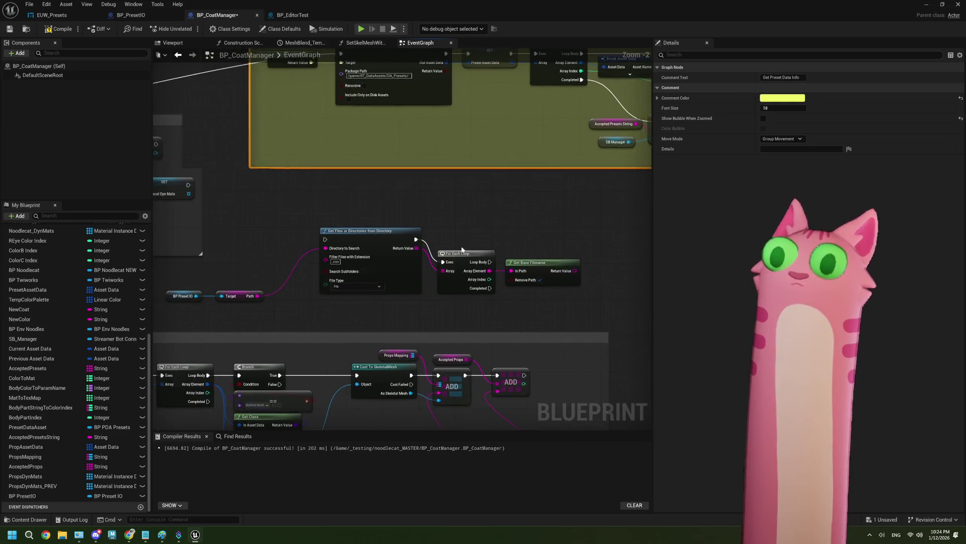
mouse_move(312, 326)
left_mouse_down()
mouse_move(240, 289)
mouse_move(314, 276)
mouse_move(350, 241)
mouse_move(357, 253)
left_mouse_up()
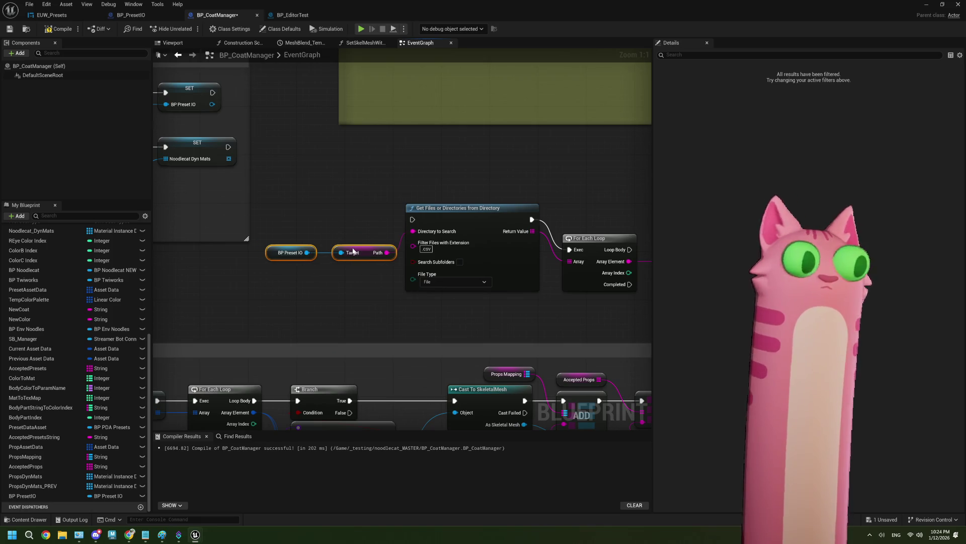
left_click_drag(351, 308, 215, 296)
left_click_drag(406, 282, 276, 289)
left_click_drag(480, 280, 417, 302)
scroll(460, 243, "down", 2)
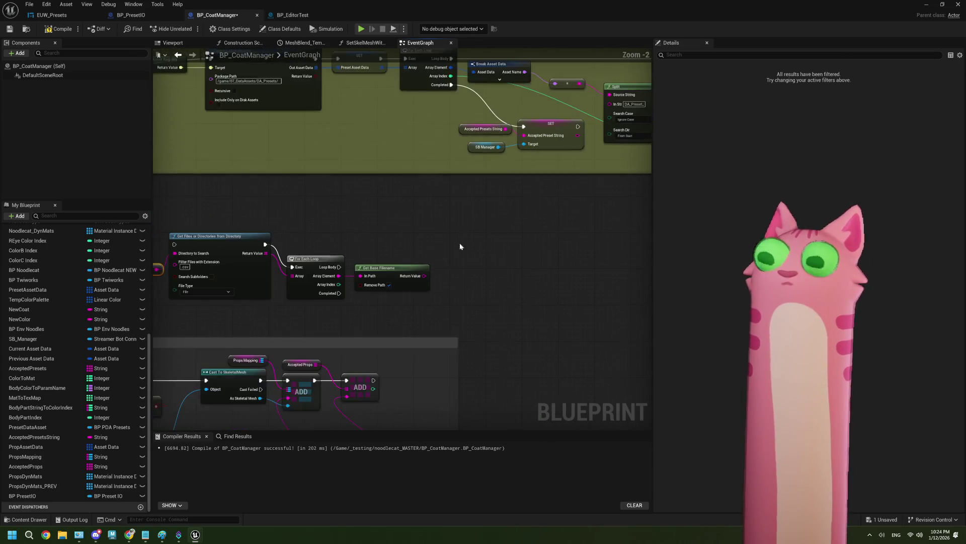
left_click_drag(403, 242, 358, 265)
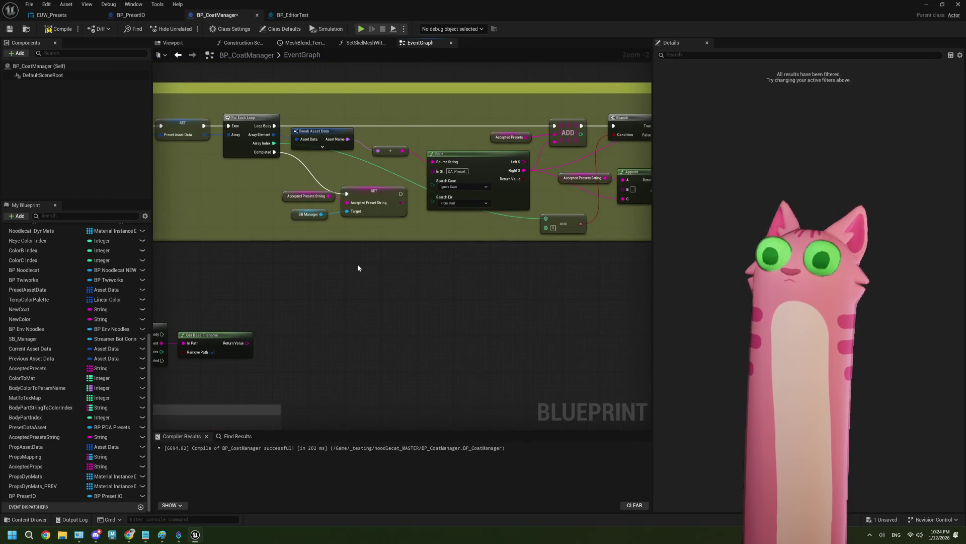
left_click_drag(452, 259, 374, 272)
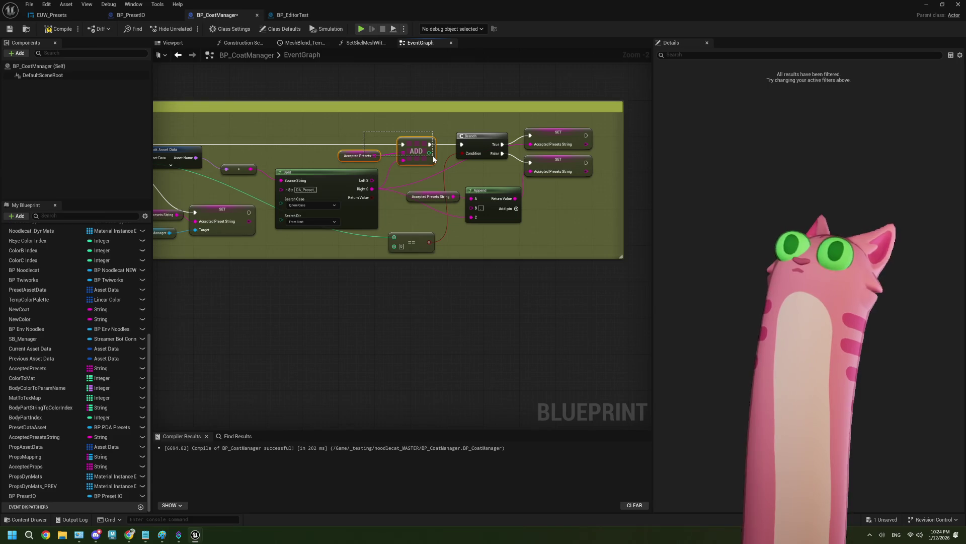
scroll(487, 211, "up", 1)
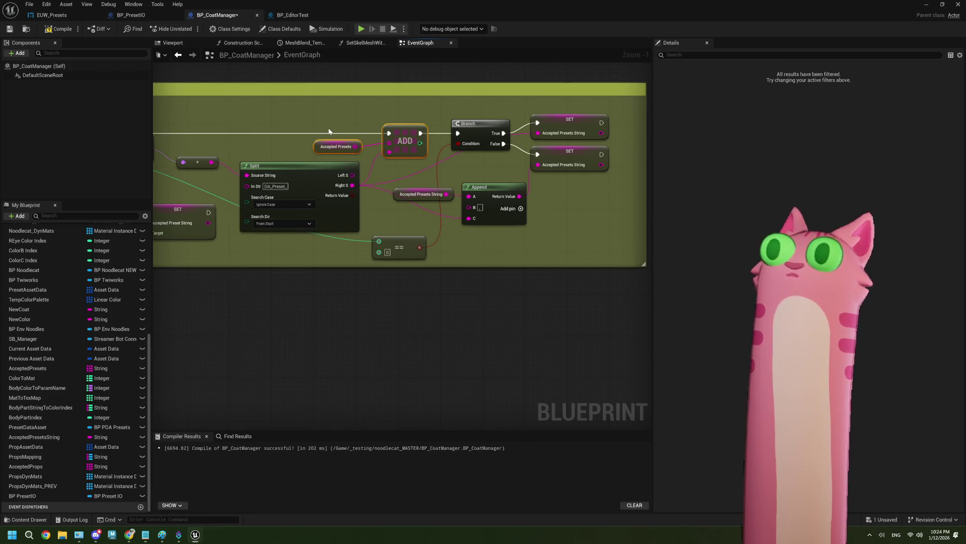
Duplicate the Accepted Presets, ADD, Append, Branch, SET and == nodes and move the copies up
mouse_move(333, 116)
left_mouse_down()
mouse_move(362, 141)
mouse_move(414, 155)
left_mouse_up()
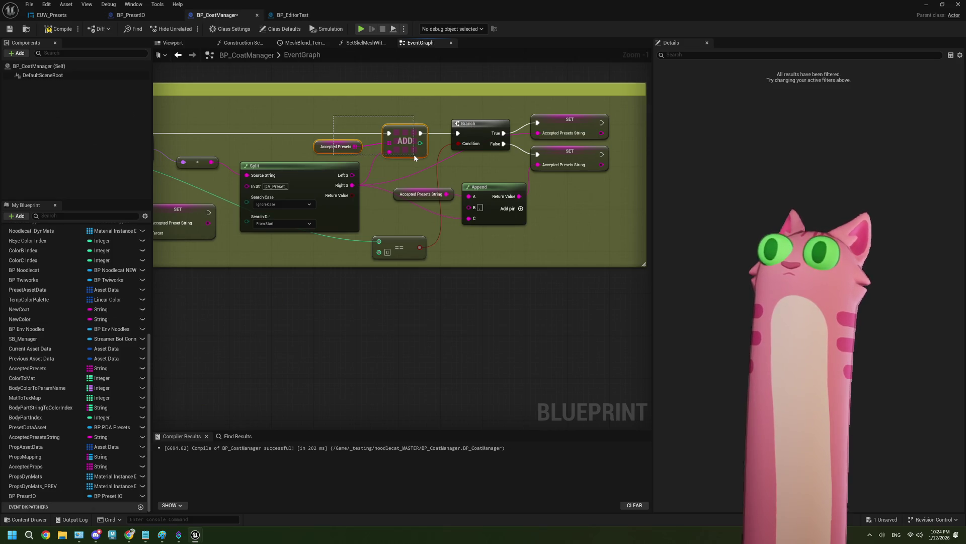
left_click_drag(415, 157, 509, 224)
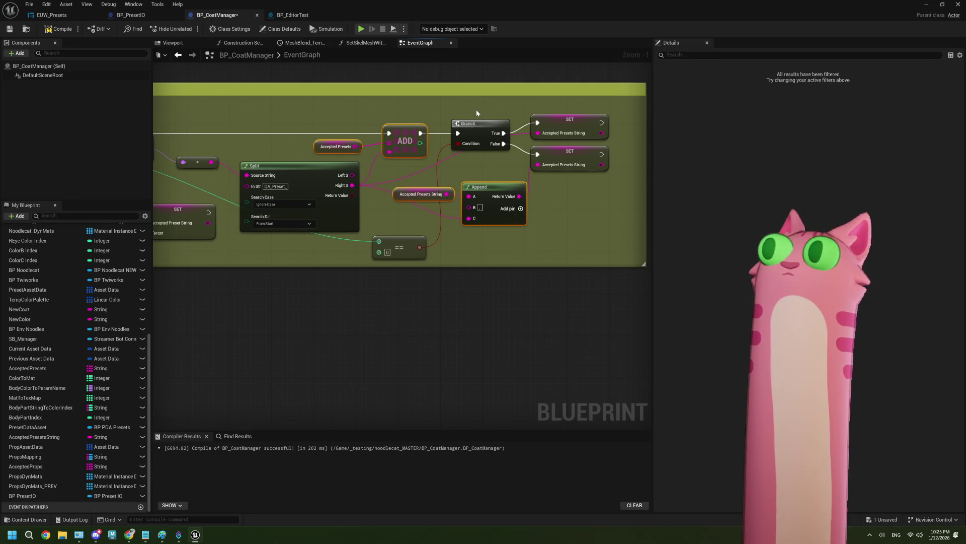
left_click_drag(476, 110, 565, 150)
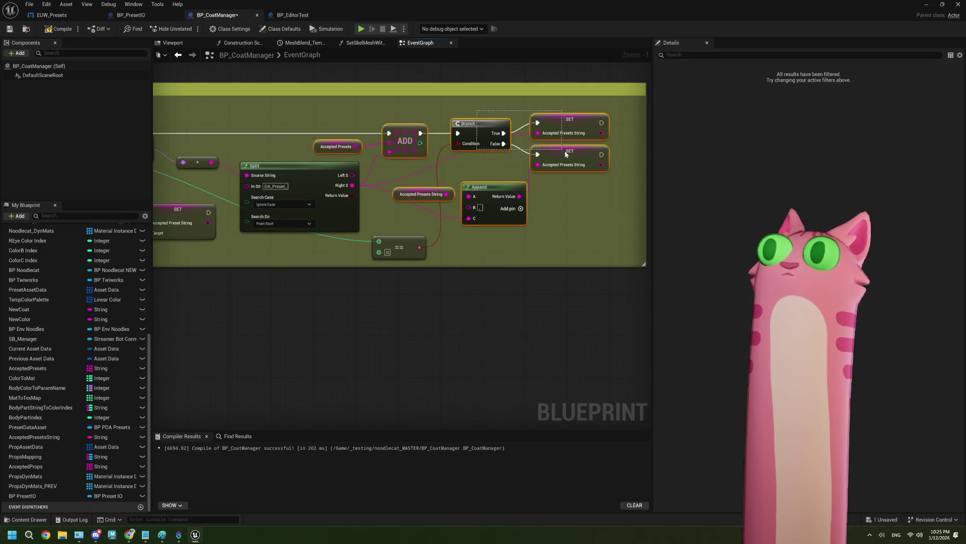
left_click(399, 246, "shift")
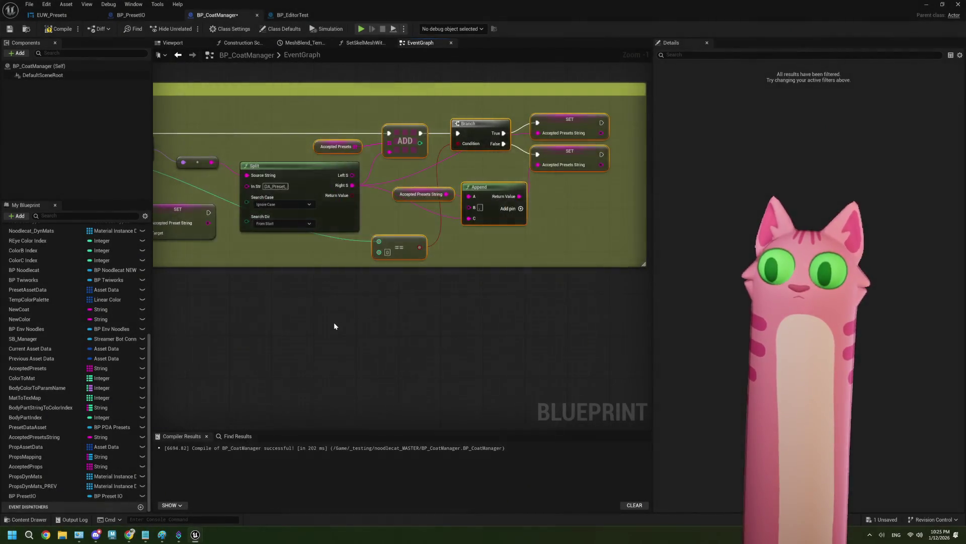
scroll(359, 246, "down", 3)
key("ctrl+v")
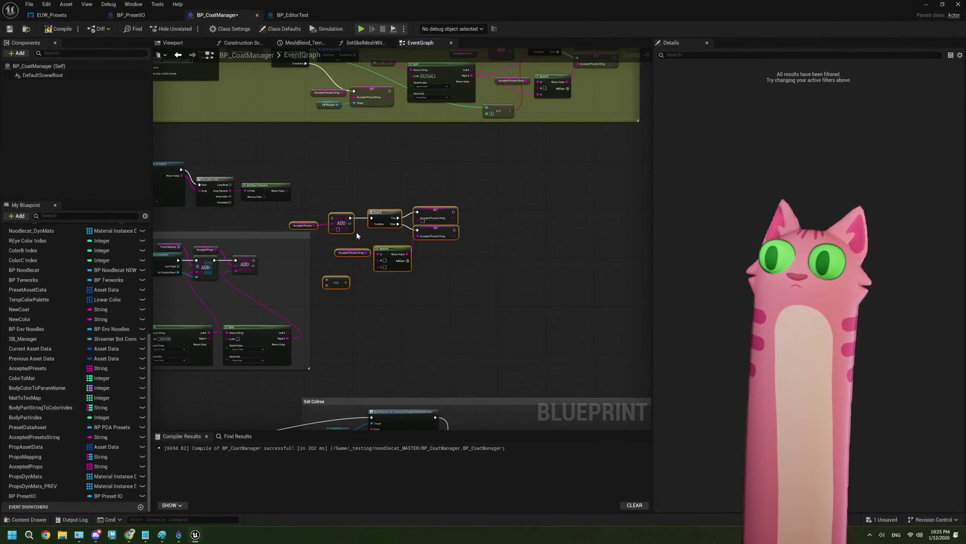
scroll(357, 231, "up", 2)
left_click_drag(357, 231, 361, 165)
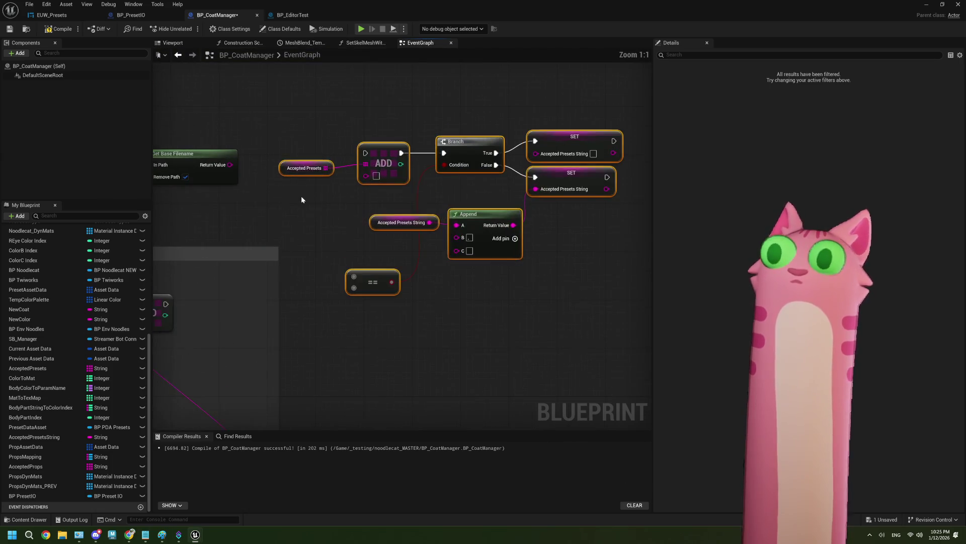
scroll(184, 131, "up", 2)
Wire Get Base Filename into Append's C pin and the loop's Array Index into ==
left_click_drag(277, 183, 413, 194)
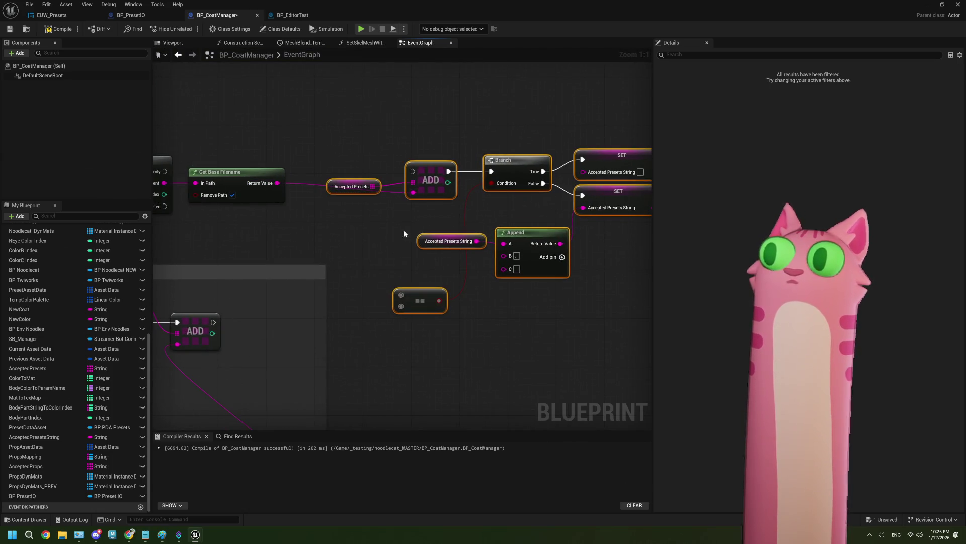
left_click_drag(277, 182, 507, 270)
scroll(288, 209, "down", 1)
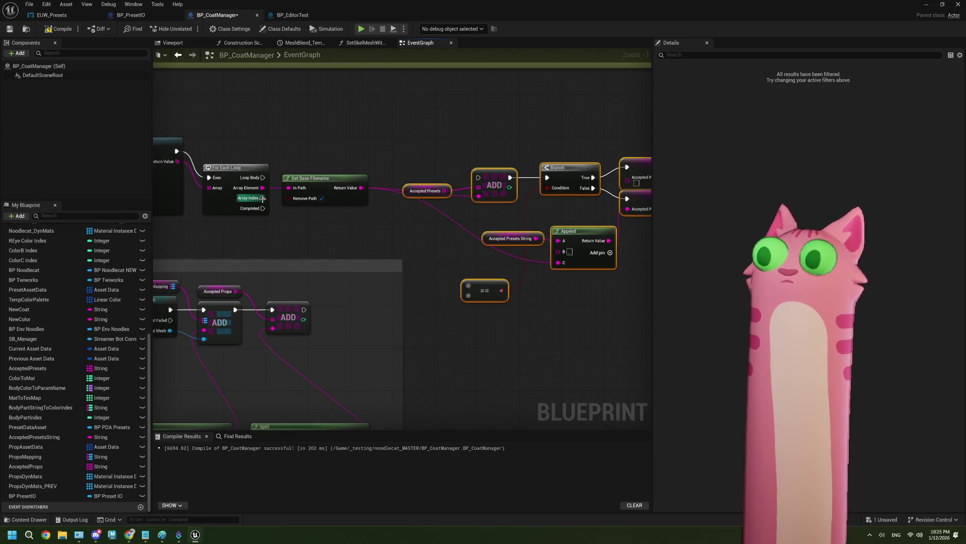
left_click_drag(263, 198, 467, 286)
left_click_drag(409, 269, 375, 280)
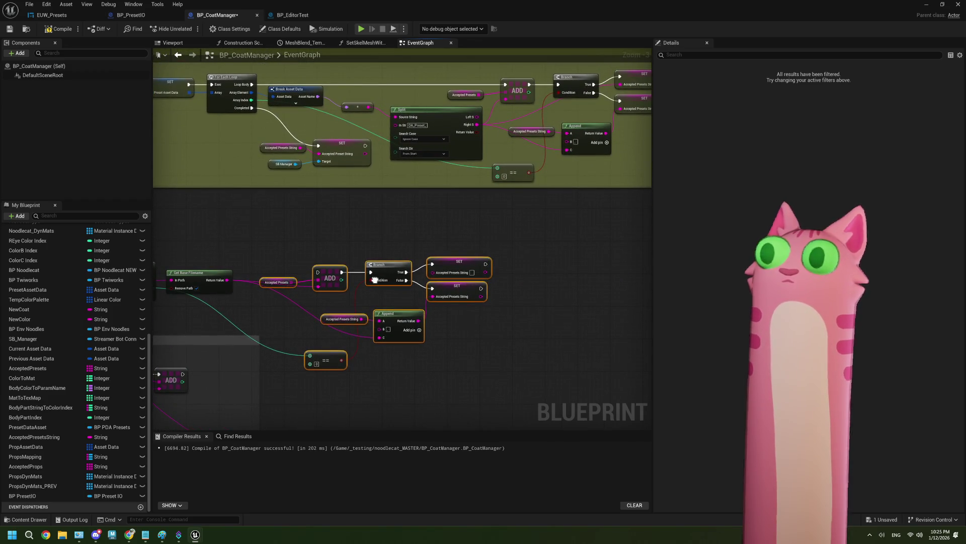
mouse_move(435, 329)
left_mouse_down()
mouse_move(516, 270)
mouse_move(514, 279)
left_mouse_up()
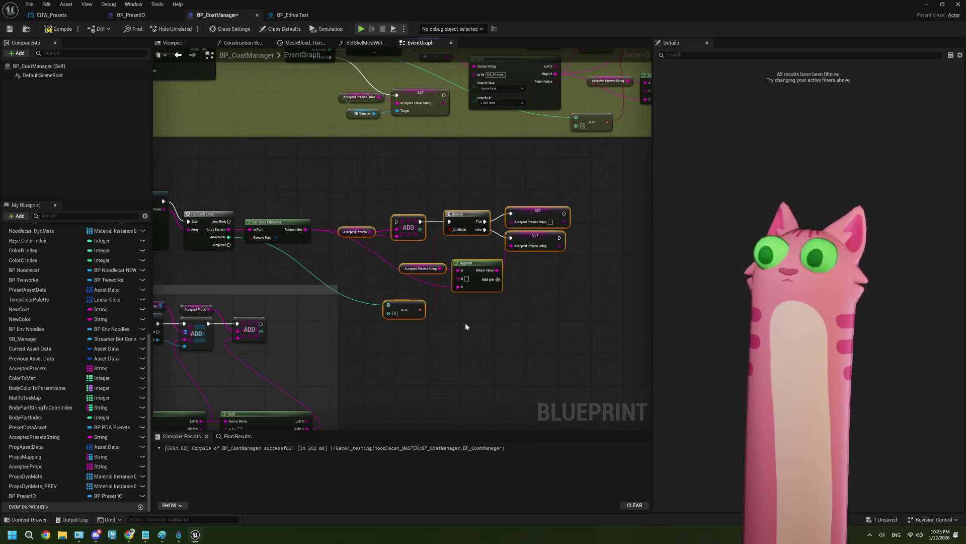
scroll(464, 320, "up", 2)
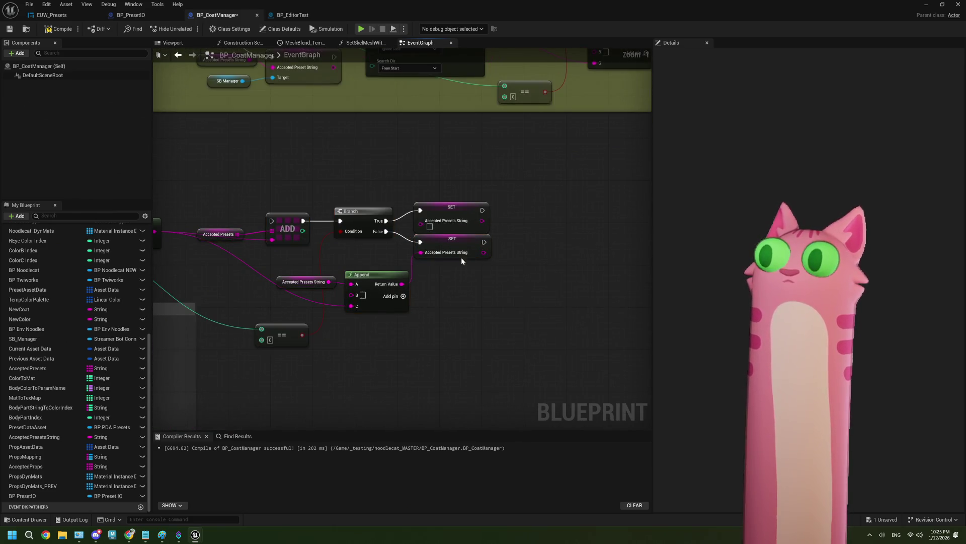
left_click_drag(458, 240, 458, 246)
scroll(463, 283, "down", 1)
left_click_drag(463, 283, 402, 366)
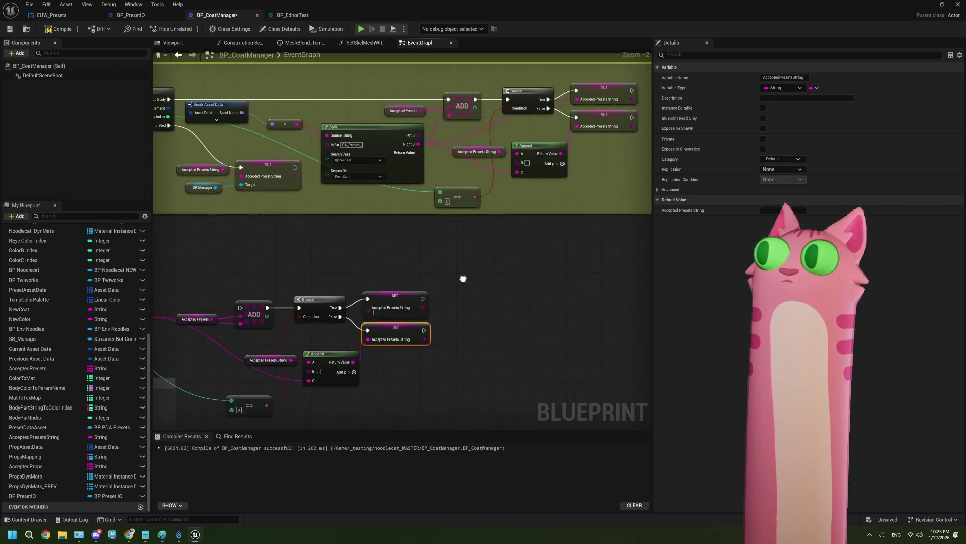
left_click_drag(230, 326, 351, 315)
mouse_move(494, 303)
left_mouse_down()
mouse_move(196, 304)
mouse_move(234, 293)
mouse_move(207, 286)
left_mouse_up()
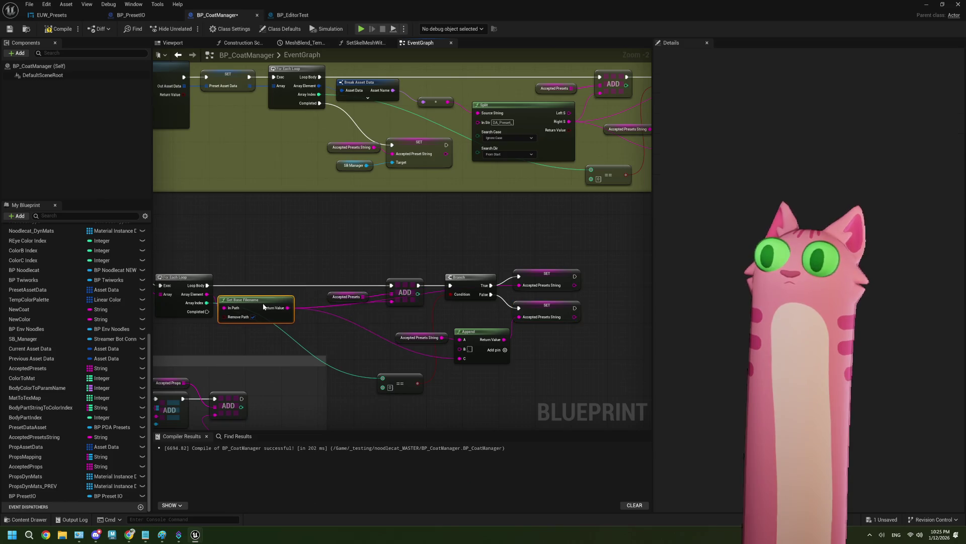
Reroute the exec wire from Get Assets by Path to Get Files or Directories
left_click_drag(267, 303, 272, 317)
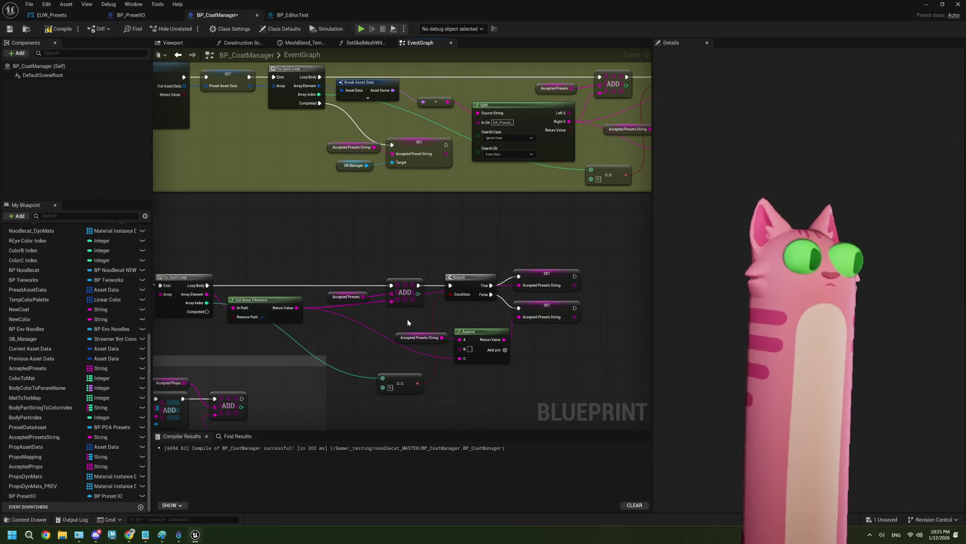
scroll(404, 310, "down", 2)
scroll(464, 314, "up", 2)
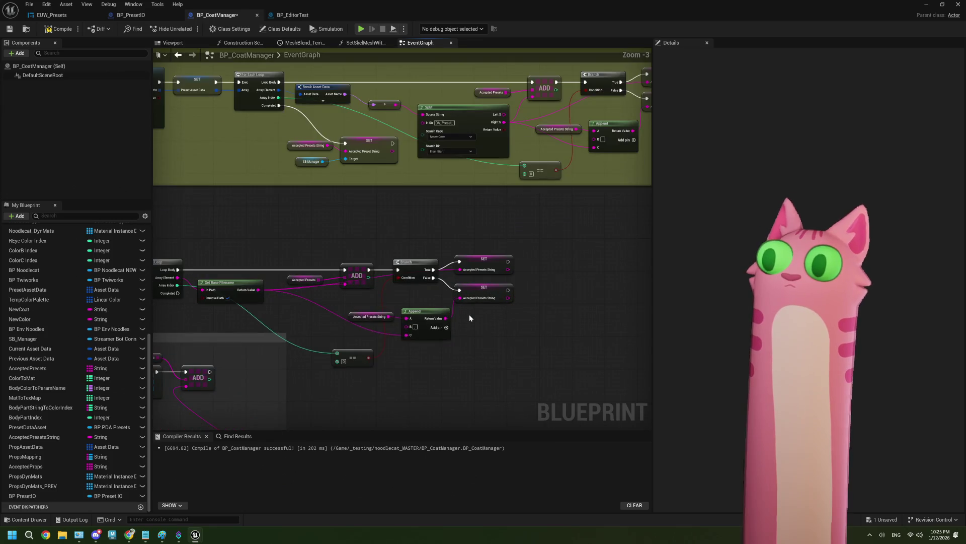
scroll(431, 308, "down", 2)
scroll(431, 308, "down", 1)
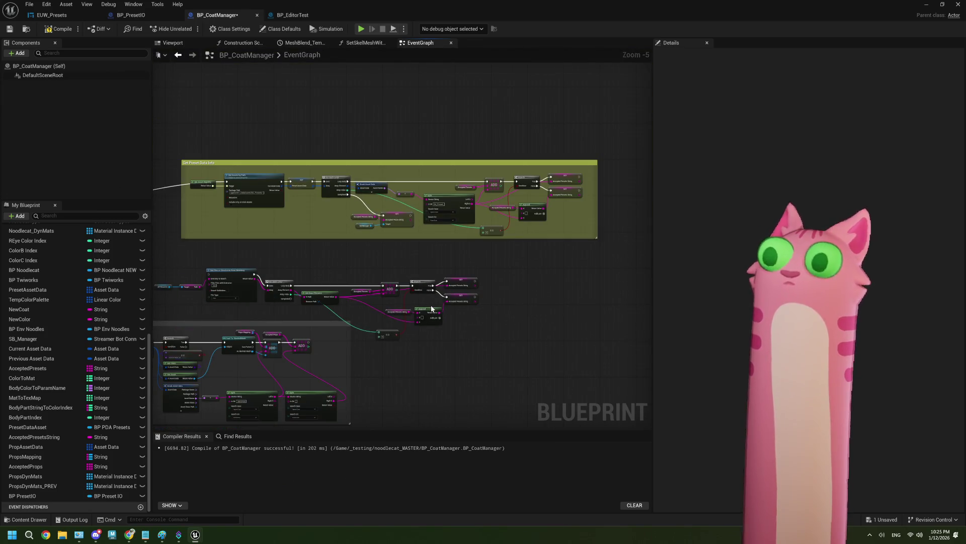
scroll(431, 309, "up", 1)
scroll(432, 308, "down", 2)
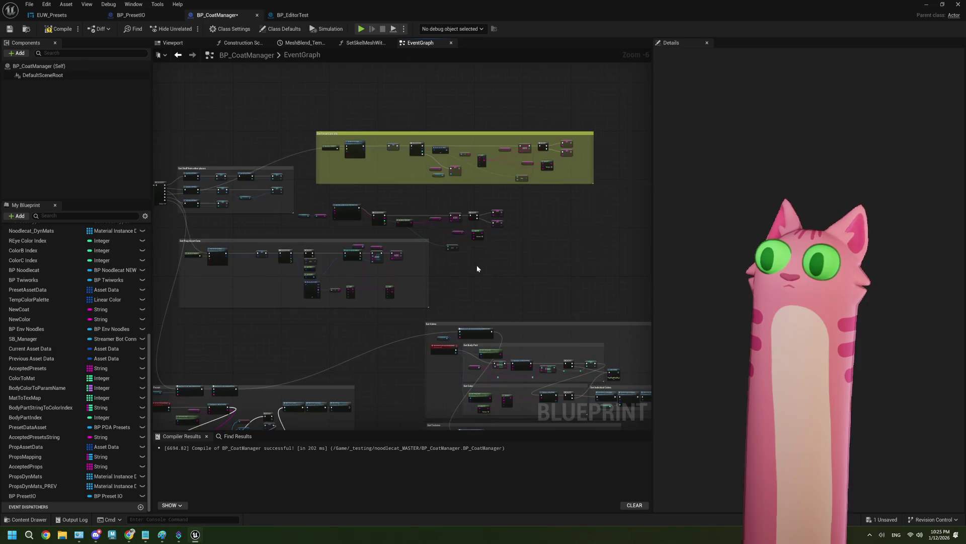
scroll(476, 264, "up", 1)
scroll(476, 265, "down", 1)
scroll(336, 272, "up", 1)
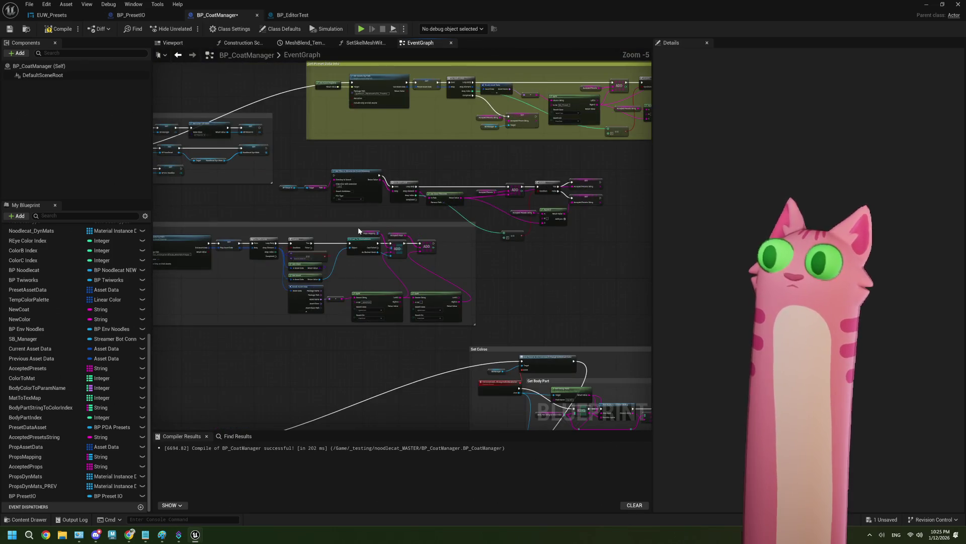
scroll(359, 230, "up", 2)
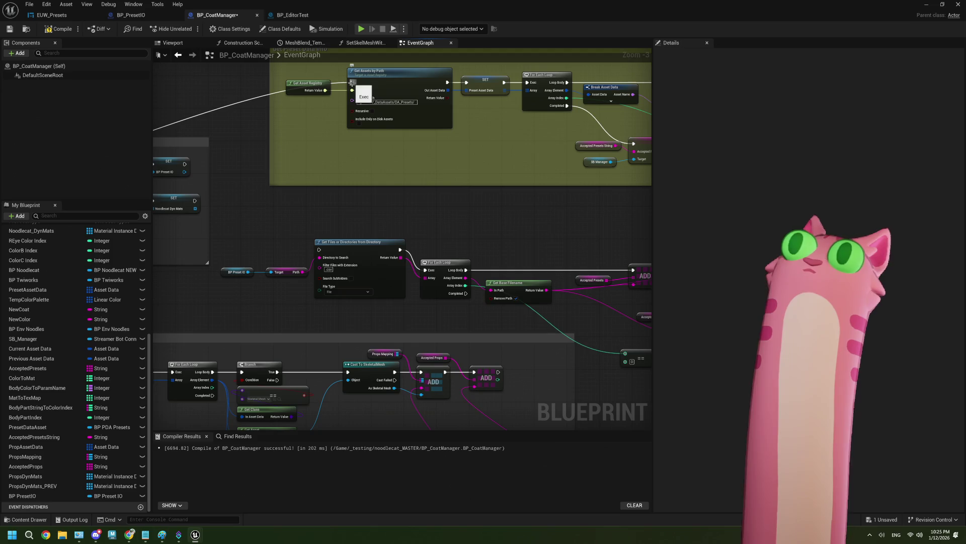
mouse_move(352, 82)
left_mouse_down()
mouse_move(330, 254)
mouse_move(319, 250)
left_mouse_up()
scroll(415, 248, "down", 1)
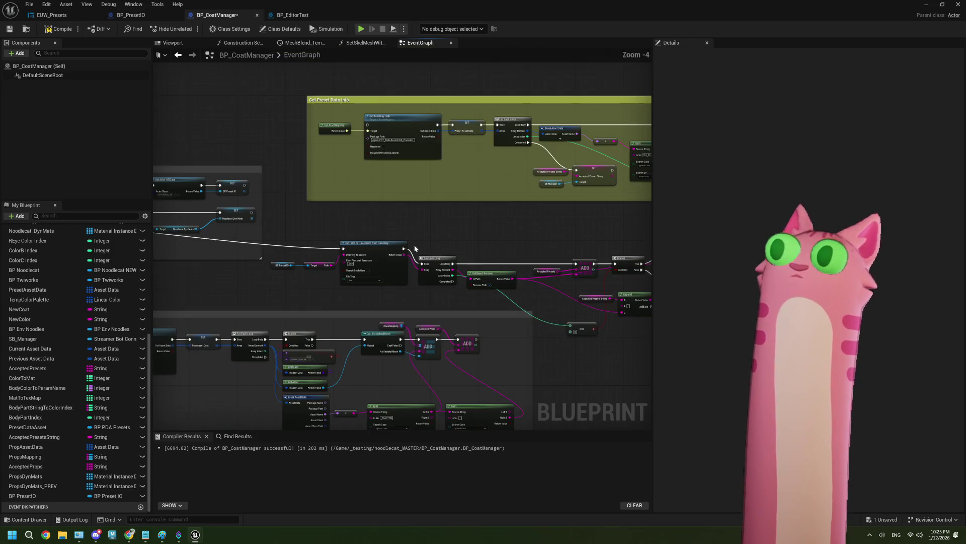
mouse_move(415, 244)
left_mouse_down()
mouse_move(340, 256)
mouse_move(442, 231)
mouse_move(434, 232)
left_mouse_up()
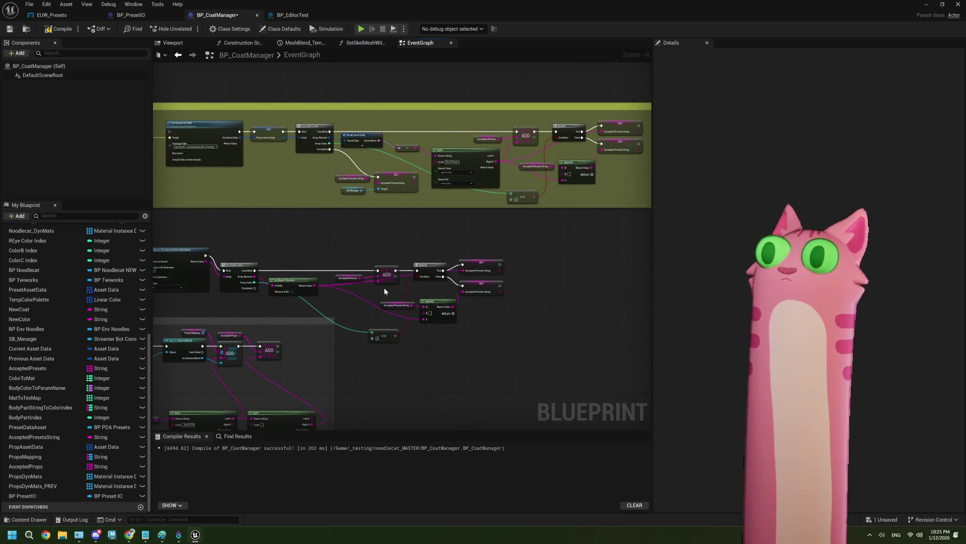
Check the AcceptedPresets variable, then compile and save BP_CoatManager
left_click(331, 272)
scroll(352, 298, "down", 3)
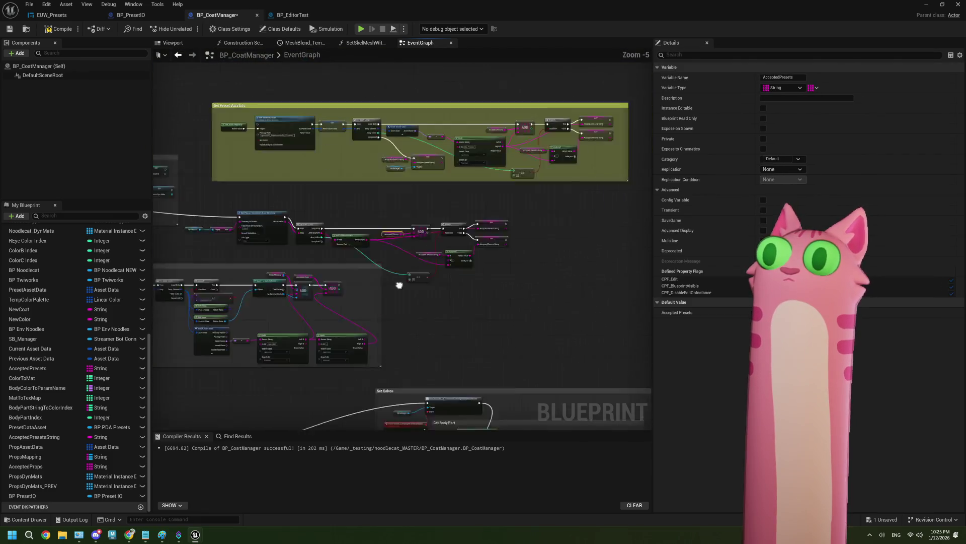
scroll(339, 353, "up", 3)
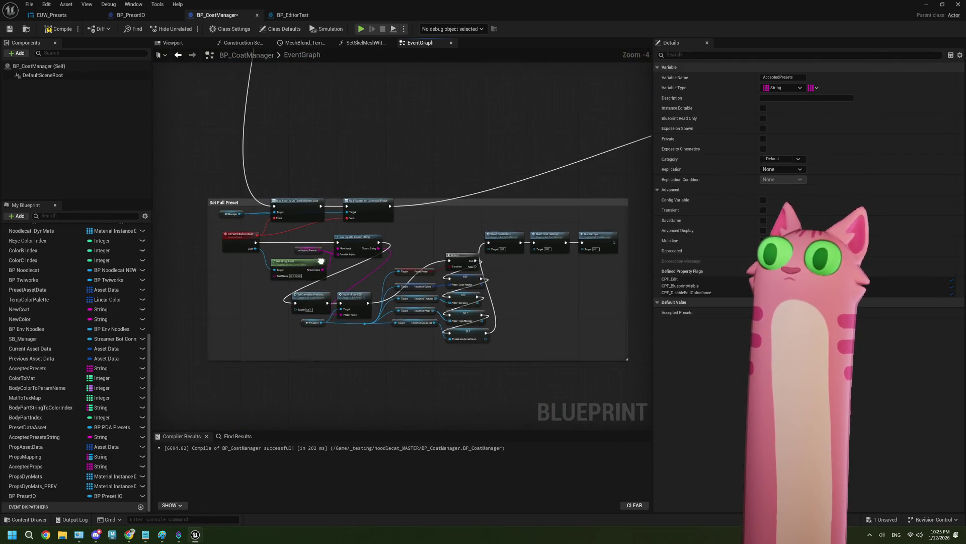
scroll(328, 305, "up", 1)
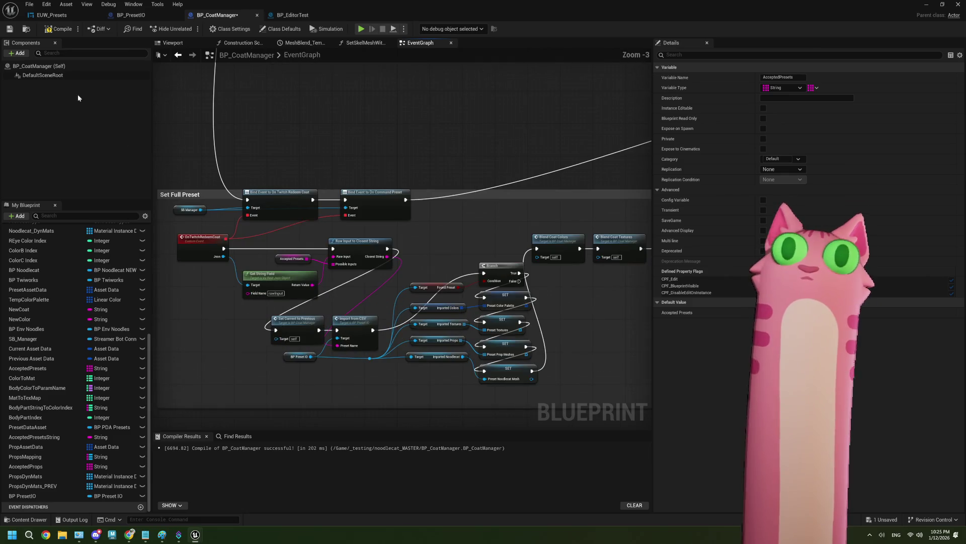
left_click(13, 31)
scroll(468, 145, "down", 4)
scroll(509, 208, "up", 2)
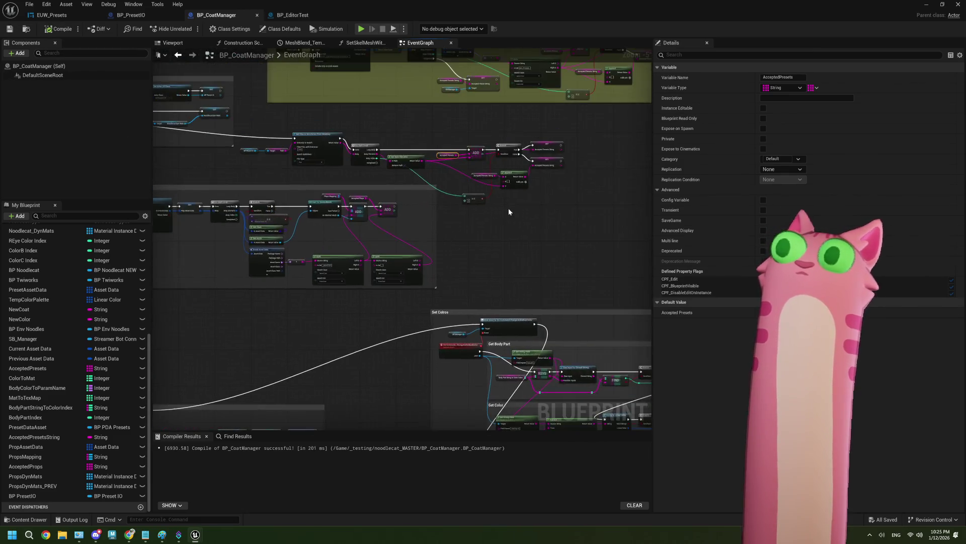
scroll(509, 208, "up", 3)
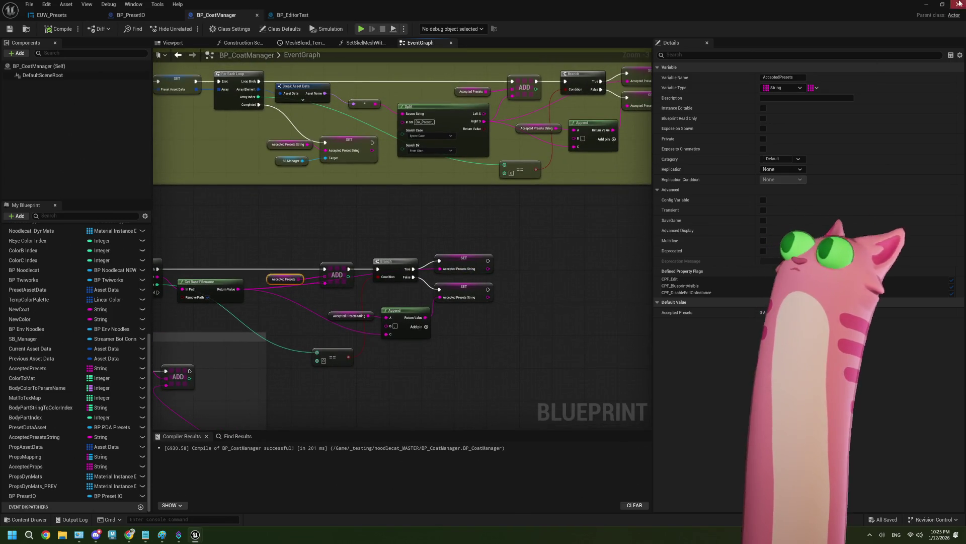
Play-test the level, stop with Esc, and reopen BP_CoatManager from the Content Browser
left_click(925, 6)
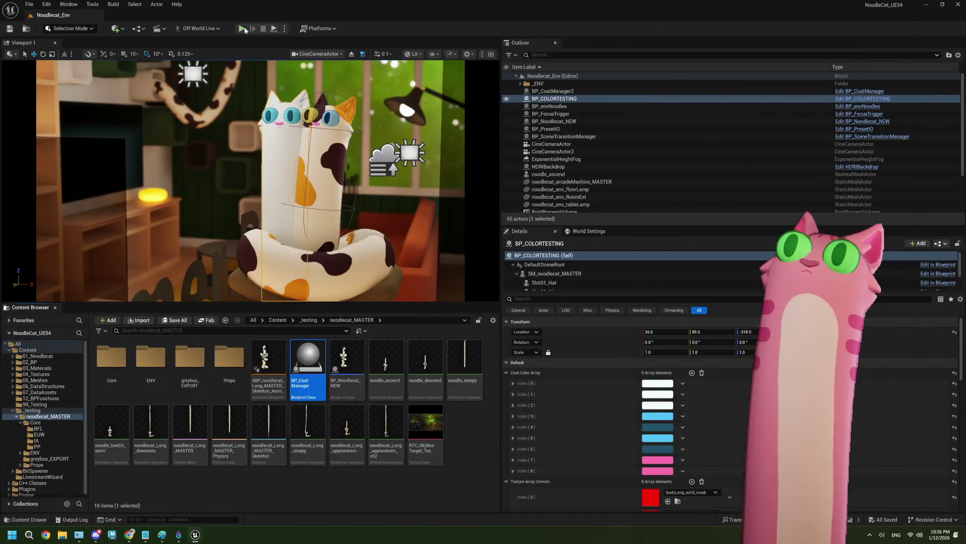
left_click(242, 28)
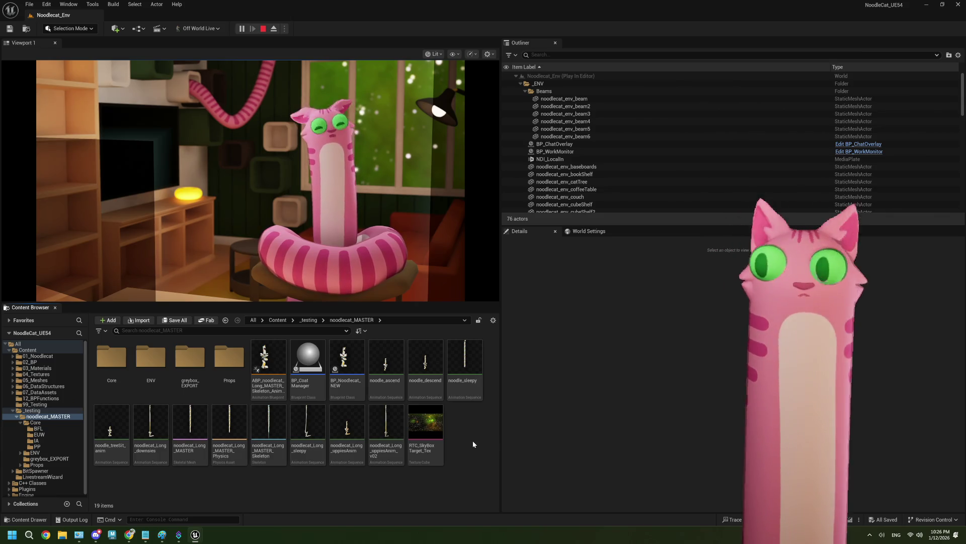
key("Escape")
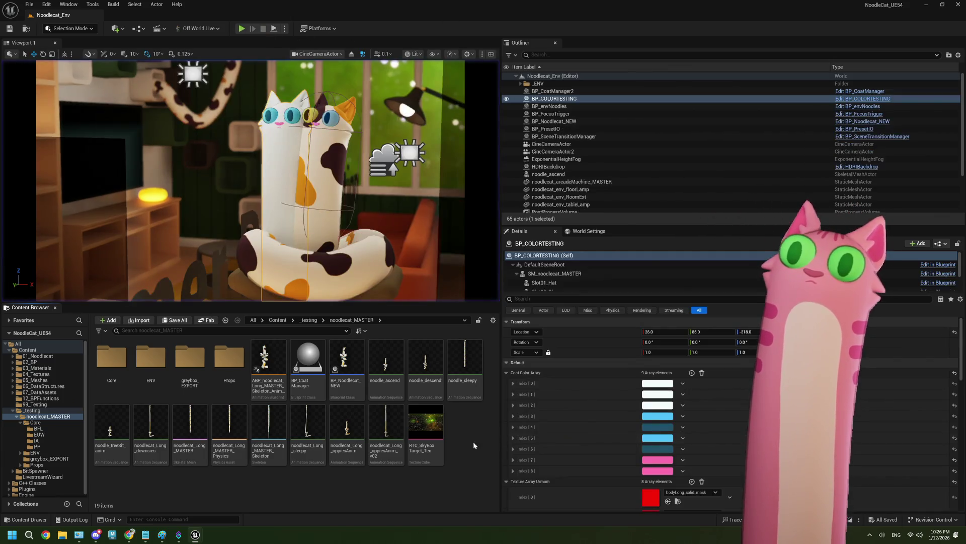
double_click(310, 365)
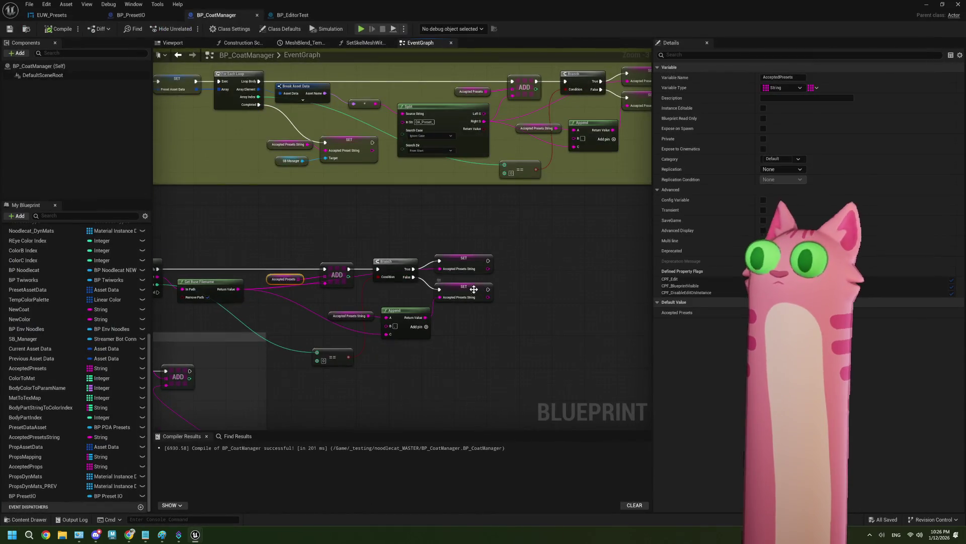
Delete the nodes inside the old yellow comment box
scroll(474, 289, "down", 3)
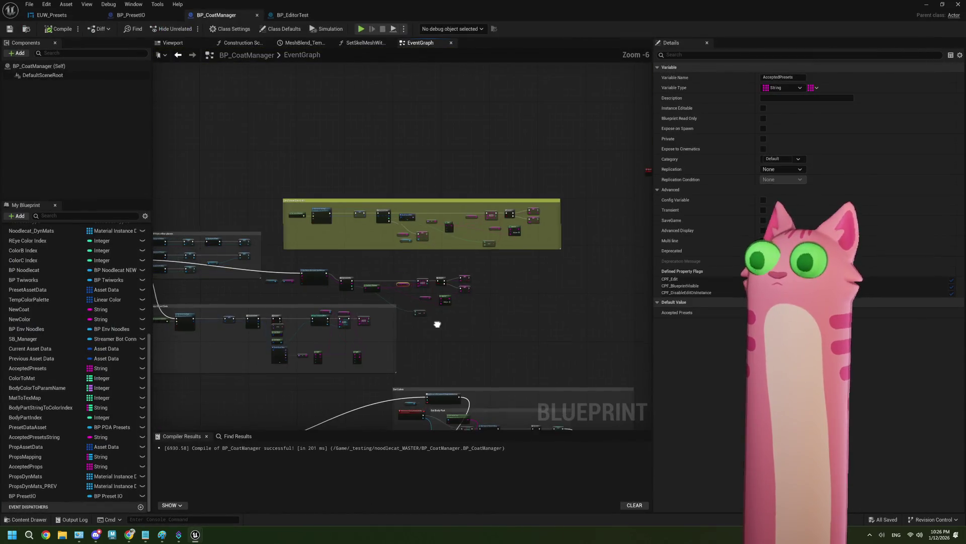
left_click(576, 239)
scroll(576, 240, "up", 2)
scroll(367, 182, "down", 2)
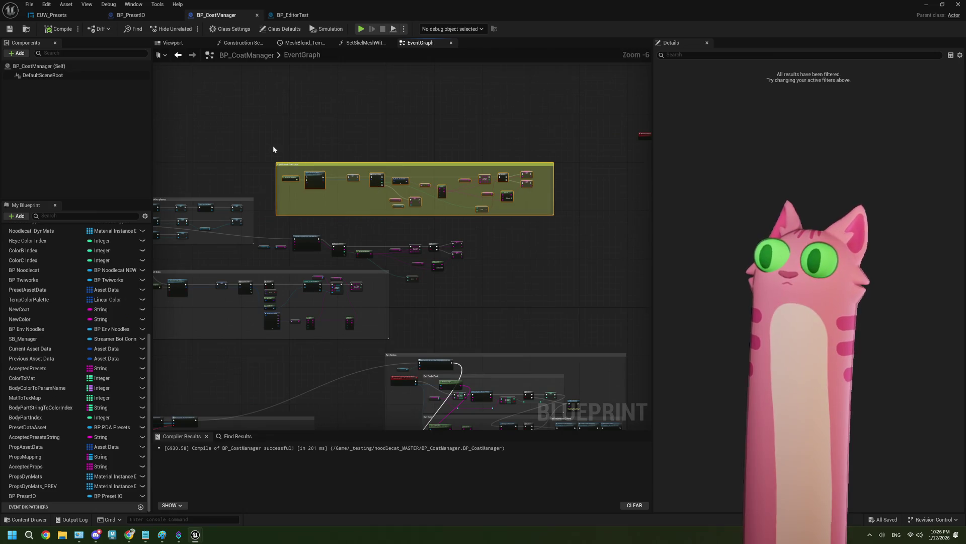
left_click_drag(274, 149, 559, 219)
key("Delete")
scroll(506, 267, "up", 1)
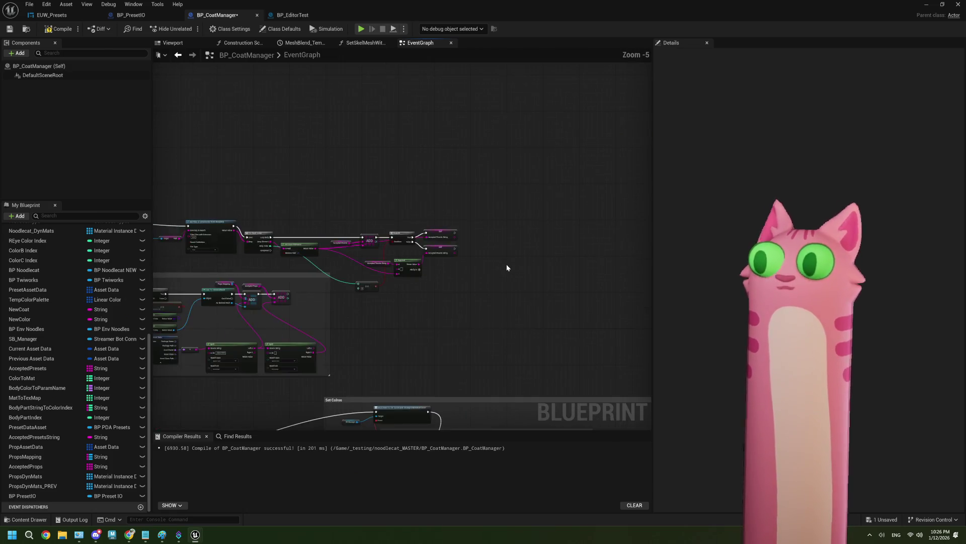
scroll(506, 267, "up", 1)
scroll(305, 257, "down", 1)
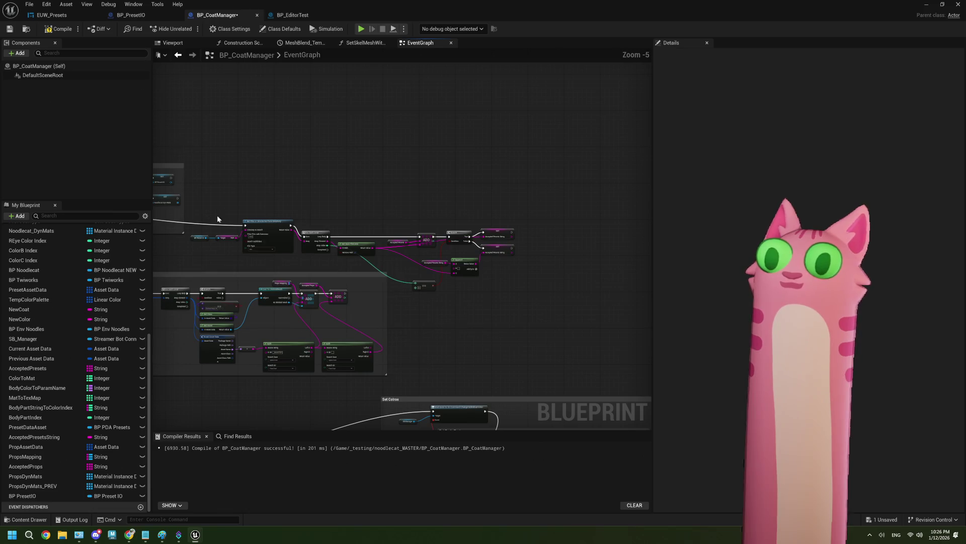
Move the CSV preset nodes into the freed space in a 'Get Presets from CSVs' comment
mouse_move(201, 211)
left_mouse_down()
mouse_move(406, 278)
mouse_move(527, 281)
left_mouse_up()
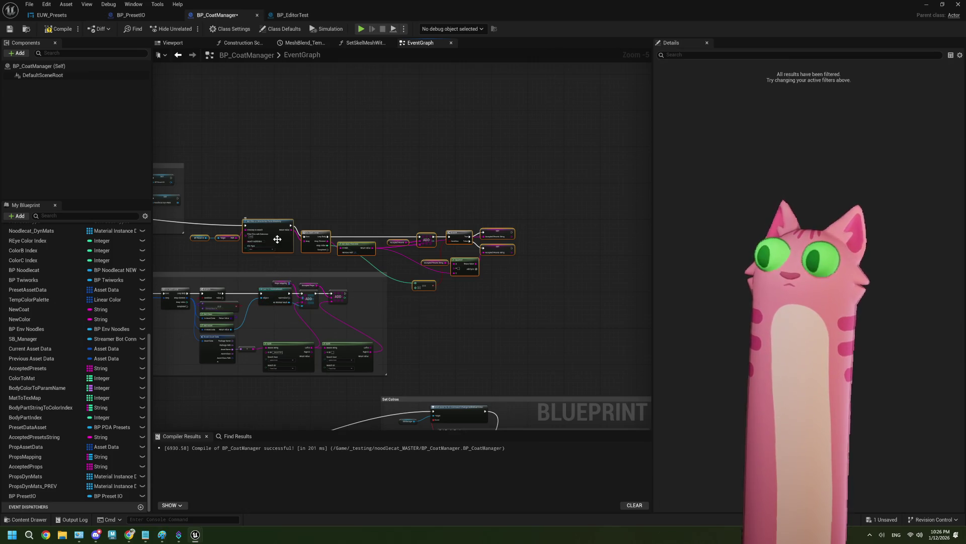
left_click_drag(277, 239, 327, 190)
type("c")
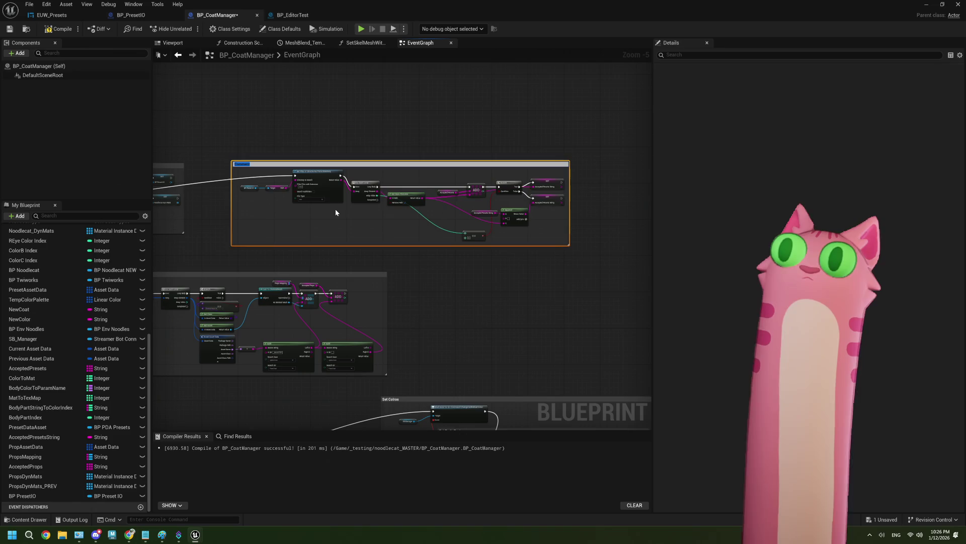
type("Get Presets from CSVs")
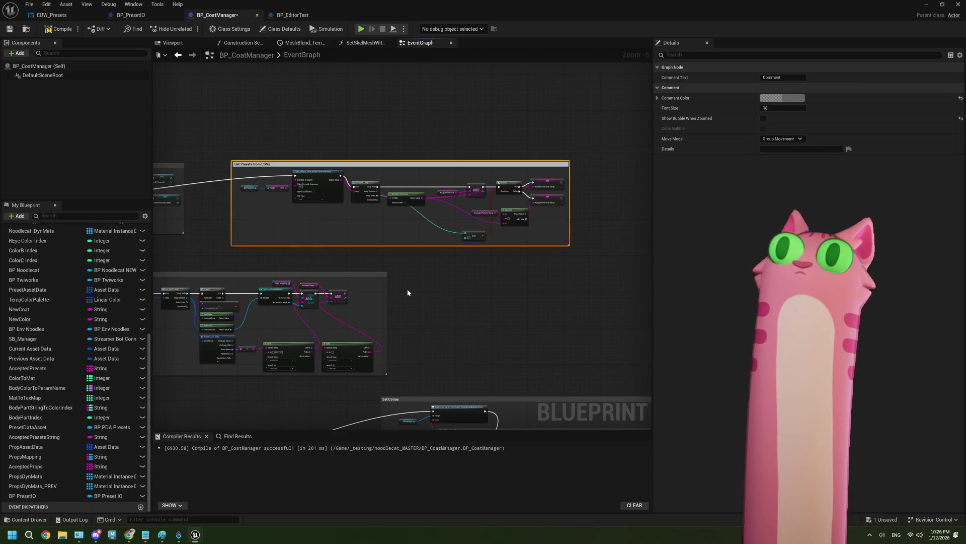
left_click(407, 288)
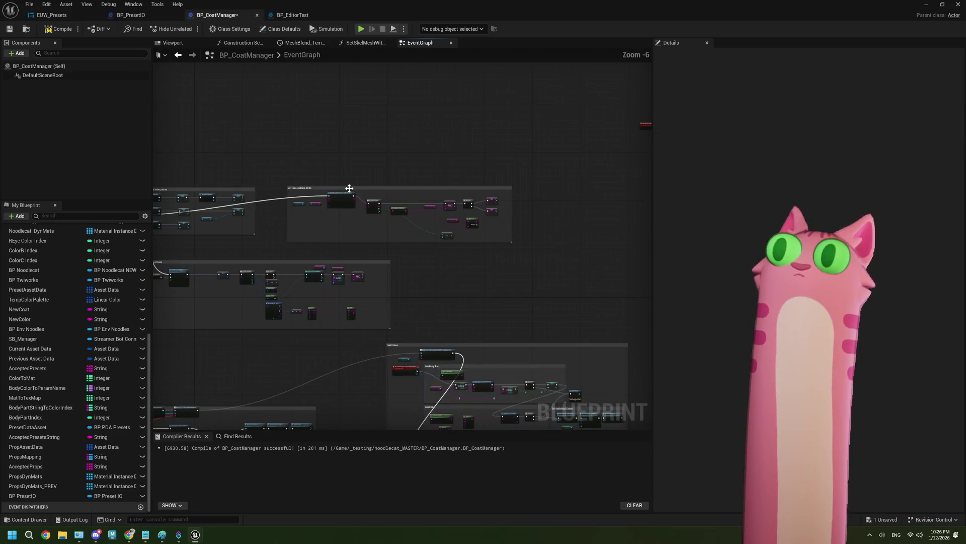
scroll(347, 188, "up", 1)
left_click_drag(347, 186, 312, 182)
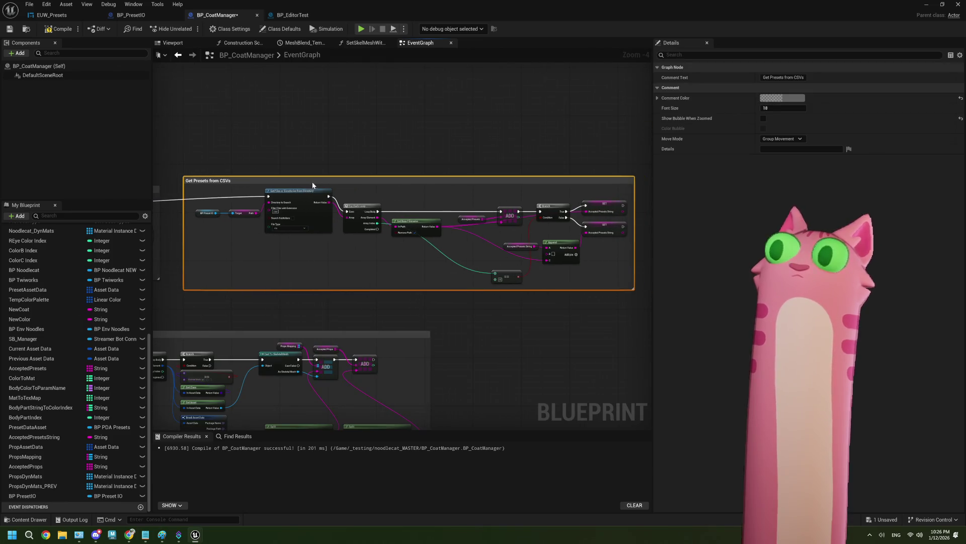
scroll(490, 350, "down", 2)
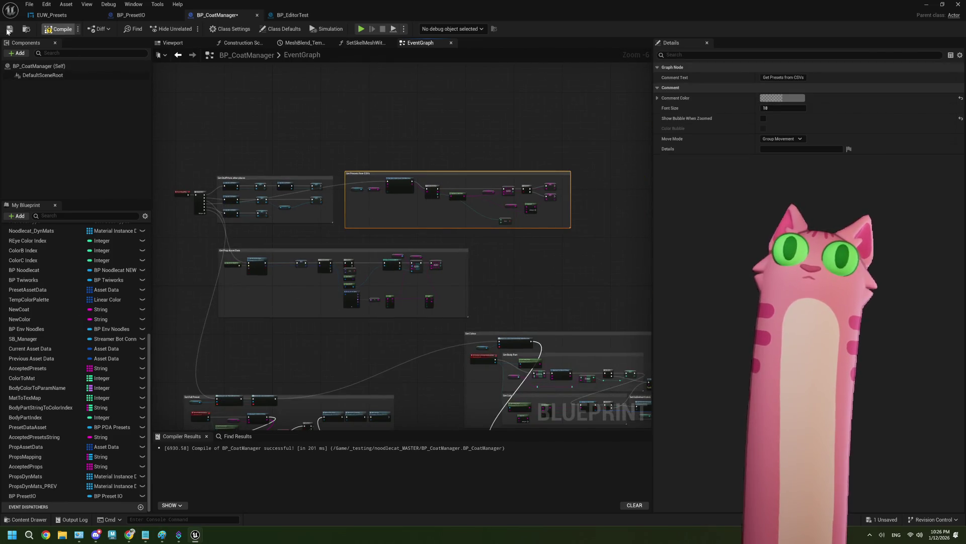
scroll(288, 315, "up", 4)
Raise the Get Prop Asset Data group and extend the Set Full Preset comment upward
scroll(262, 228, "down", 2)
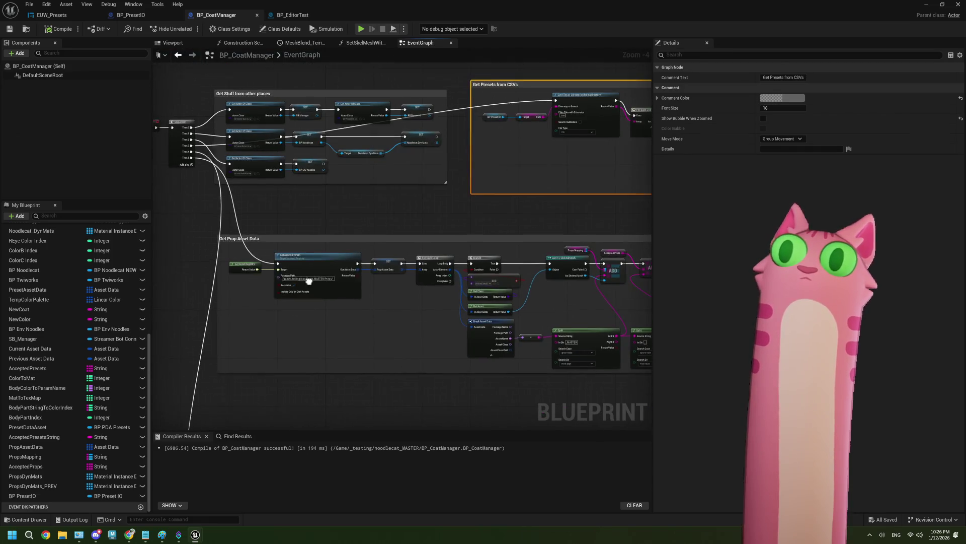
left_click_drag(304, 239, 310, 205)
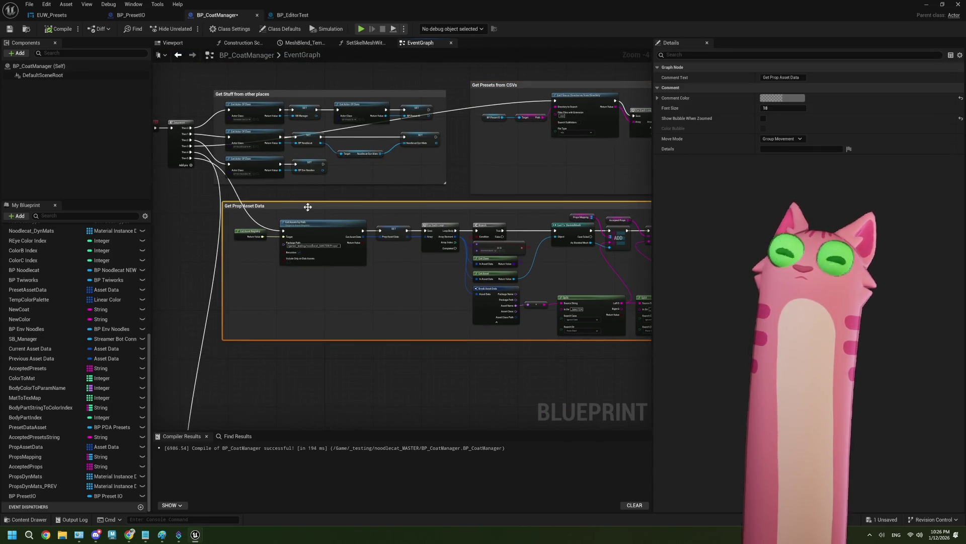
left_click(371, 398)
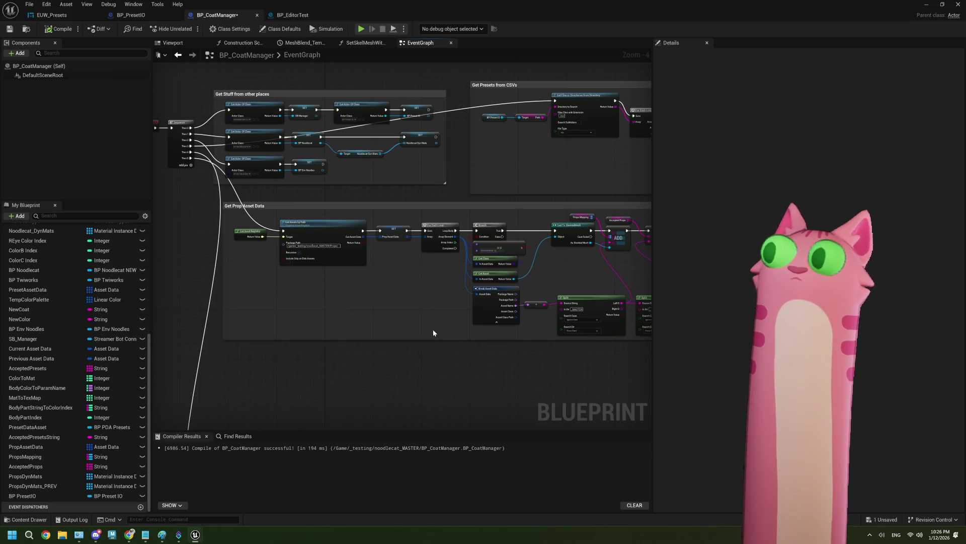
scroll(433, 333, "down", 1)
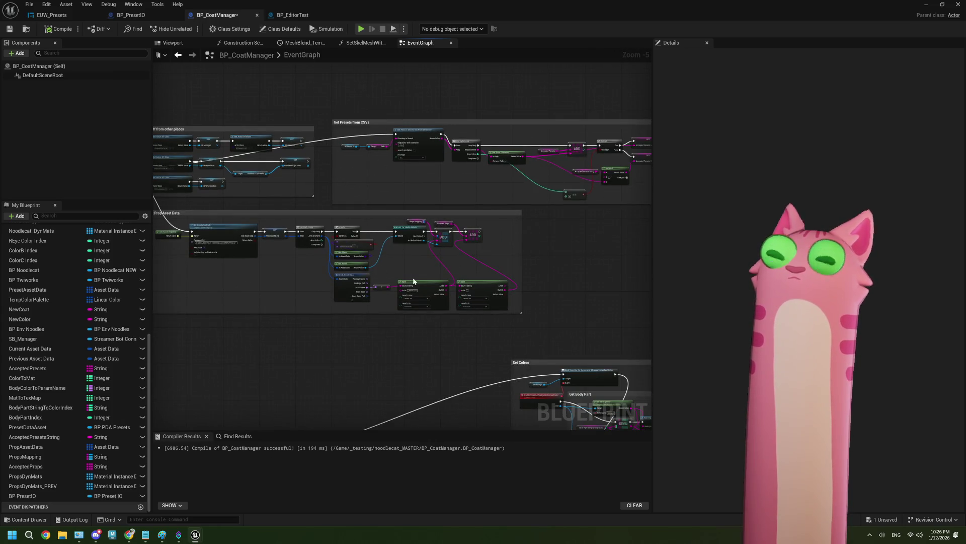
scroll(451, 335, "down", 2)
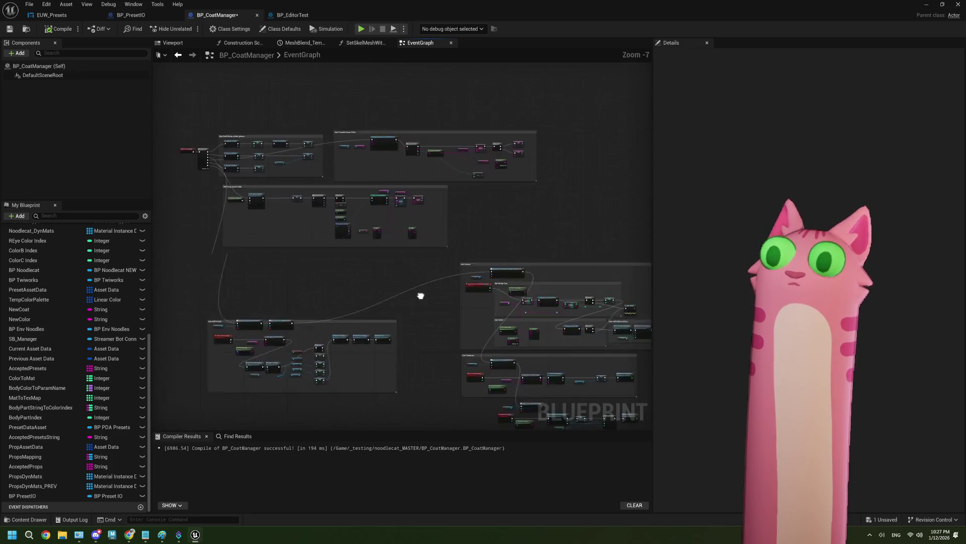
scroll(346, 307, "up", 2)
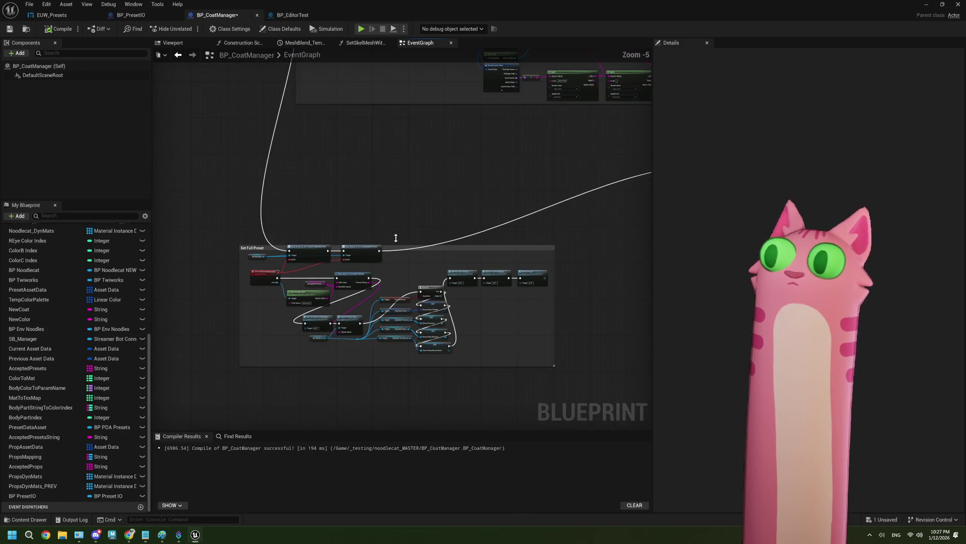
mouse_move(397, 246)
left_mouse_down()
mouse_move(459, 164)
mouse_move(451, 161)
left_mouse_up()
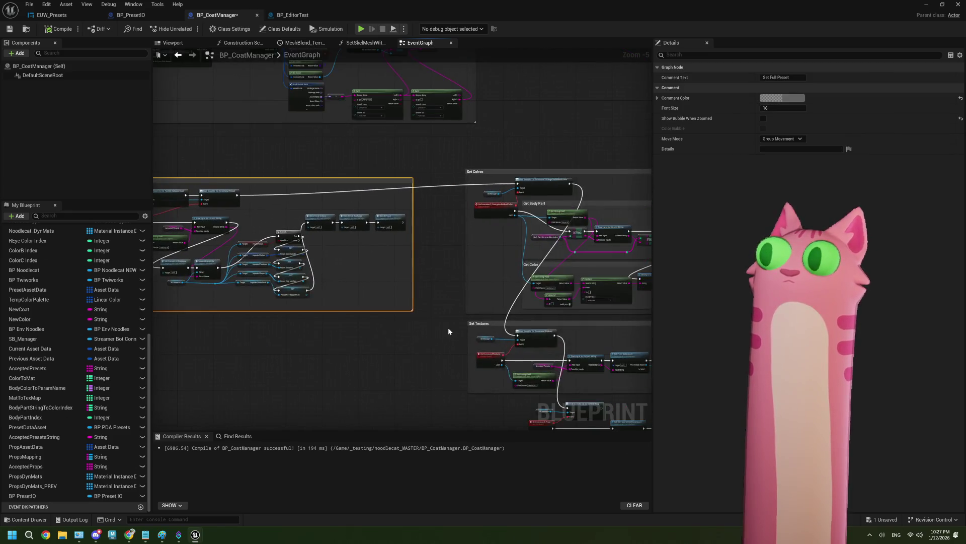
scroll(448, 332, "down", 2)
scroll(386, 294, "up", 4)
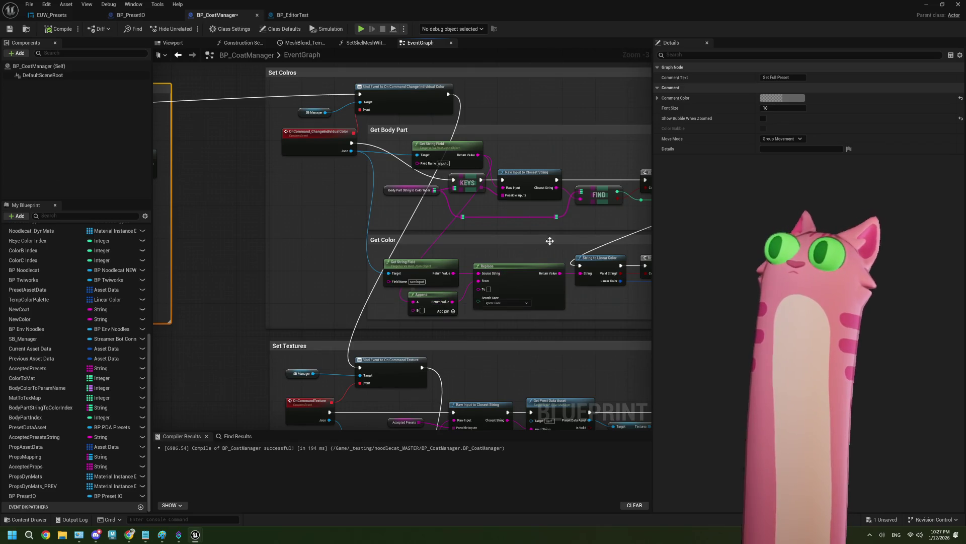
Review the Branch, Set Individual Colors, Get Body Part and Get Color node groups
mouse_move(549, 241)
left_mouse_down()
mouse_move(504, 252)
mouse_move(448, 307)
left_mouse_up()
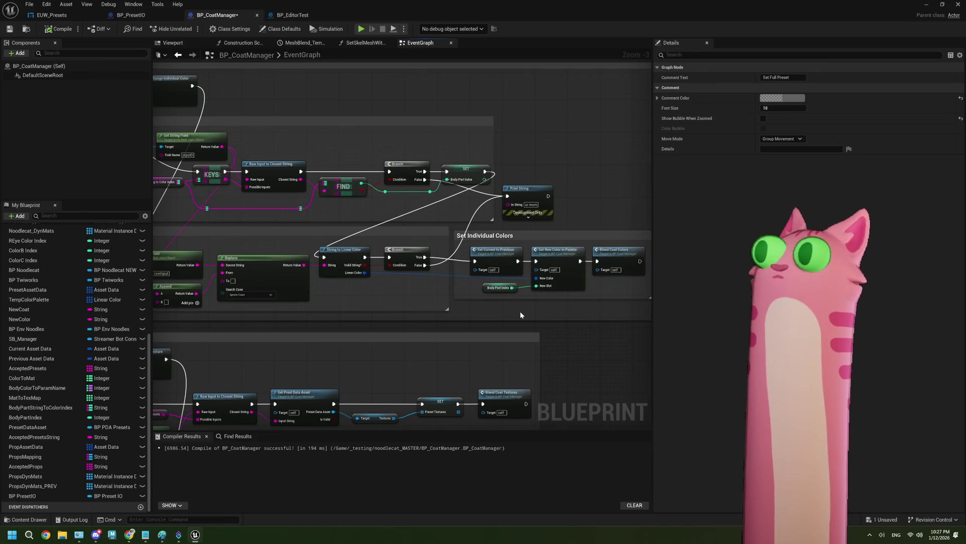
scroll(520, 311, "down", 1)
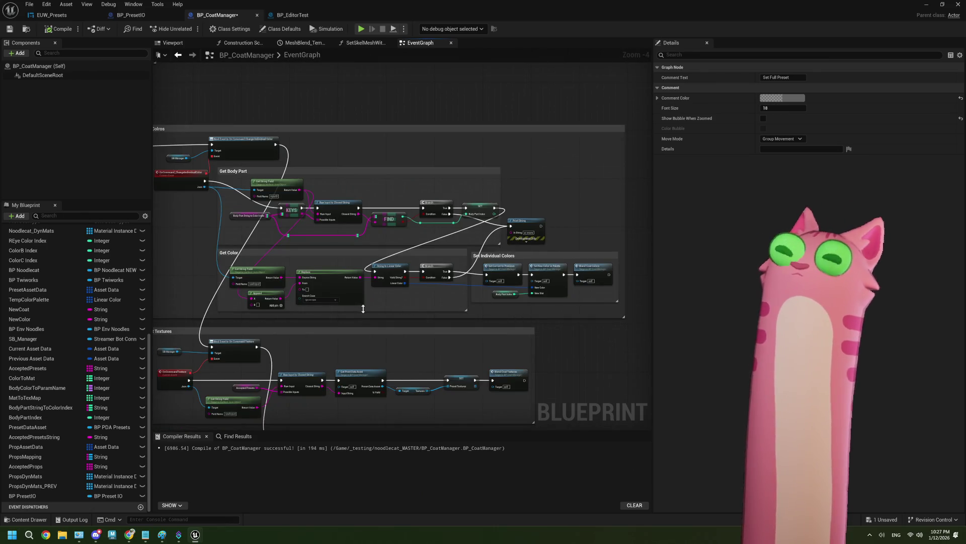
scroll(433, 305, "up", 1)
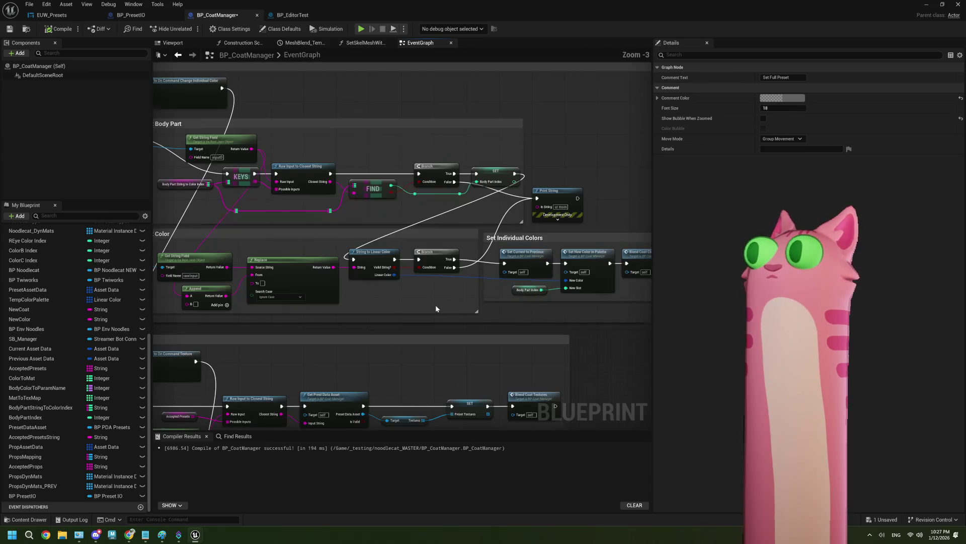
left_click_drag(555, 309, 460, 292)
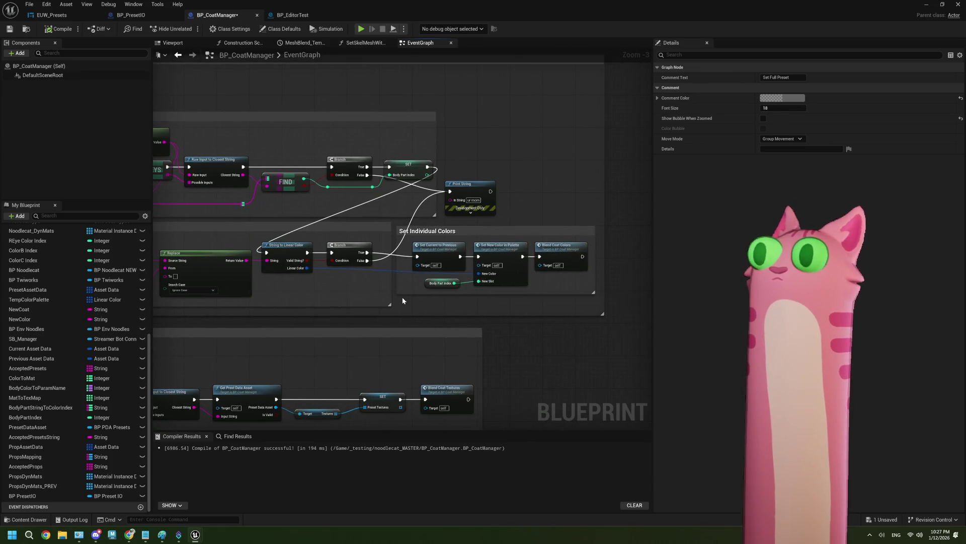
scroll(334, 294, "up", 1)
left_click_drag(334, 294, 385, 260)
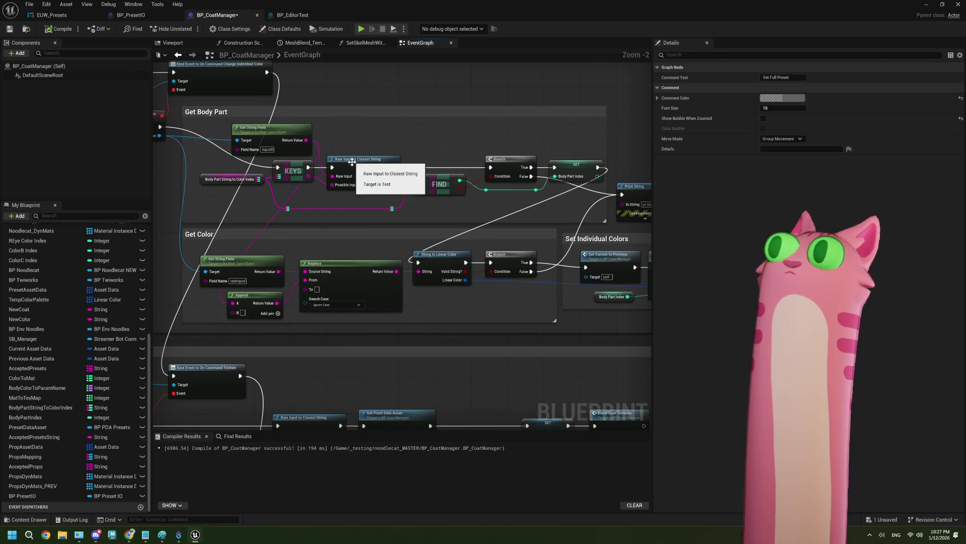
mouse_move(503, 218)
left_mouse_down()
mouse_move(439, 212)
mouse_move(518, 192)
left_mouse_up()
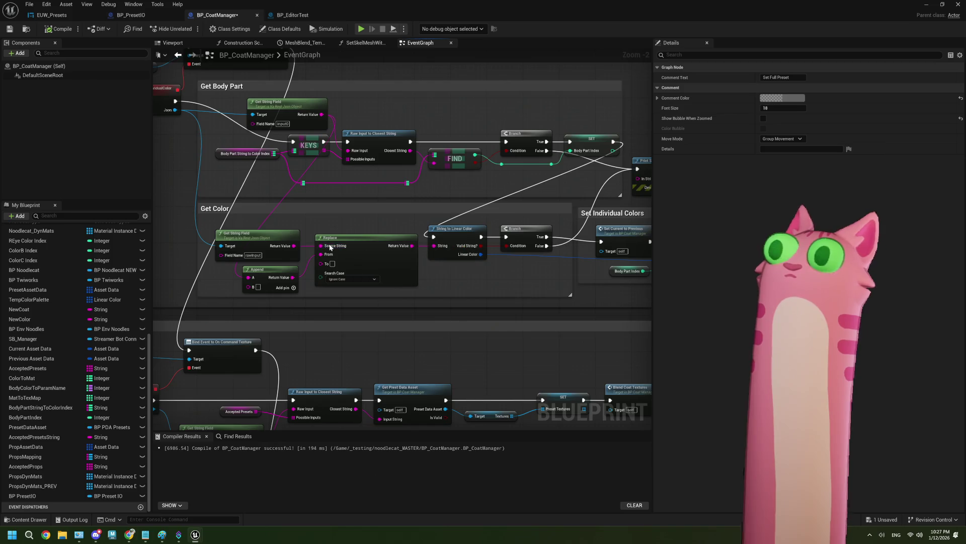
Review the Set Textures chain and inspect the Get Prest Data Asset node's settings
left_click_drag(330, 247, 308, 225)
scroll(452, 265, "down", 1)
scroll(433, 249, "down", 1)
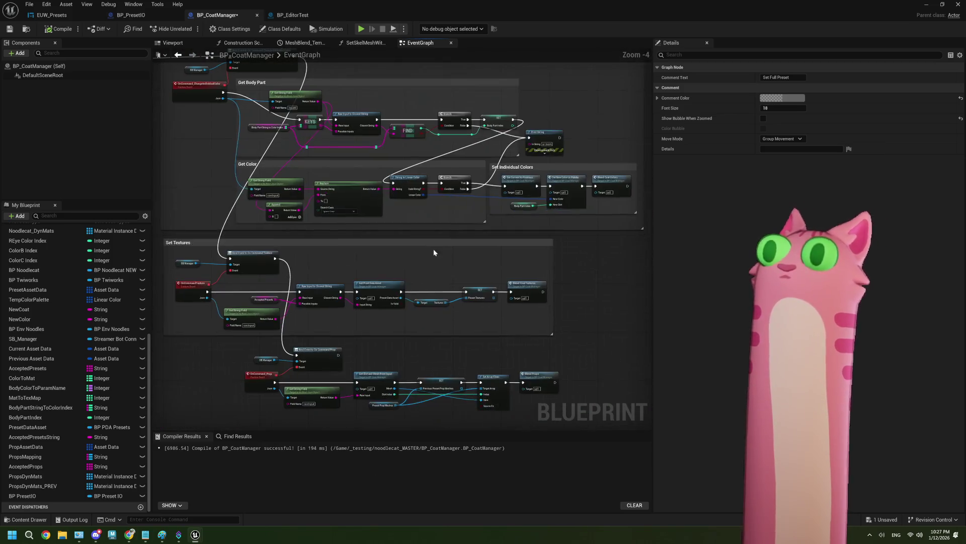
left_click_drag(397, 279, 441, 262)
scroll(428, 276, "up", 2)
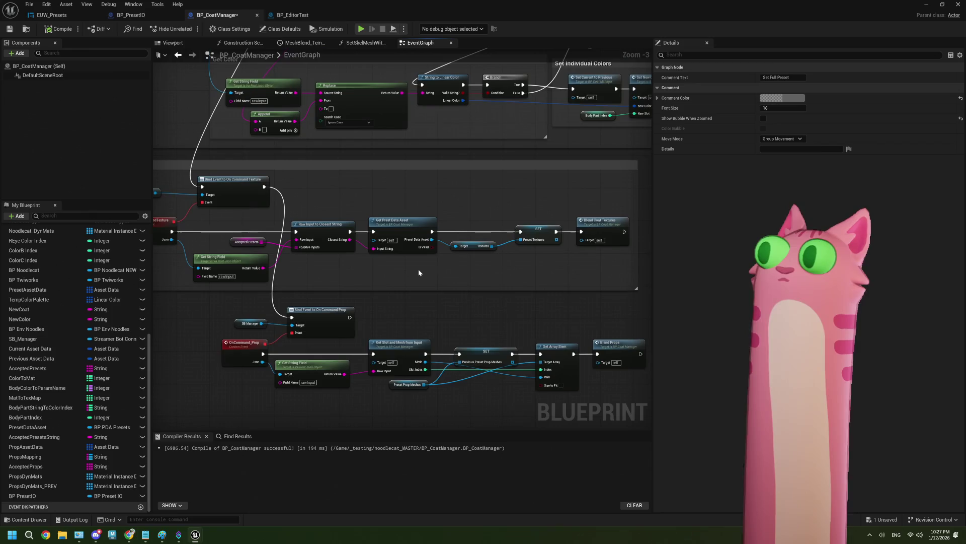
left_click_drag(428, 279, 440, 262)
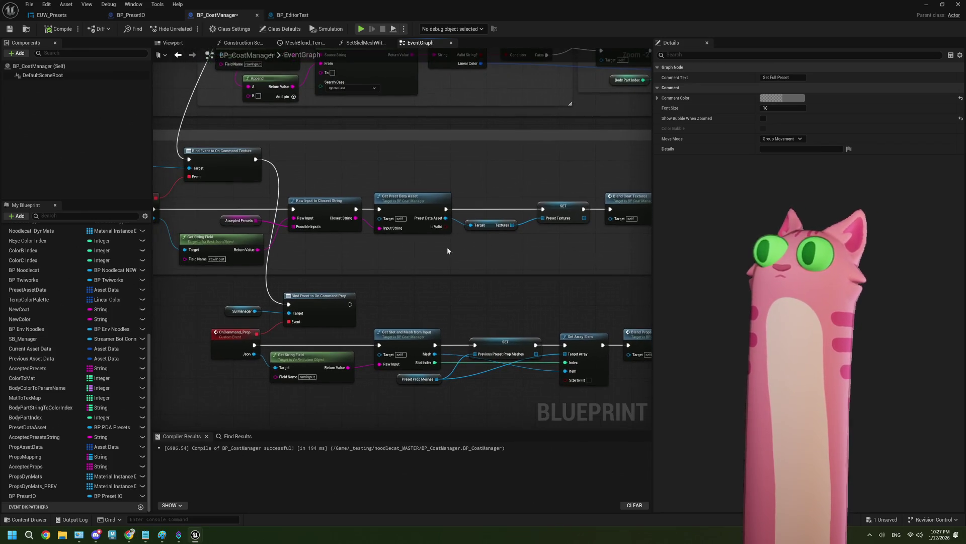
left_click(414, 202)
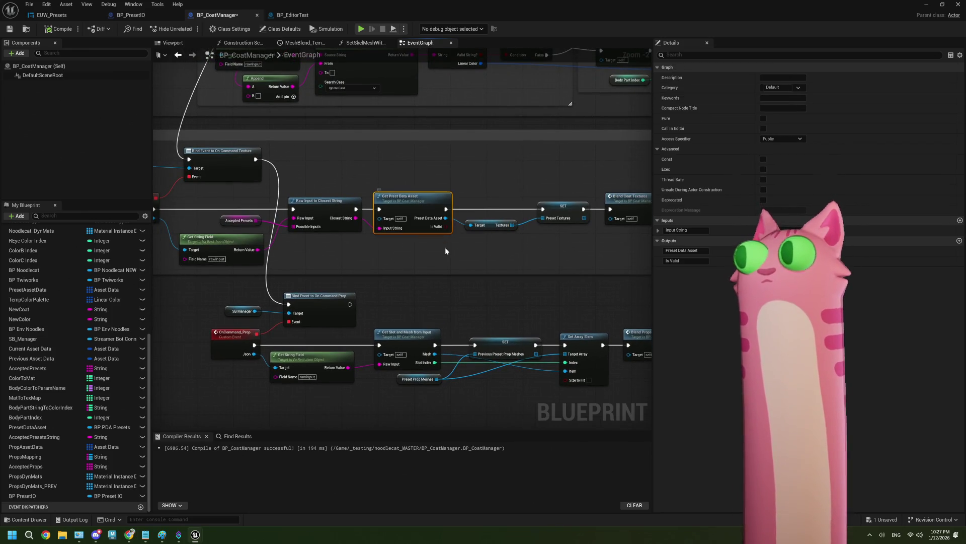
left_click(504, 278)
scroll(483, 264, "down", 1)
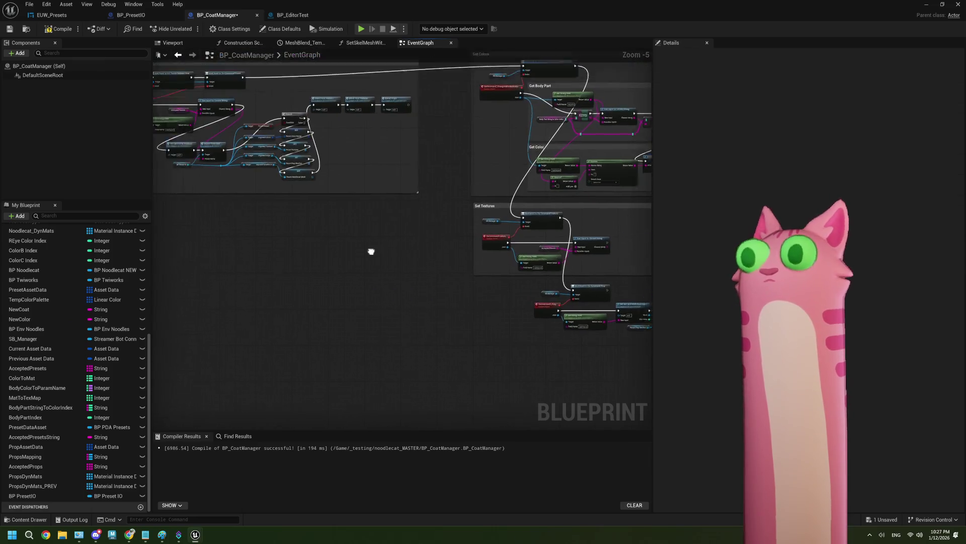
Paste copies of Set Current to Previous, Import from CSV, BP Preset IO and Imported Textures into the texture chain
left_click_drag(314, 232, 240, 164)
scroll(357, 181, "up", 3)
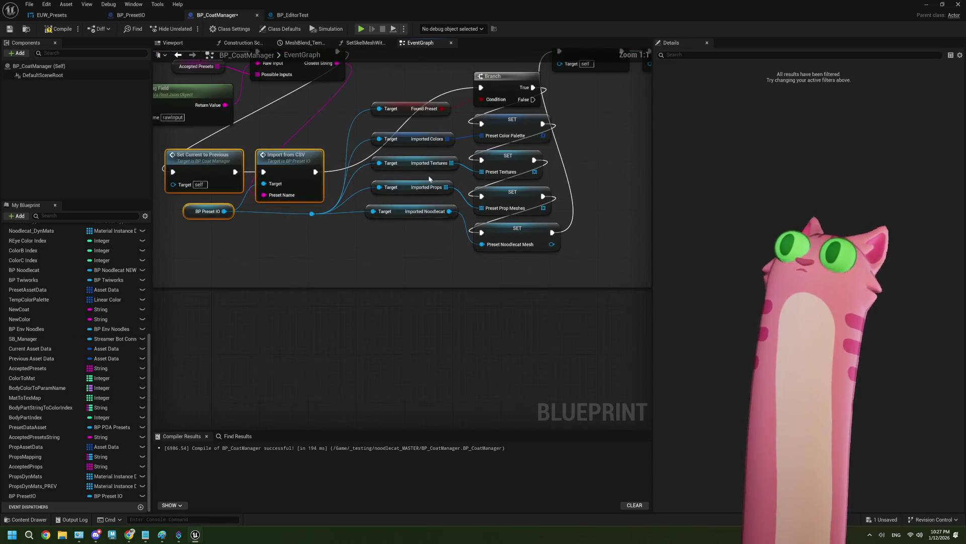
left_click(412, 178, "ctrl")
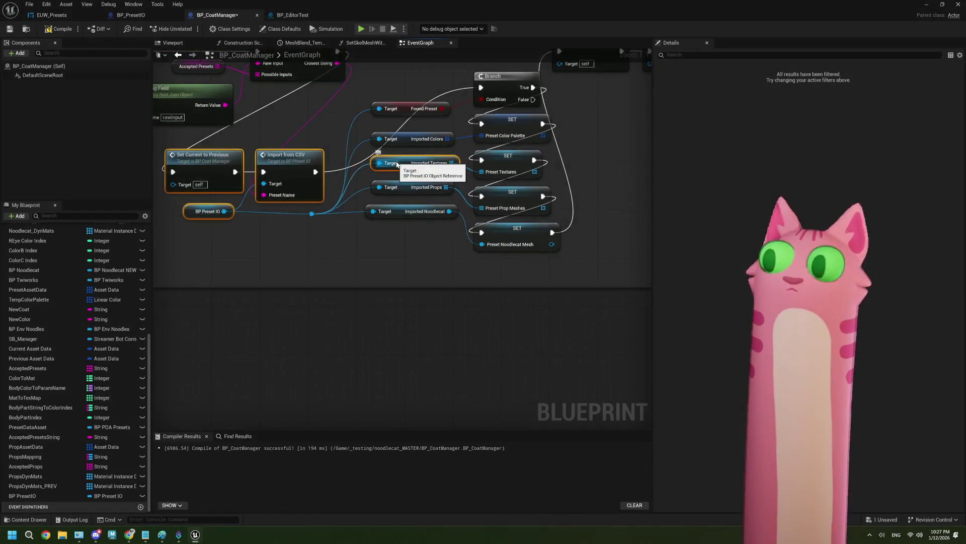
scroll(412, 179, "down", 3)
mouse_move(413, 179)
left_mouse_down()
mouse_move(424, 298)
mouse_move(440, 273)
mouse_move(482, 284)
mouse_move(412, 329)
mouse_move(459, 334)
left_mouse_up()
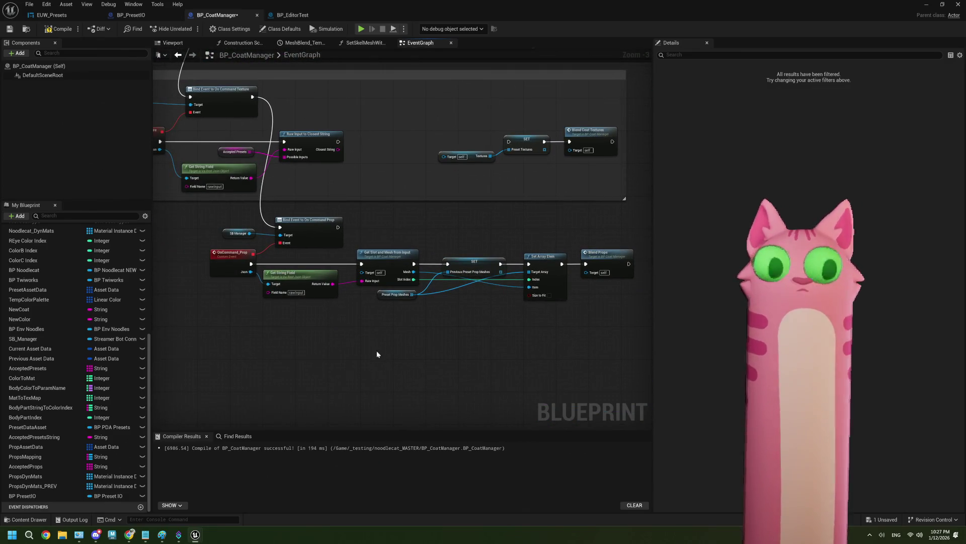
key("ctrl+v")
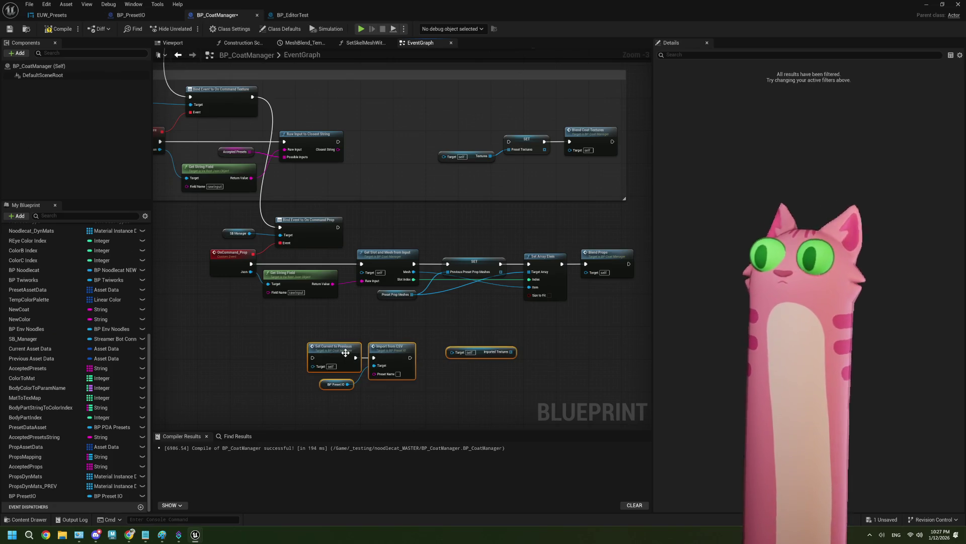
Wire Import from CSV to the matched preset and Preset Textures setter, deleting the old Textures getter
mouse_move(338, 142)
left_mouse_down()
mouse_move(309, 321)
mouse_move(312, 357)
left_mouse_up()
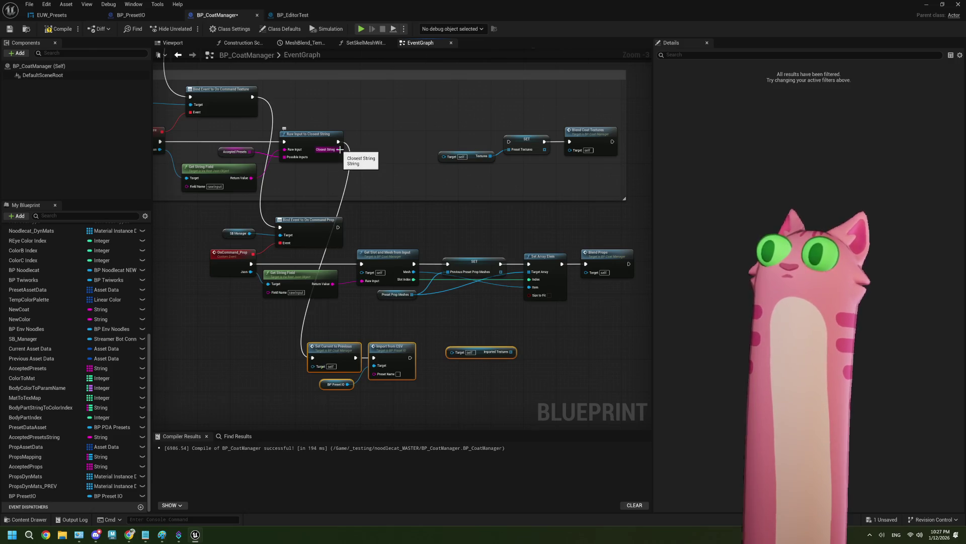
left_click_drag(340, 150, 376, 374)
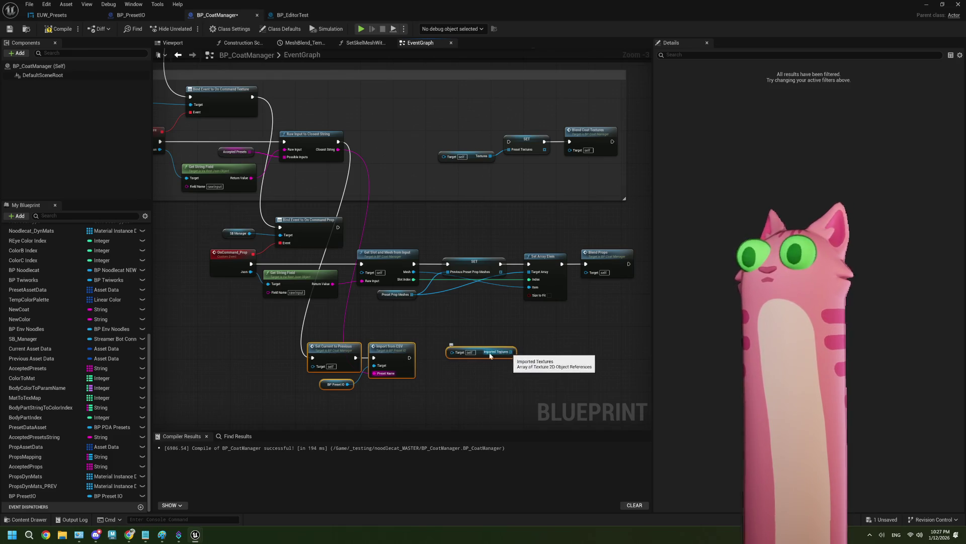
mouse_move(410, 358)
left_mouse_down()
mouse_move(452, 352)
mouse_move(518, 165)
mouse_move(493, 160)
mouse_move(509, 150)
left_mouse_up()
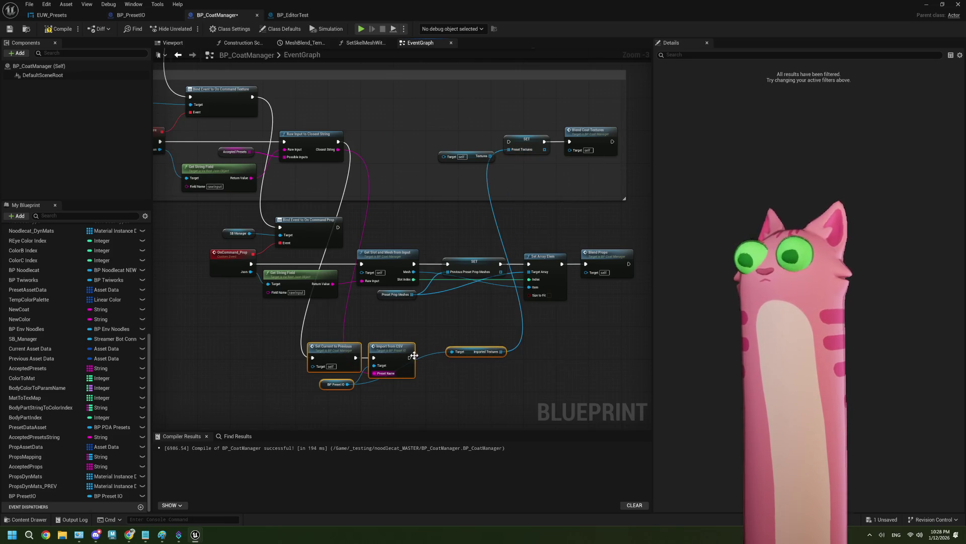
mouse_move(409, 358)
left_mouse_down()
mouse_move(511, 166)
mouse_move(509, 142)
left_mouse_up()
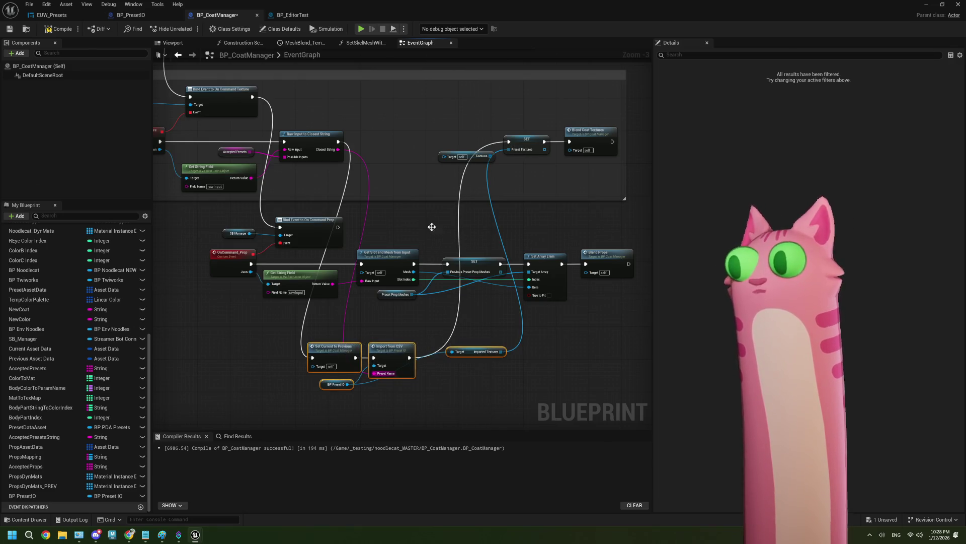
left_click(460, 156)
key("Delete")
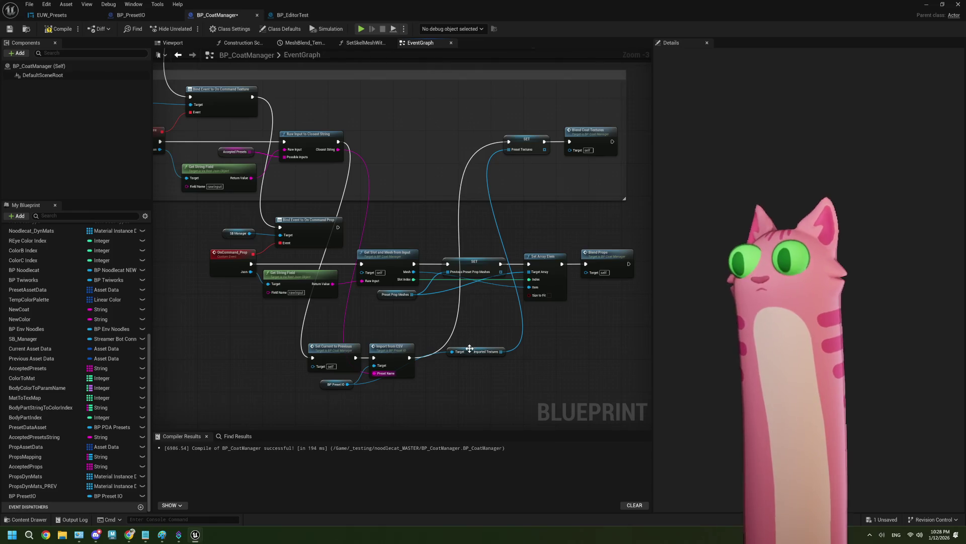
Arrange the CSV import nodes within the texture chain and return to the level editor
left_click_drag(470, 348, 448, 381)
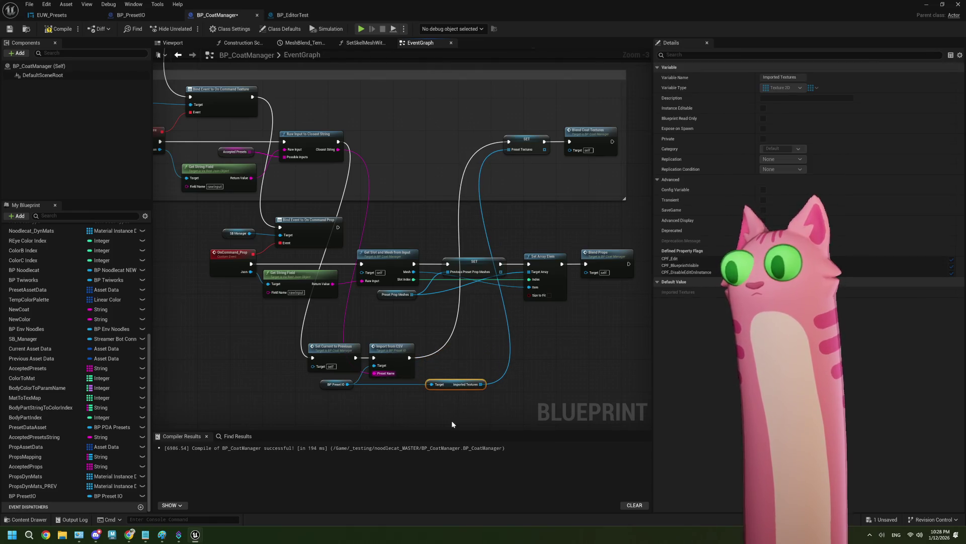
mouse_move(452, 424)
left_mouse_down()
mouse_move(305, 340)
mouse_move(388, 134)
left_mouse_up()
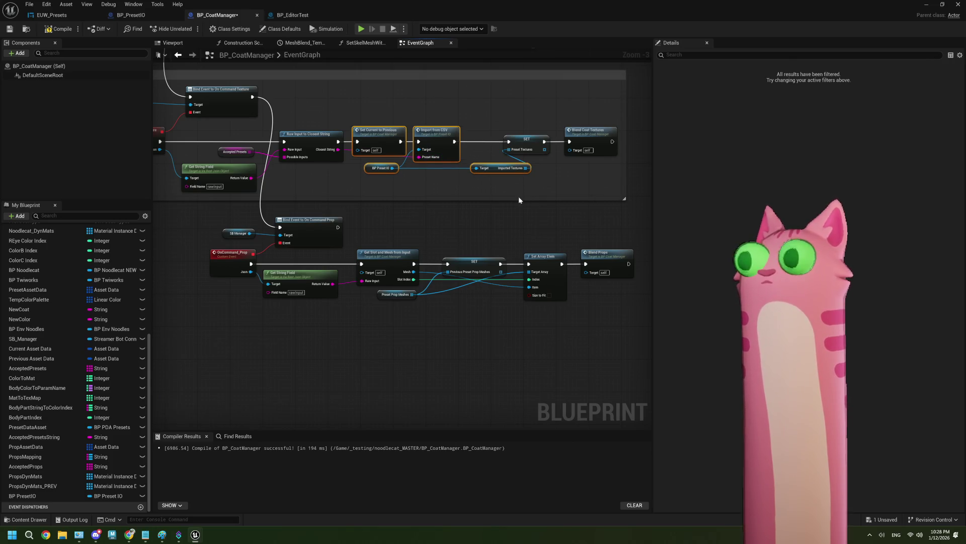
left_click(440, 226)
scroll(436, 243, "up", 2)
scroll(456, 239, "down", 2)
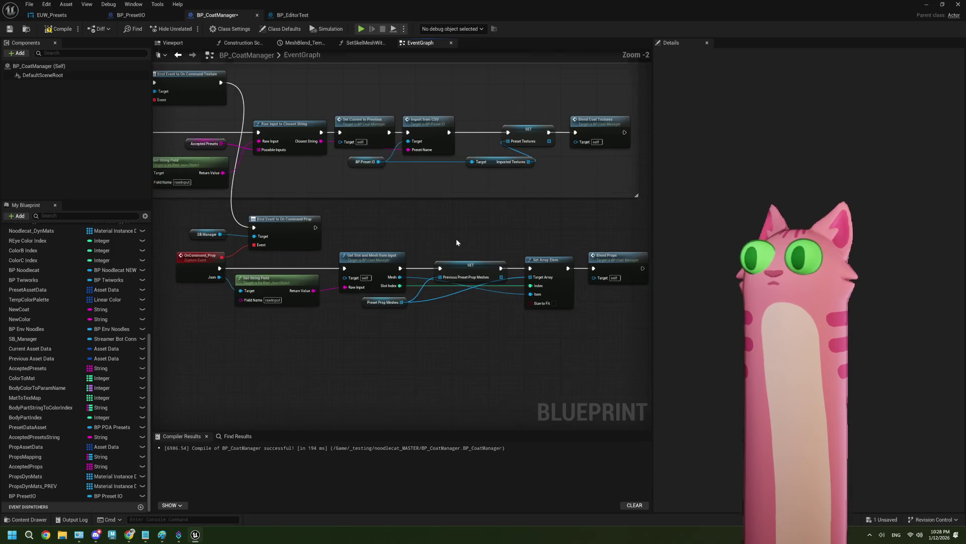
scroll(430, 241, "up", 1)
left_click_drag(430, 242, 439, 244)
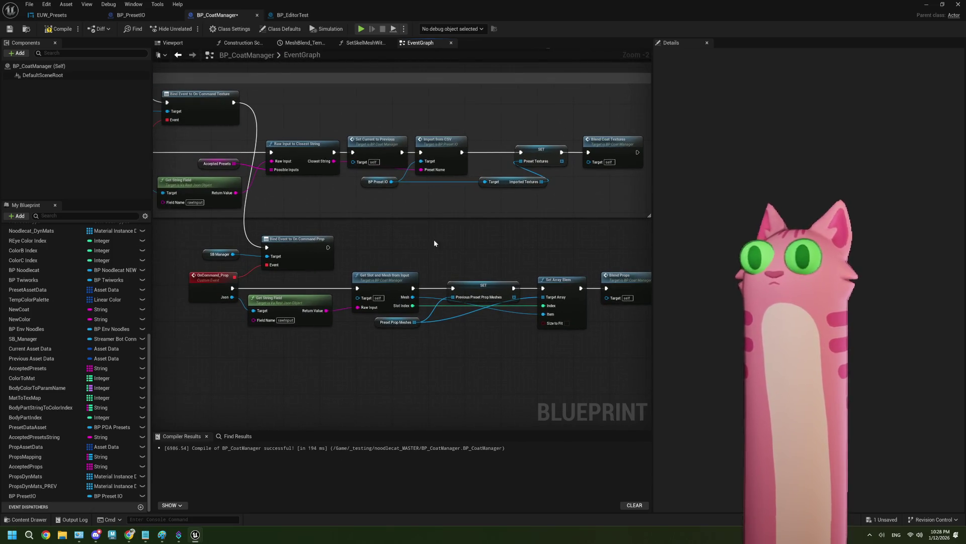
left_click(924, 6)
Run and stop a play-in-editor session, then reopen BP_CoatManager's EventGraph
left_click(242, 29)
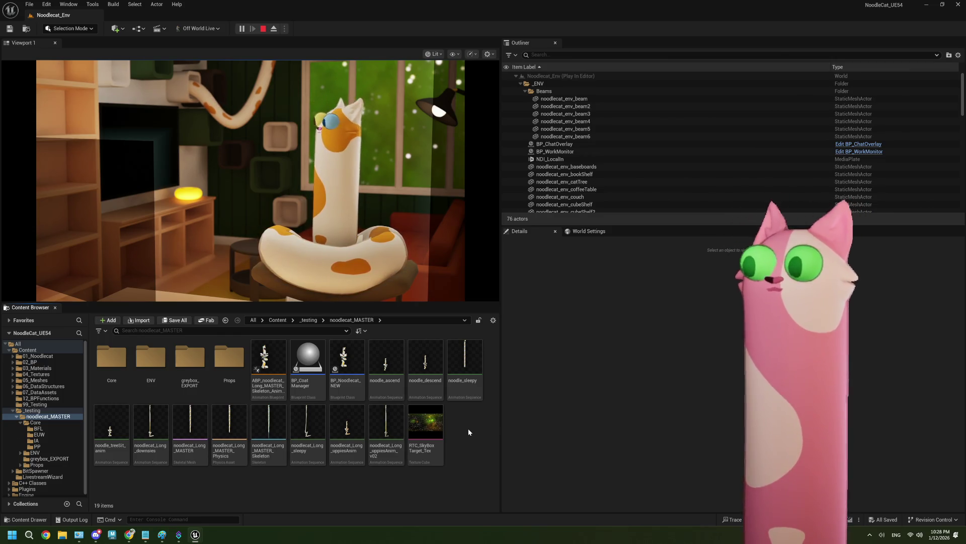
left_click(263, 29)
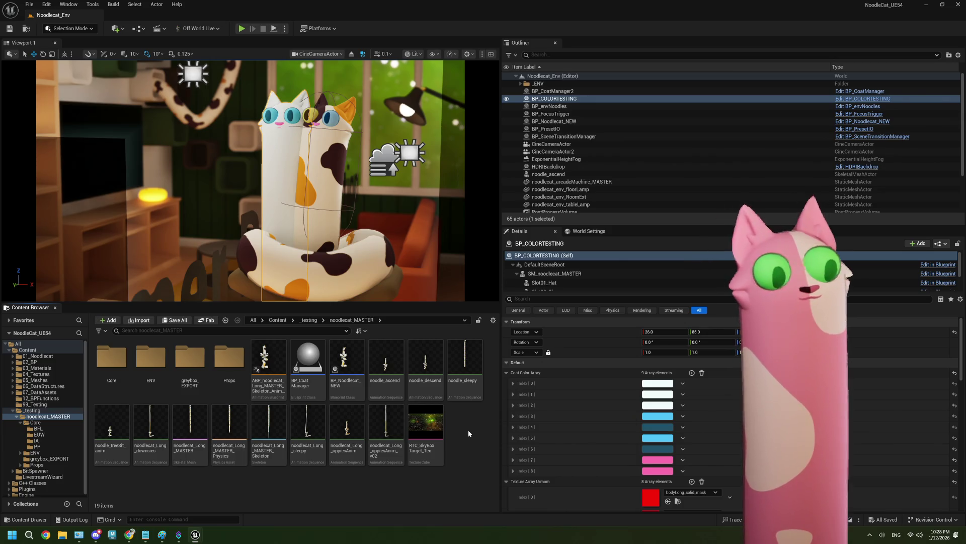
double_click(308, 360)
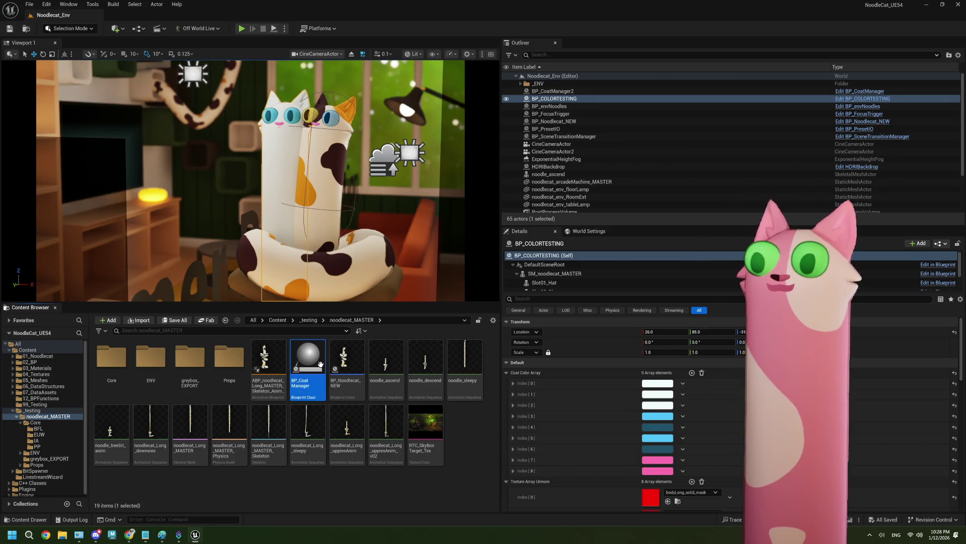
scroll(600, 336, "down", 1)
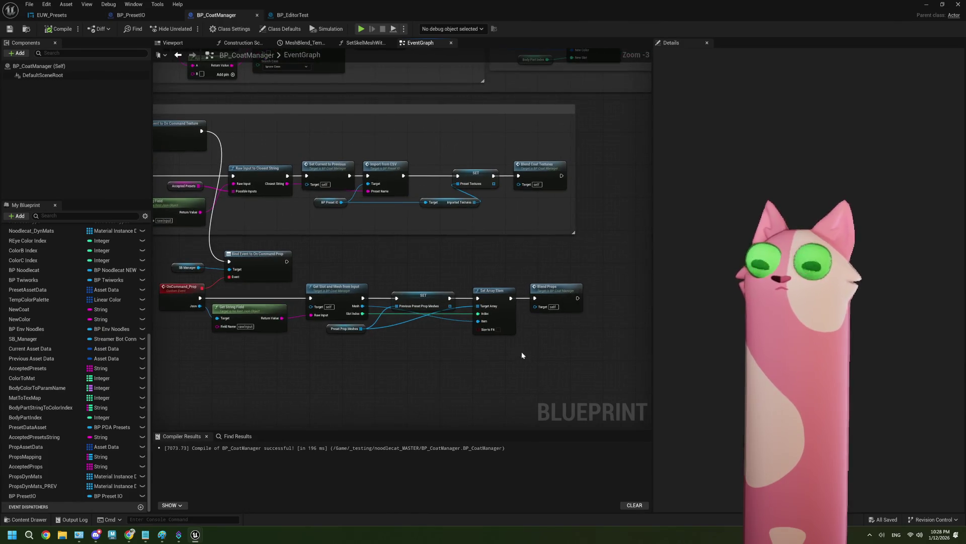
scroll(382, 347, "down", 1)
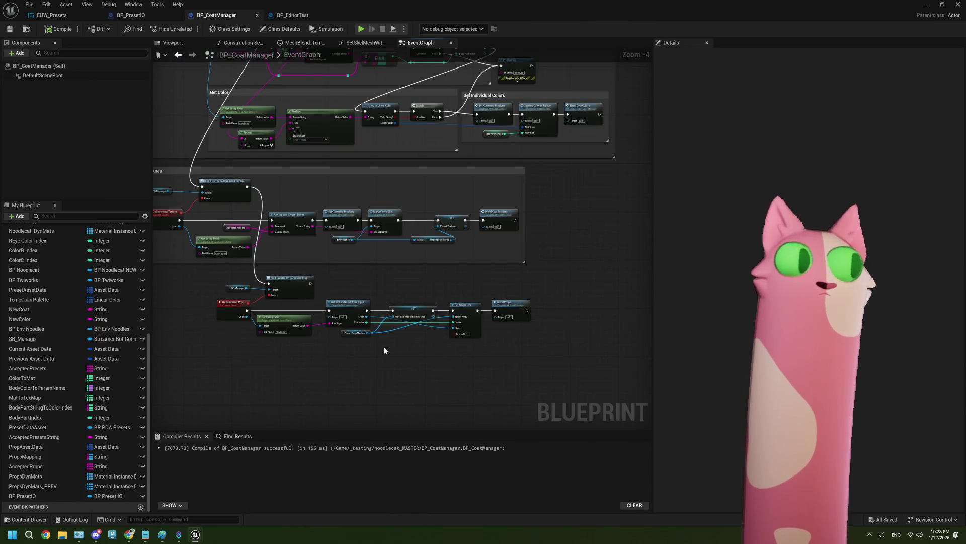
scroll(322, 302, "up", 3)
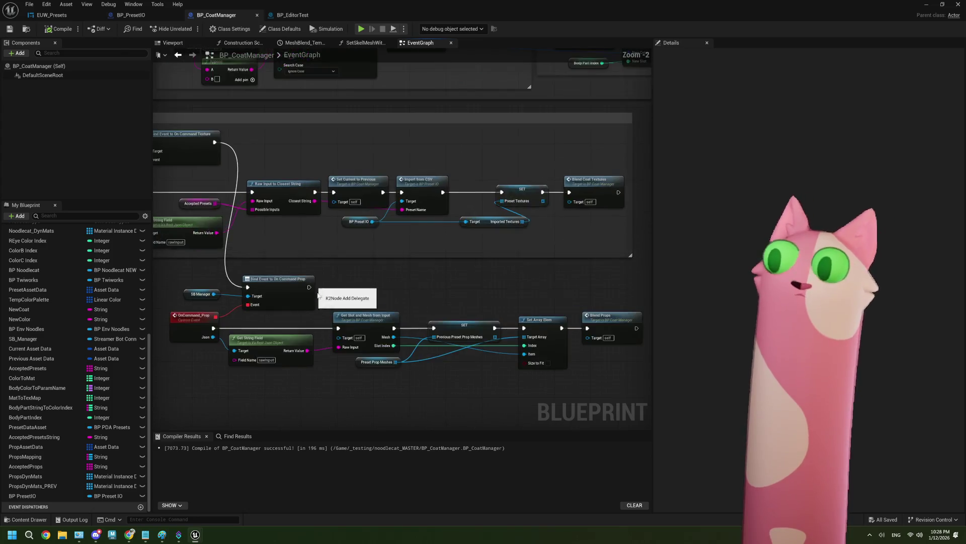
double_click(418, 252)
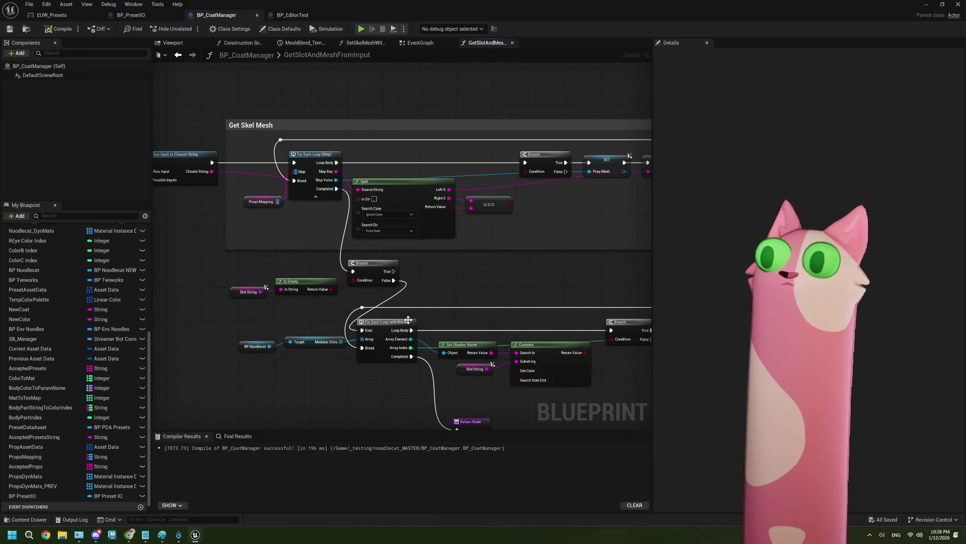
left_click_drag(339, 263, 397, 279)
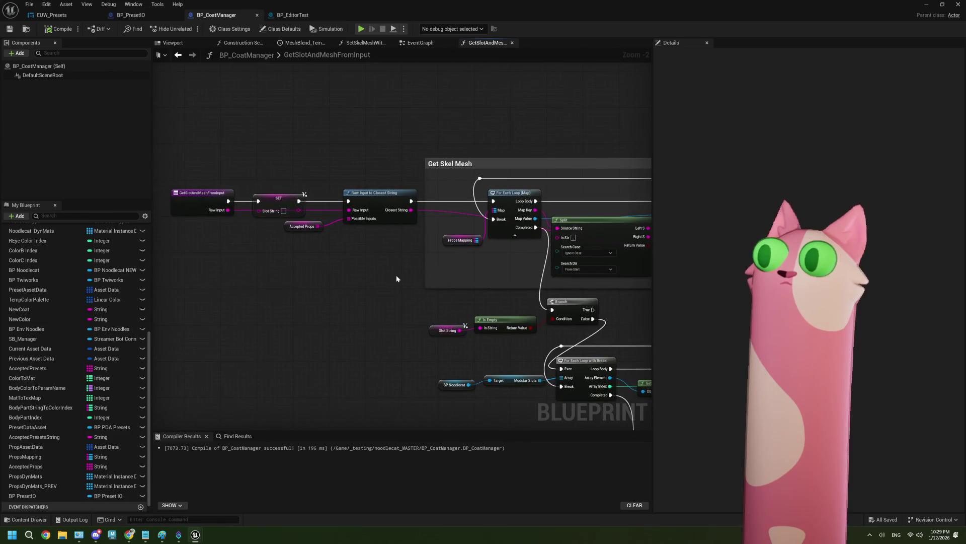
scroll(430, 276, "up", 2)
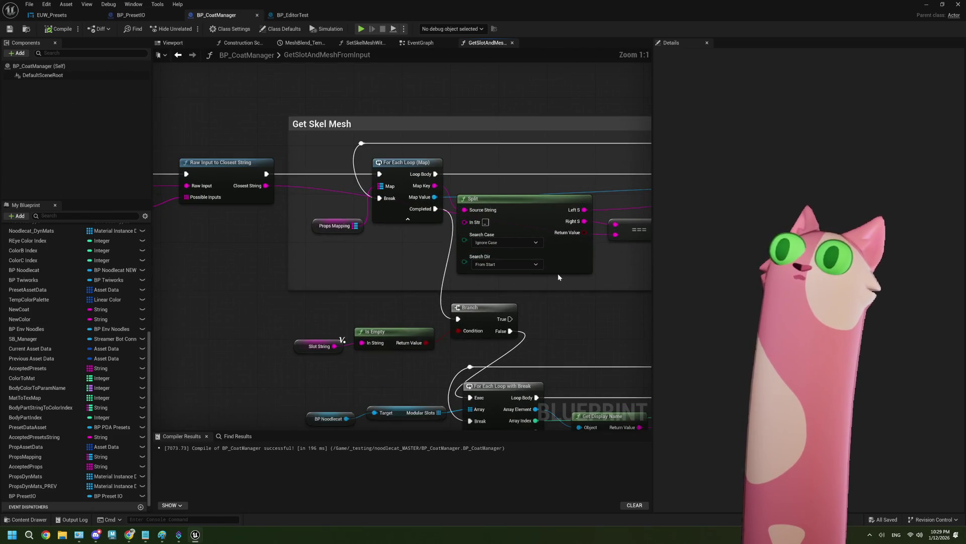
left_click_drag(587, 286, 345, 278)
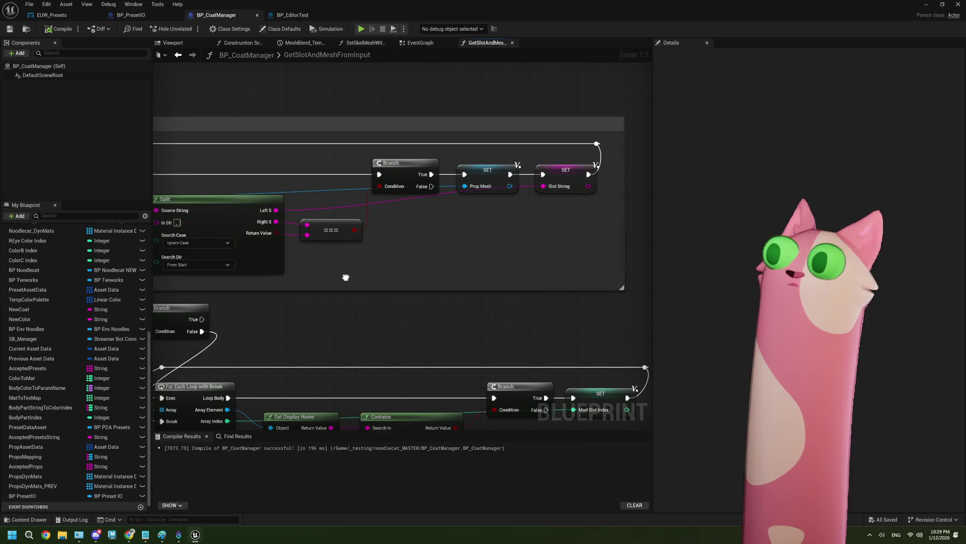
mouse_move(346, 277)
left_mouse_down()
mouse_move(468, 277)
mouse_move(394, 228)
mouse_move(327, 281)
mouse_move(413, 236)
left_mouse_up()
scroll(493, 207, "down", 1)
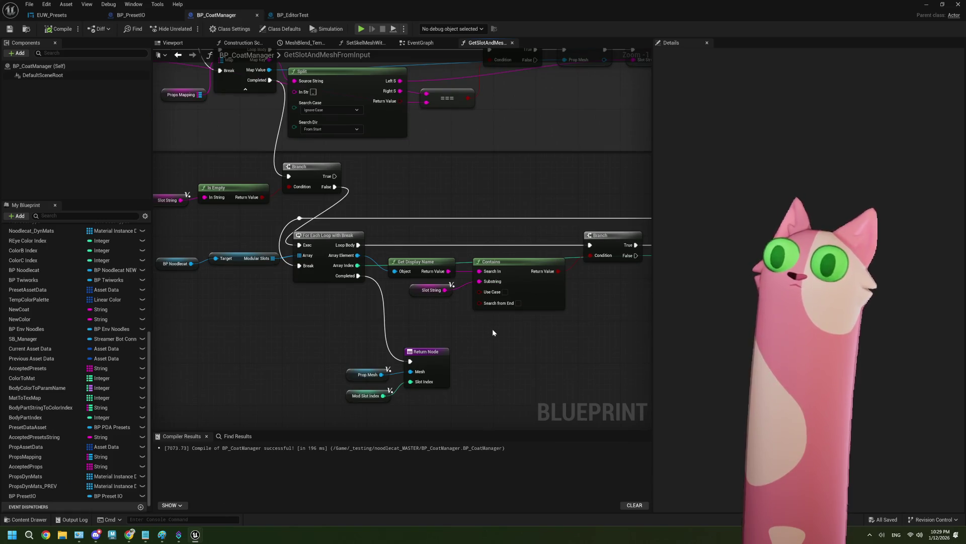
mouse_move(493, 328)
left_mouse_down()
mouse_move(417, 328)
mouse_move(473, 338)
mouse_move(465, 235)
mouse_move(427, 248)
mouse_move(406, 220)
left_mouse_up()
left_click_drag(290, 344, 356, 400)
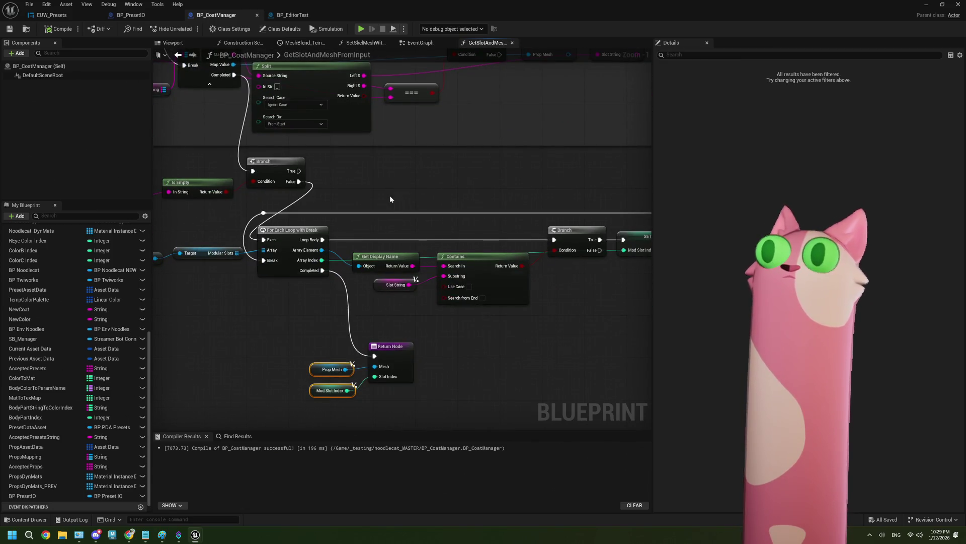
scroll(389, 195, "up", 1)
left_click_drag(389, 195, 409, 245)
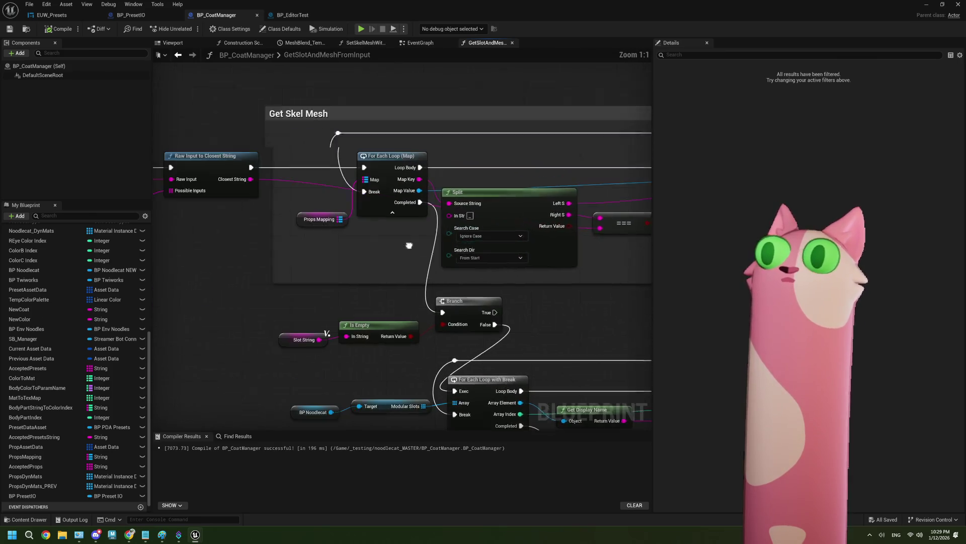
left_click(307, 223)
left_click(420, 43)
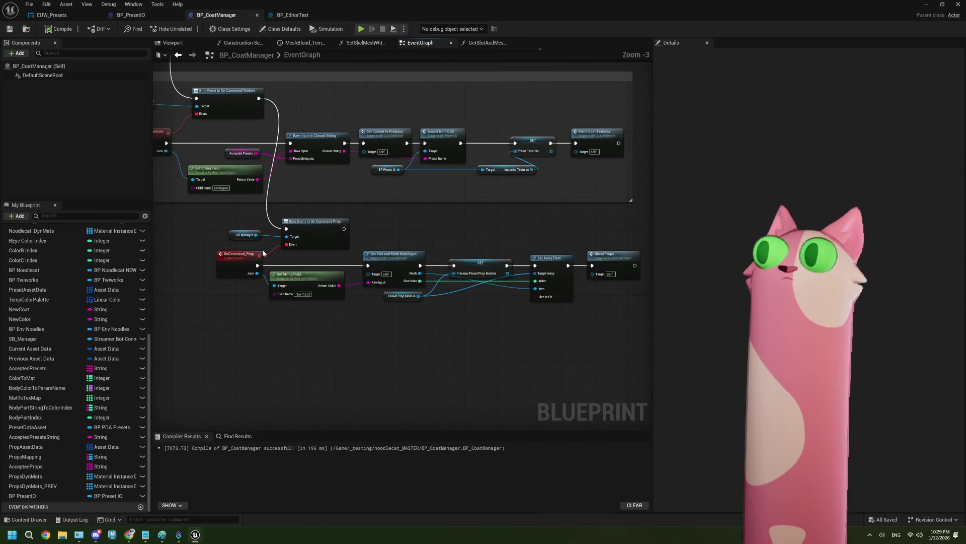
Leave the BP_CoatManager graph and start a Play In Editor test of the Noodlecat level
right_click(263, 250)
key("Escape")
scroll(342, 276, "down", 4)
scroll(342, 276, "up", 3)
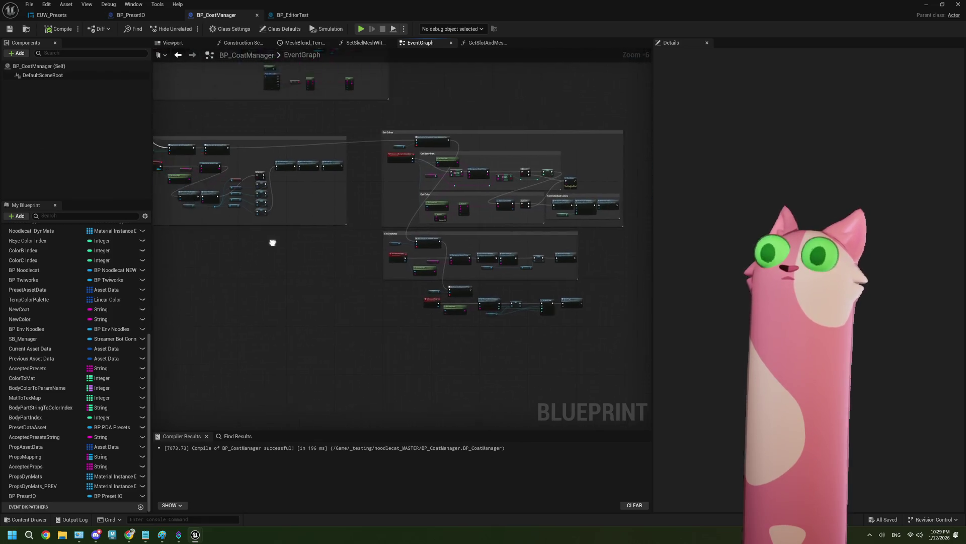
scroll(328, 235, "down", 3)
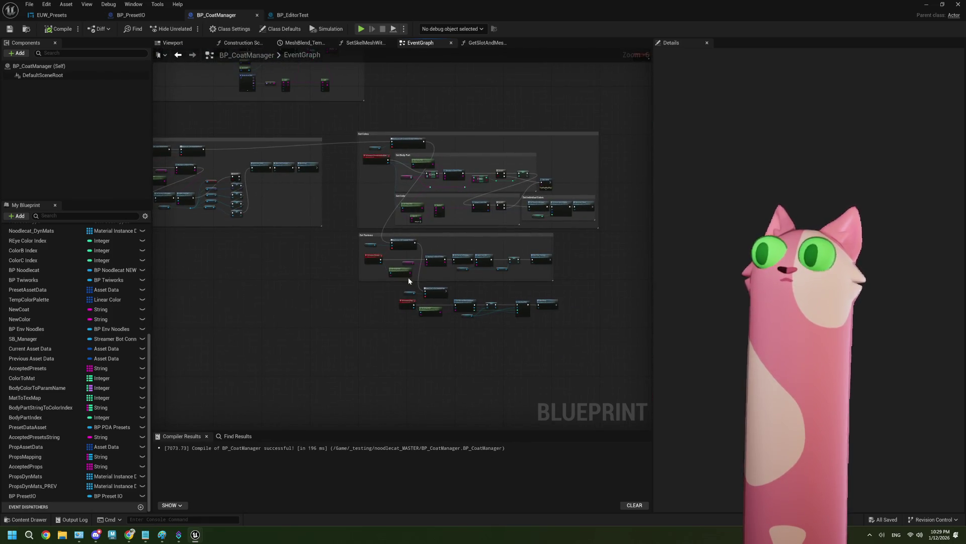
scroll(506, 323, "up", 5)
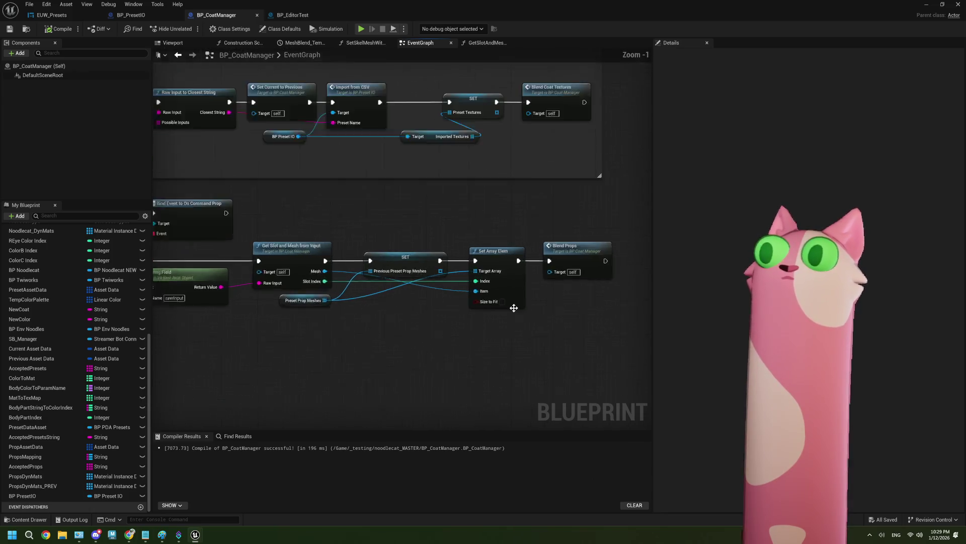
scroll(424, 313, "down", 3)
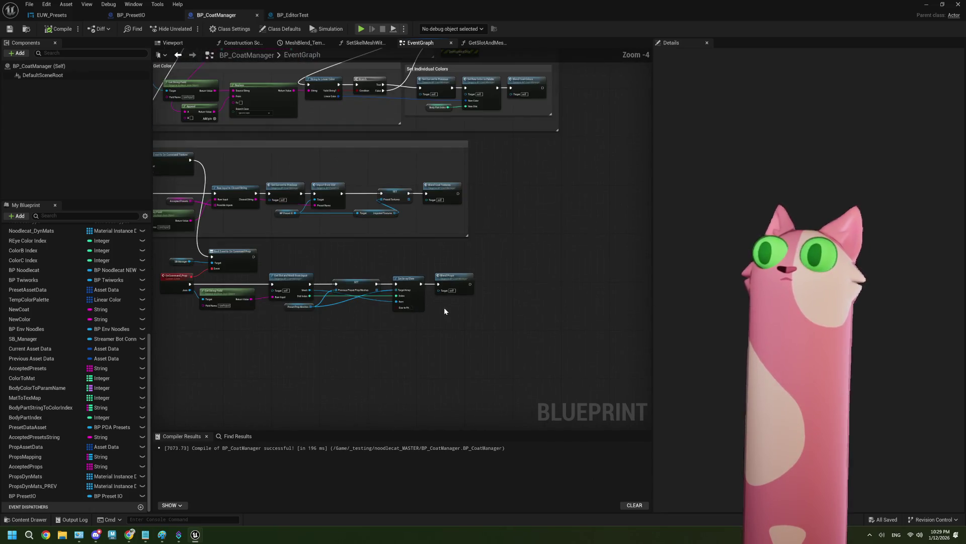
scroll(444, 312, "down", 5)
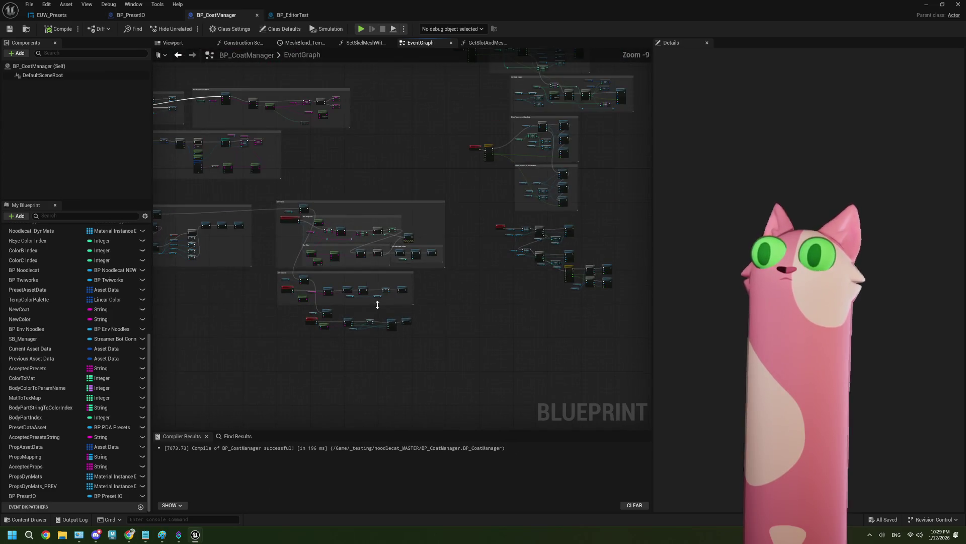
scroll(378, 305, "down", 1)
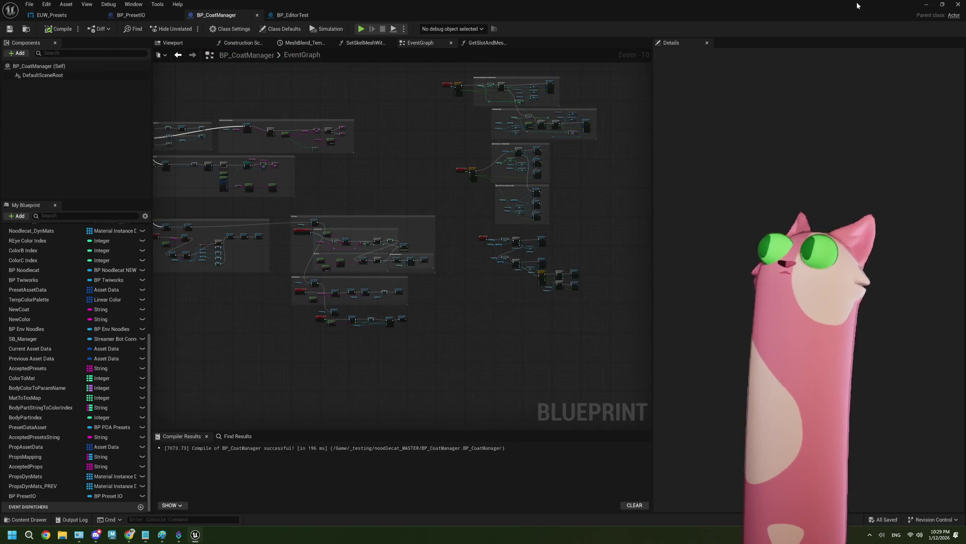
left_click(925, 6)
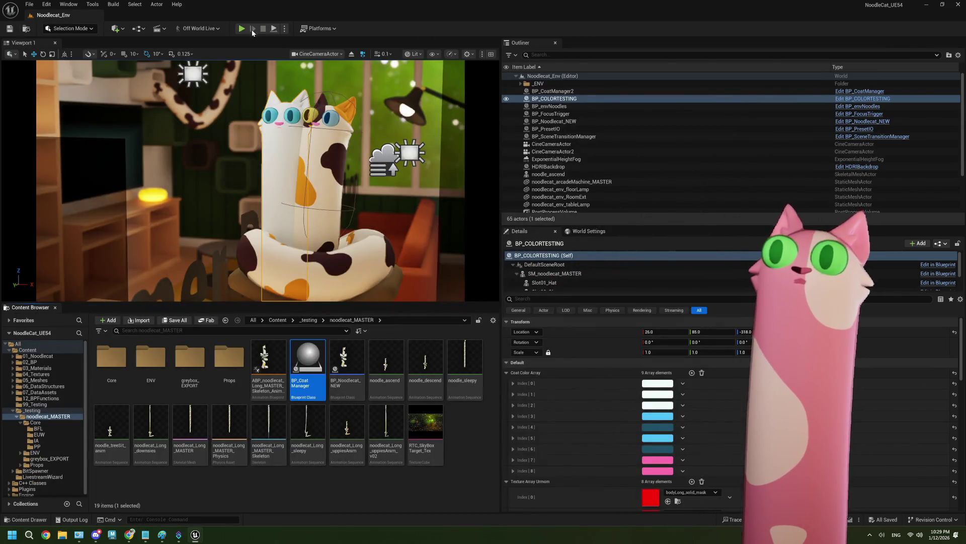
key("alt+p")
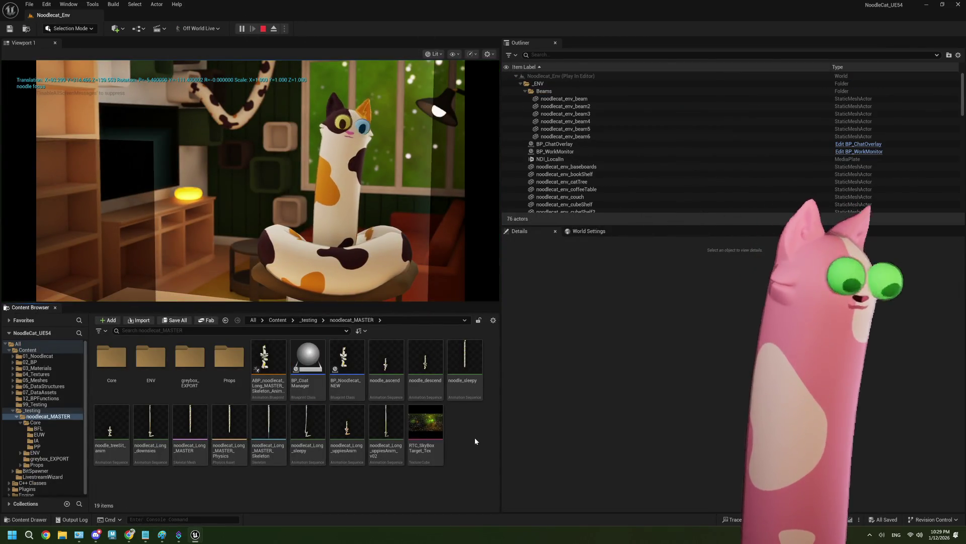
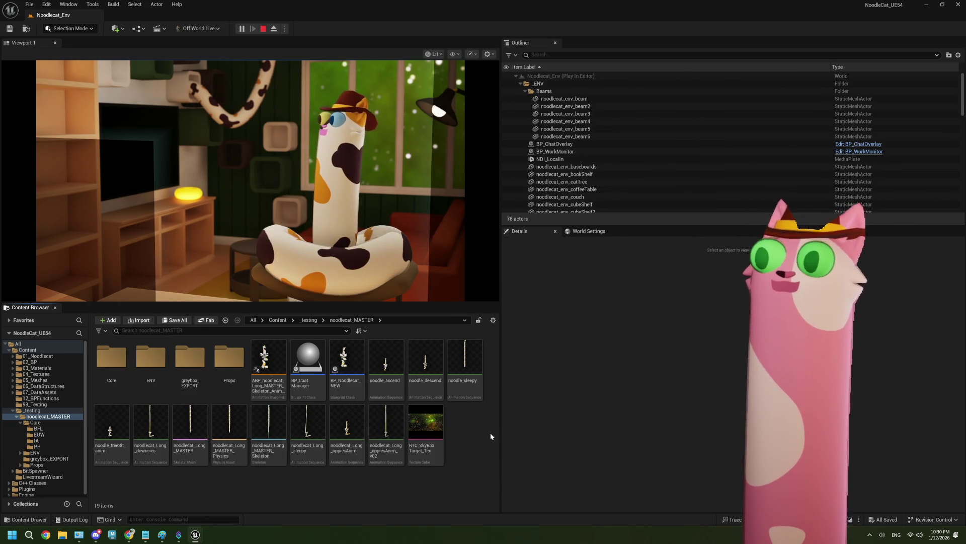
Open BP_Noodlecat_NEW from the noodlecat_MASTER folder in the Blueprint editor
mouse_move(336, 368)
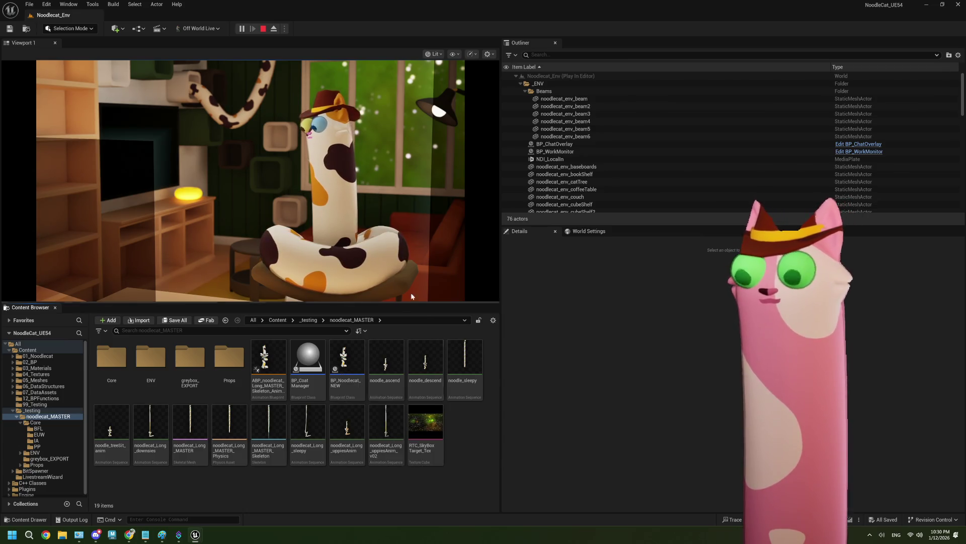
double_click(359, 368)
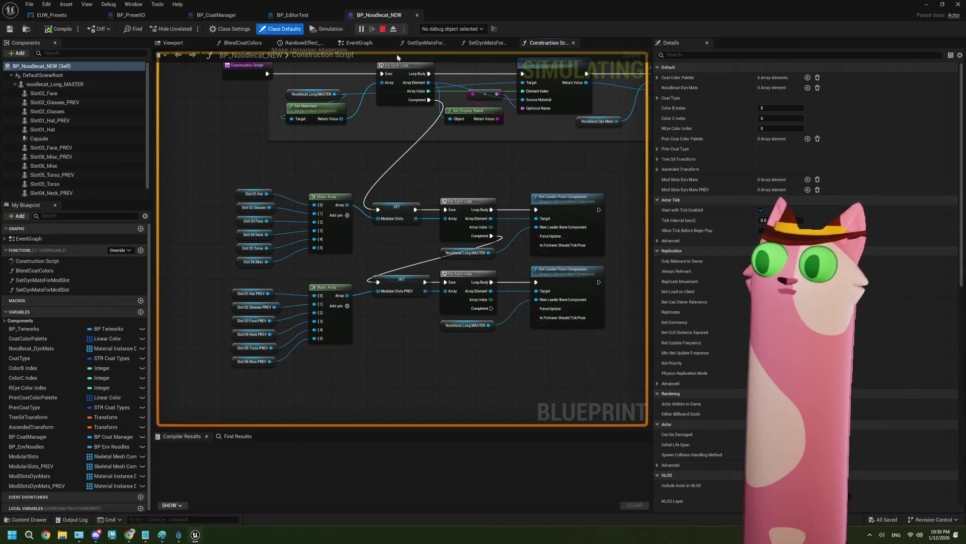
Stop the simulation and enable Render CustomDepth Pass on Slot03_Face, filtering Details by 'cus'
left_click(383, 29)
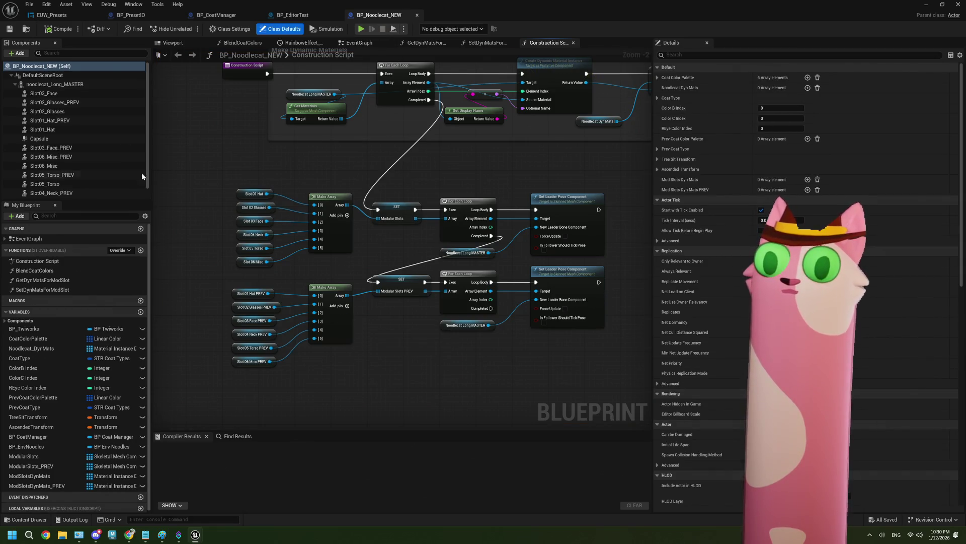
left_click(61, 93)
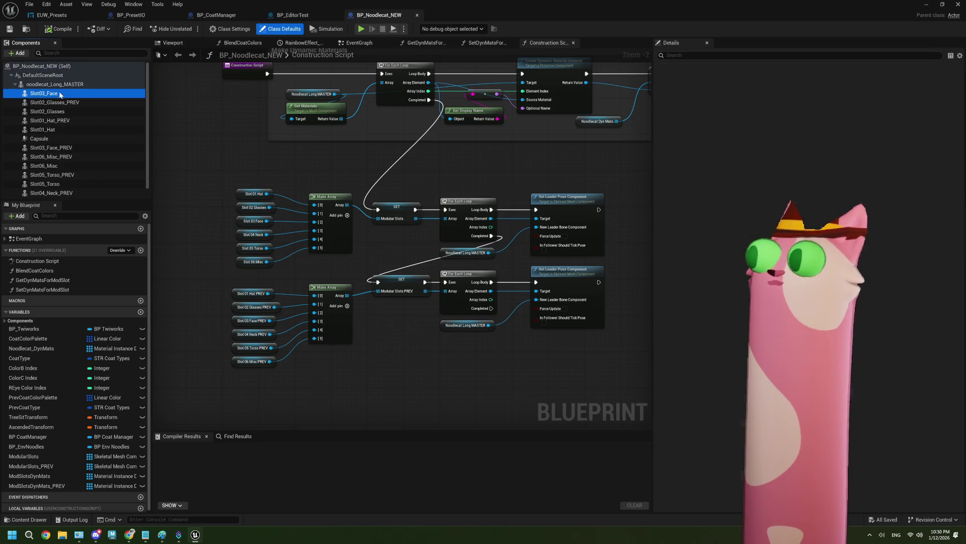
left_click(696, 56)
type("c")
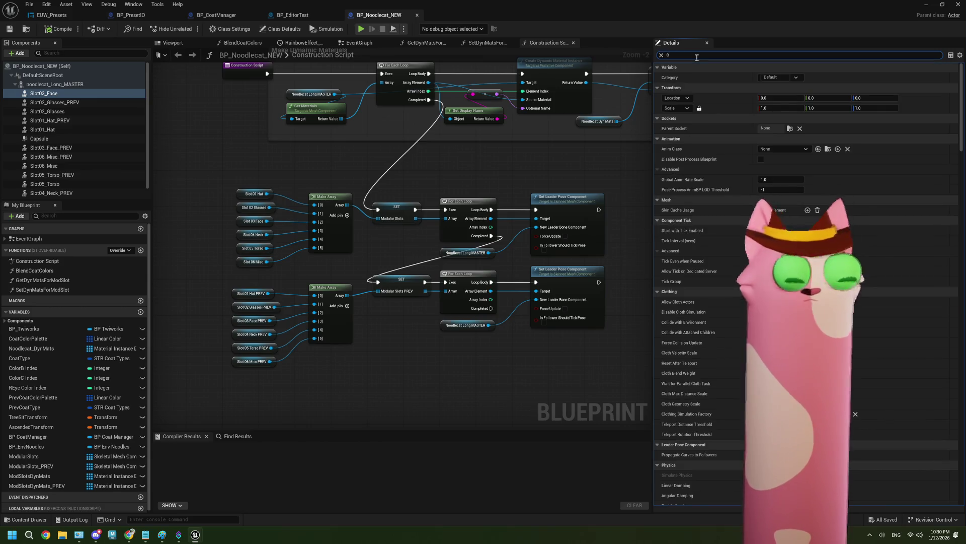
type("us")
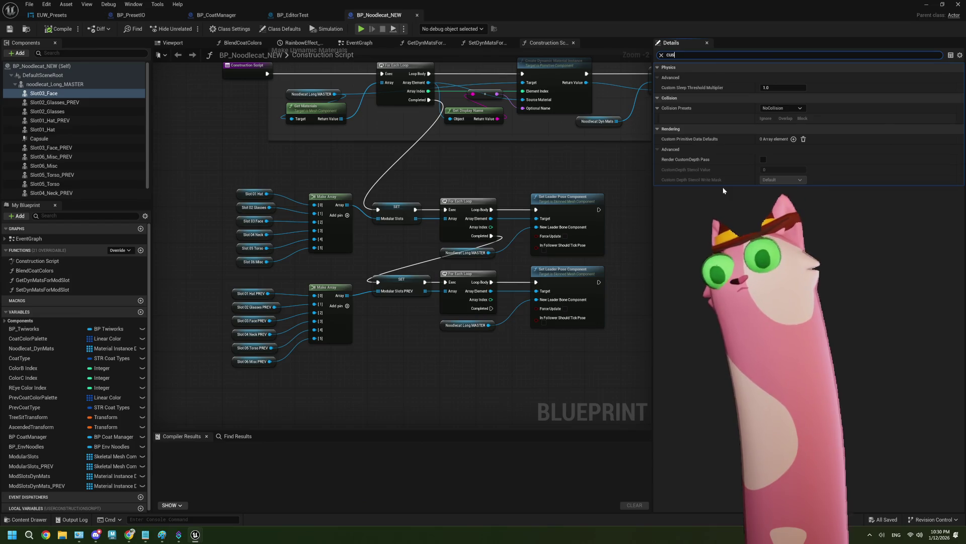
left_click_drag(409, 388, 376, 389)
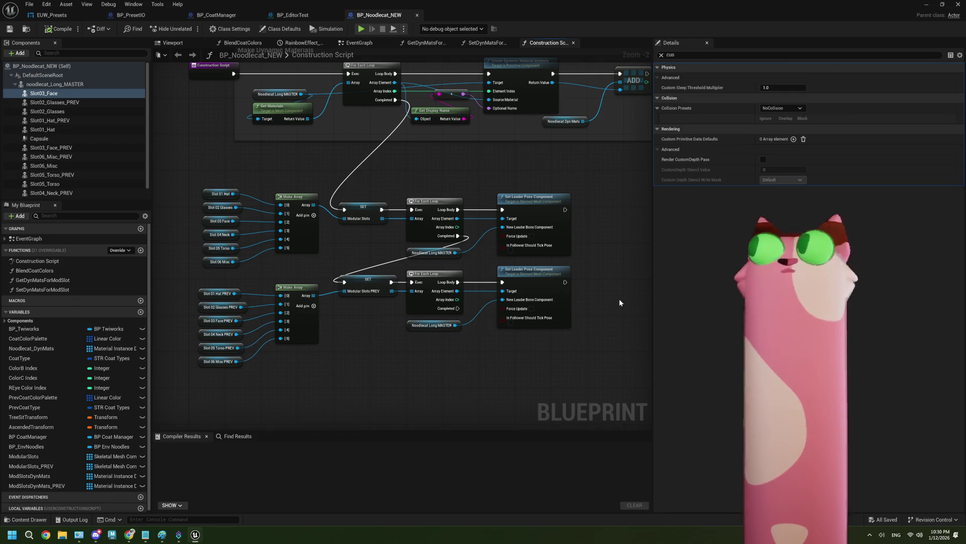
left_click(763, 159)
left_click(765, 170)
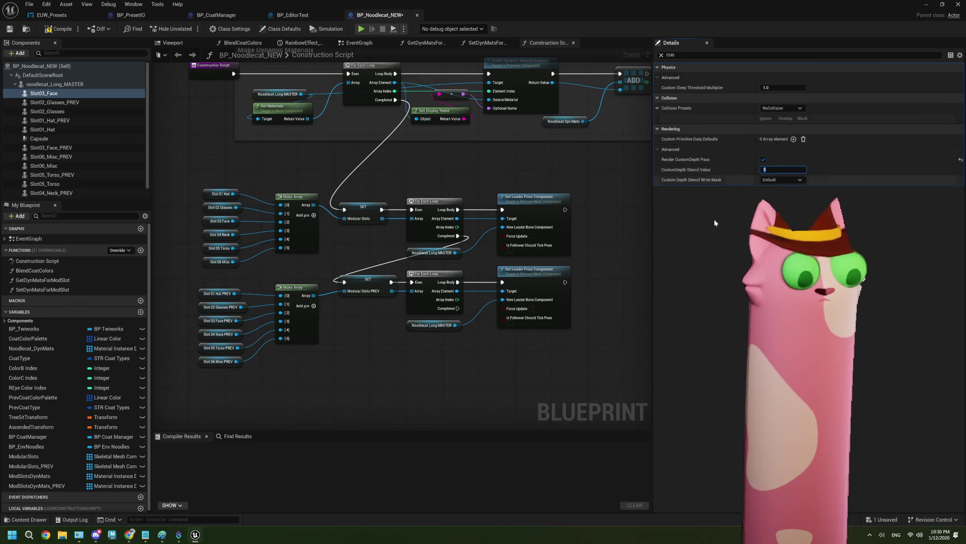
type("1")
Turn on custom depth for Slot02_Glasses with CustomDepth Stencil Value 1
left_click(110, 104)
left_click(772, 170)
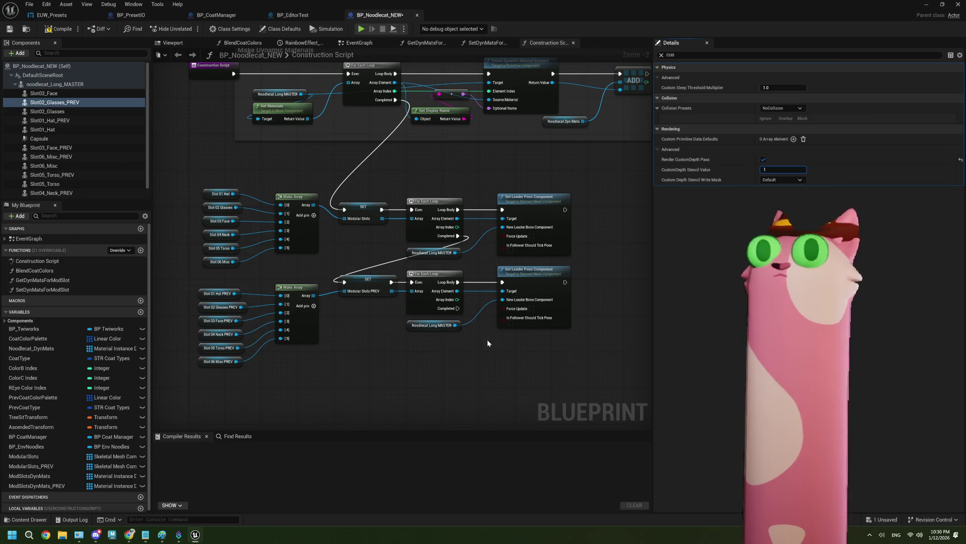
left_click(50, 111)
left_click(763, 159)
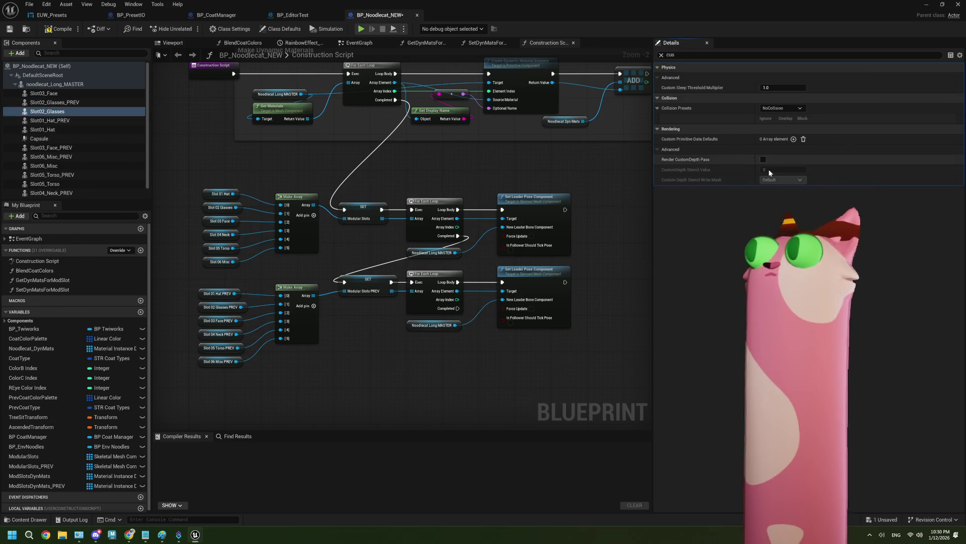
left_click(763, 159)
left_click(770, 170)
type("1")
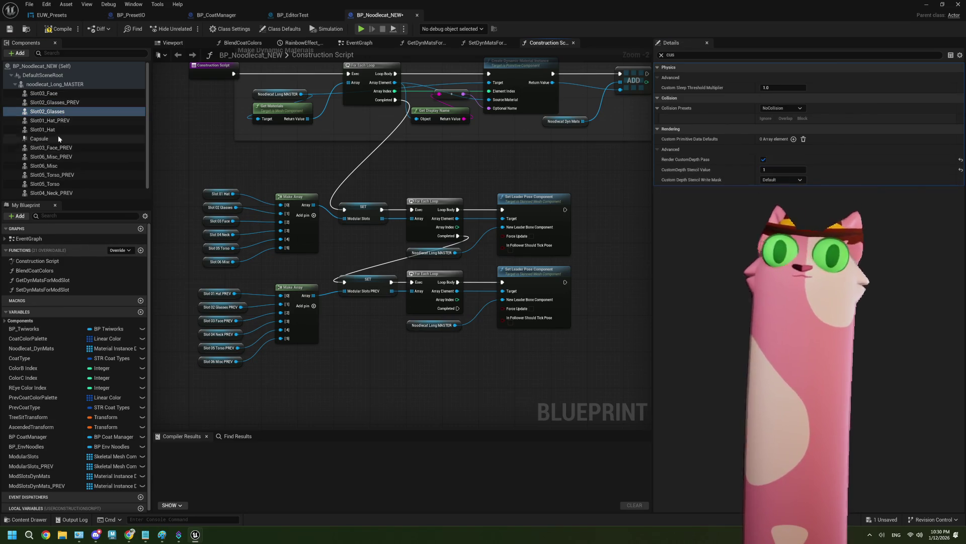
Turn on custom depth for Slot01_Hat with CustomDepth Stencil Value 1
left_click(58, 121)
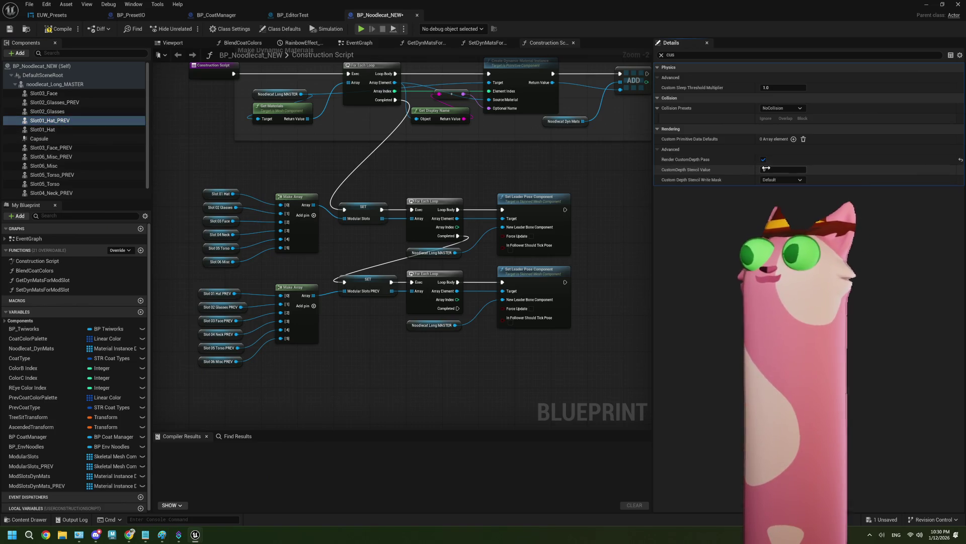
left_click(43, 130)
left_click(763, 159)
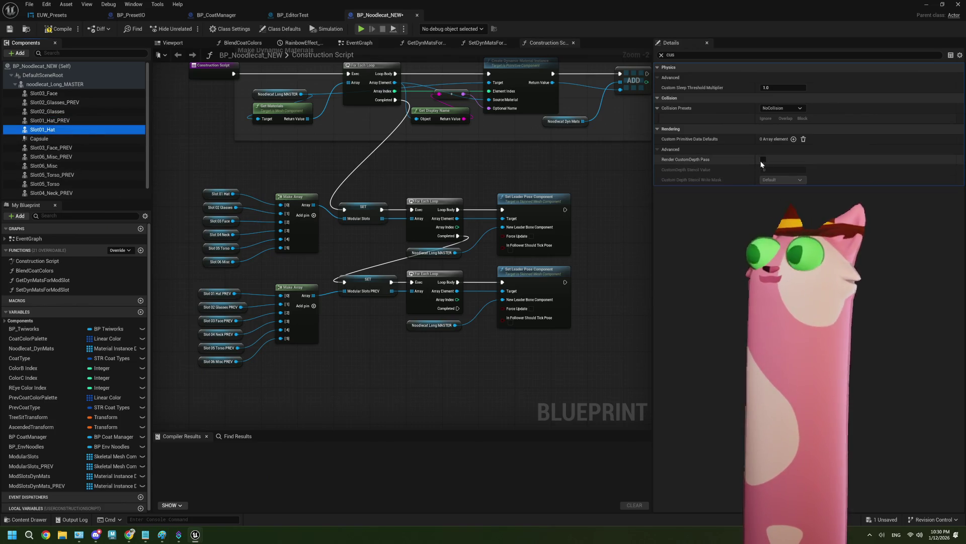
left_click(763, 159)
left_click(775, 170)
type("1")
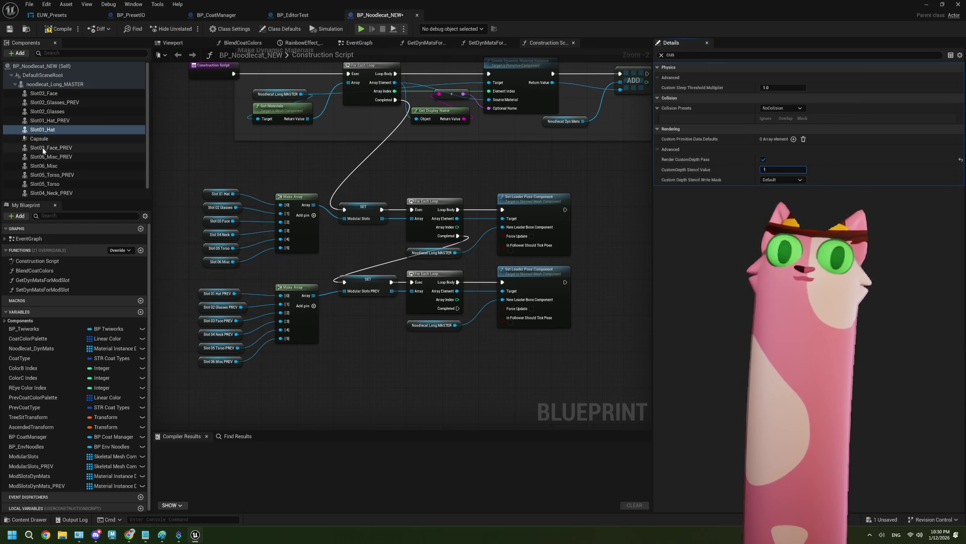
Turn on custom depth for Slot05_Torso_PREV with CustomDepth Stencil Value 1
left_click(44, 147)
left_click(777, 170)
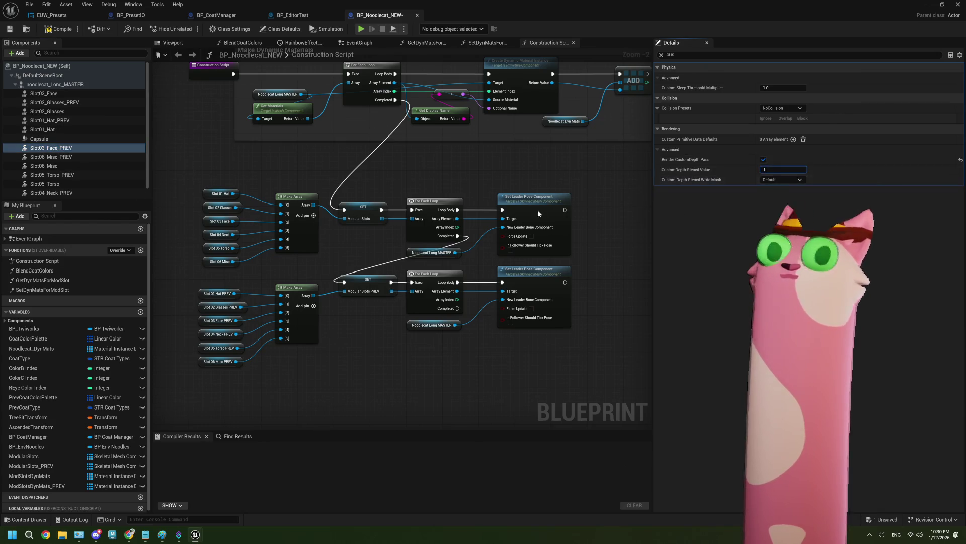
scroll(99, 162, "down", 1)
left_click(60, 147)
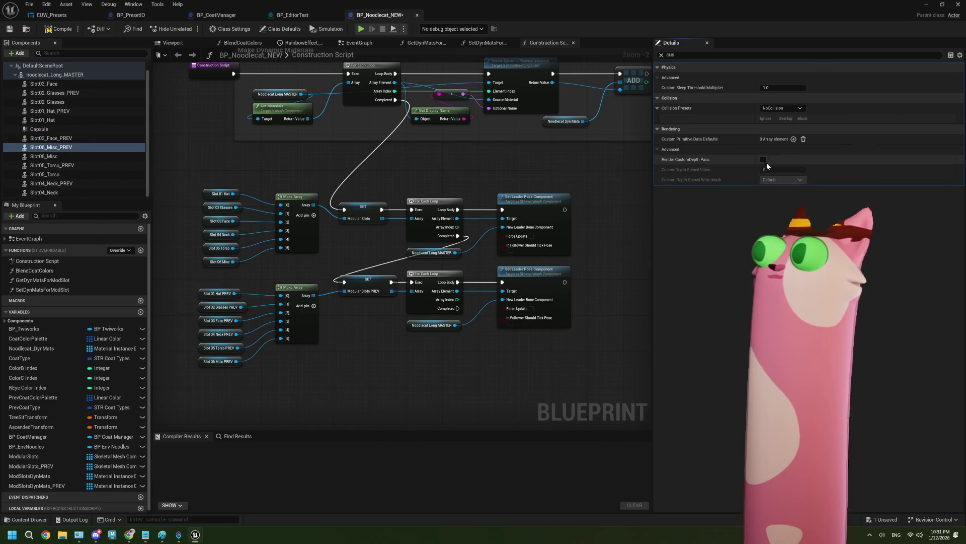
key("Down")
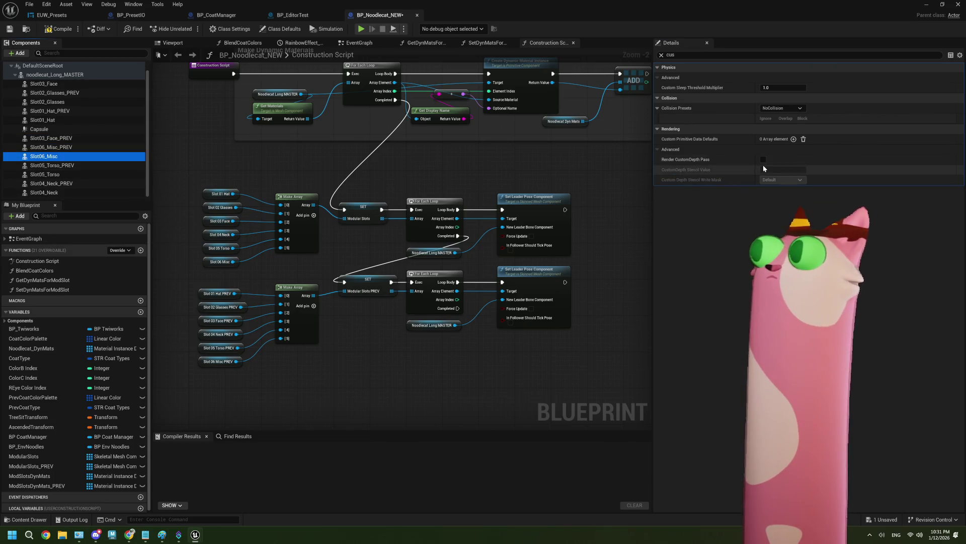
key("Down")
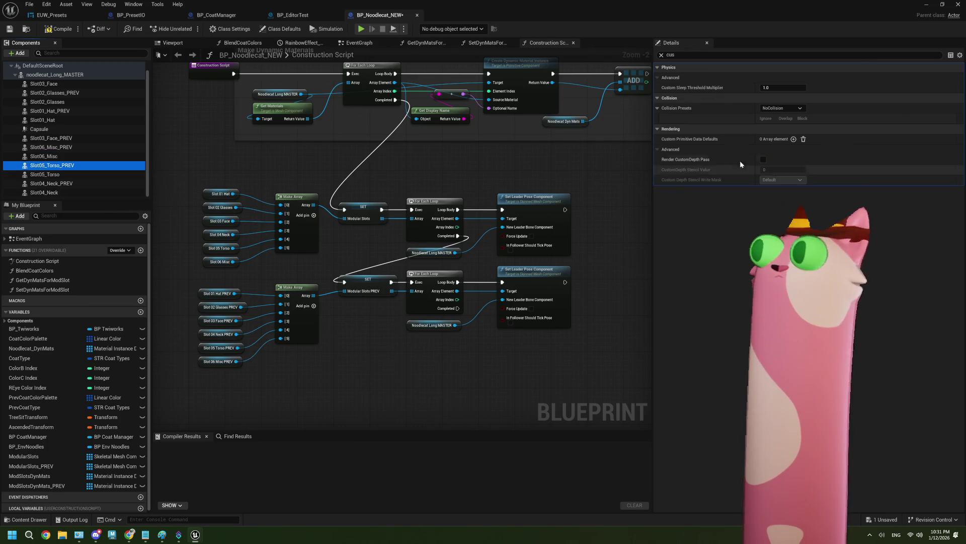
left_click(763, 159)
left_click(783, 169)
type("1")
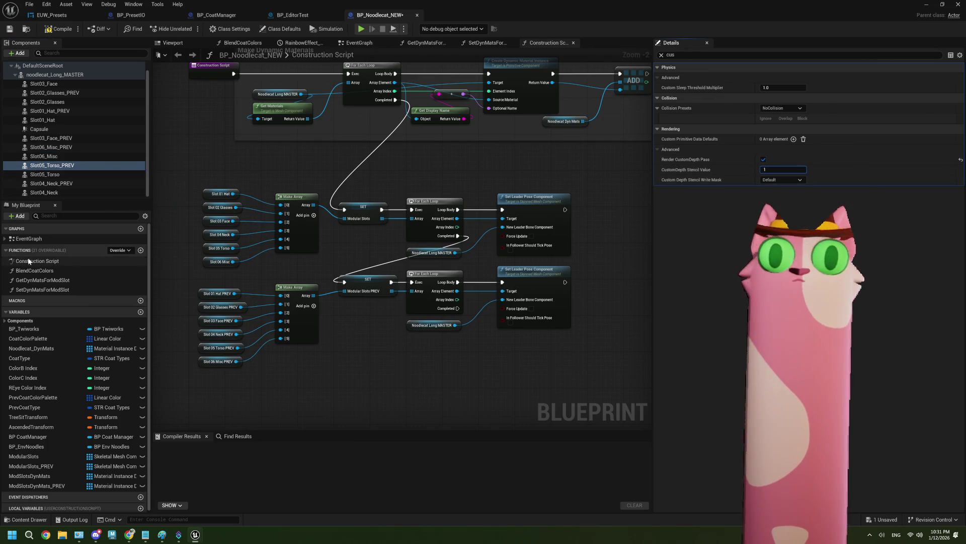
Give Slot04_Neck_PREV and Slot04_Neck custom depth stencil 1, then compile BP_Noodlecat_NEW
left_click(40, 176)
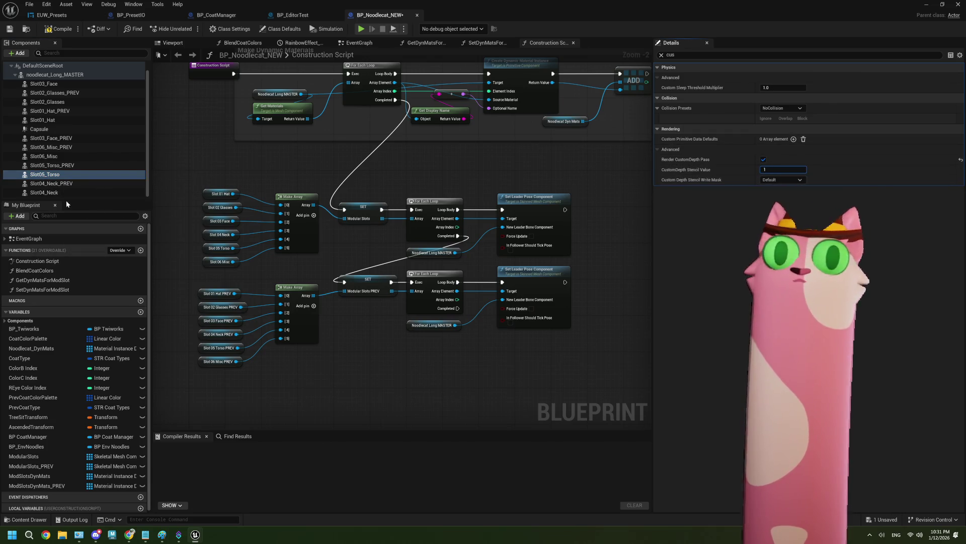
key("Down")
left_click(763, 159)
left_click(783, 170)
type("1")
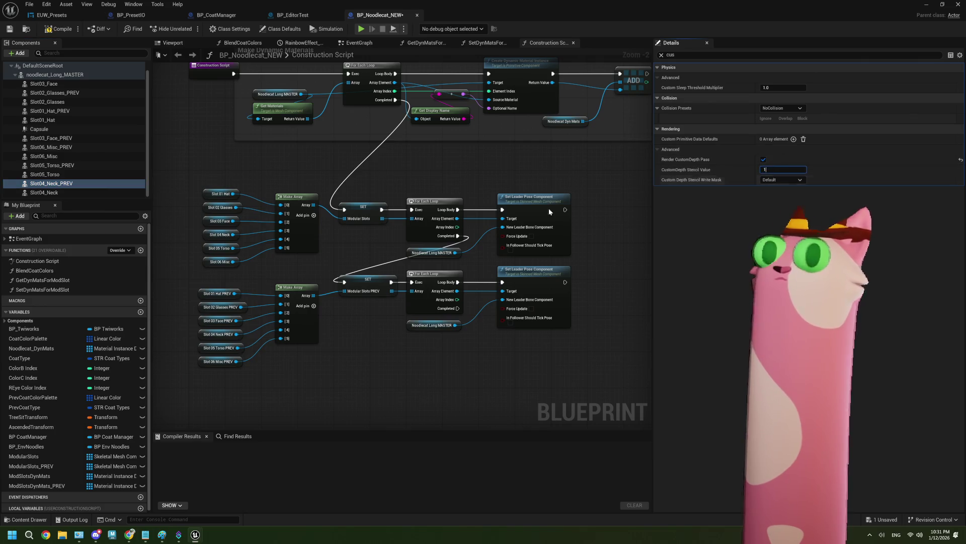
left_click(46, 193)
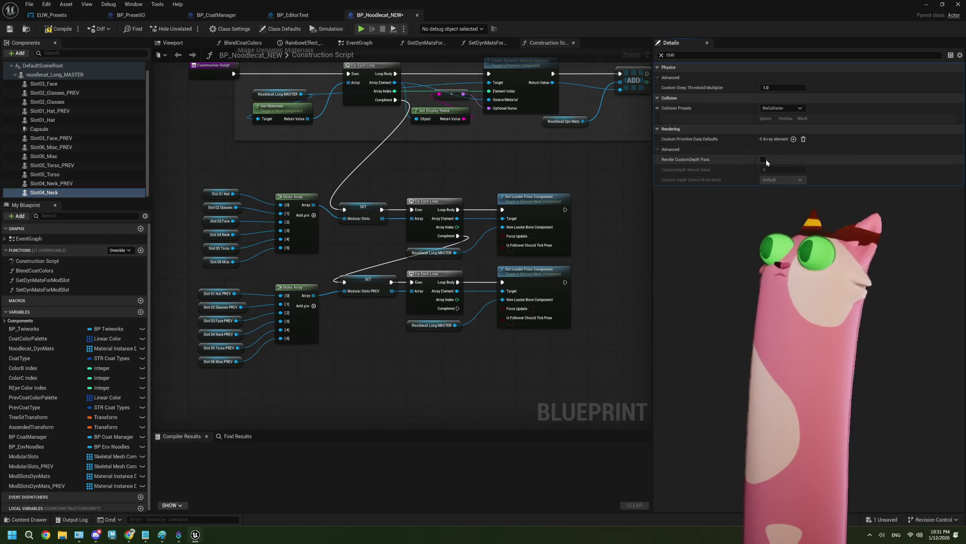
left_click(767, 169)
type("1")
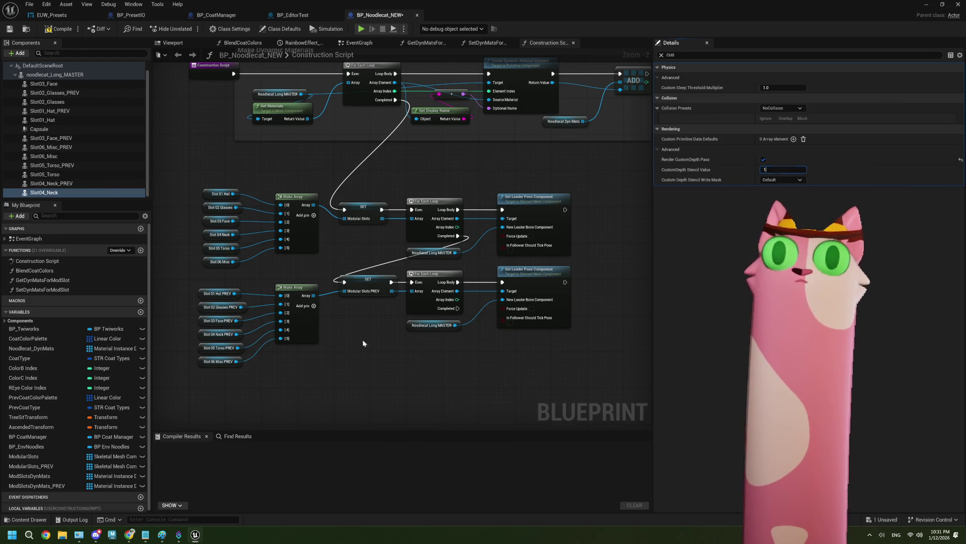
left_click(17, 29)
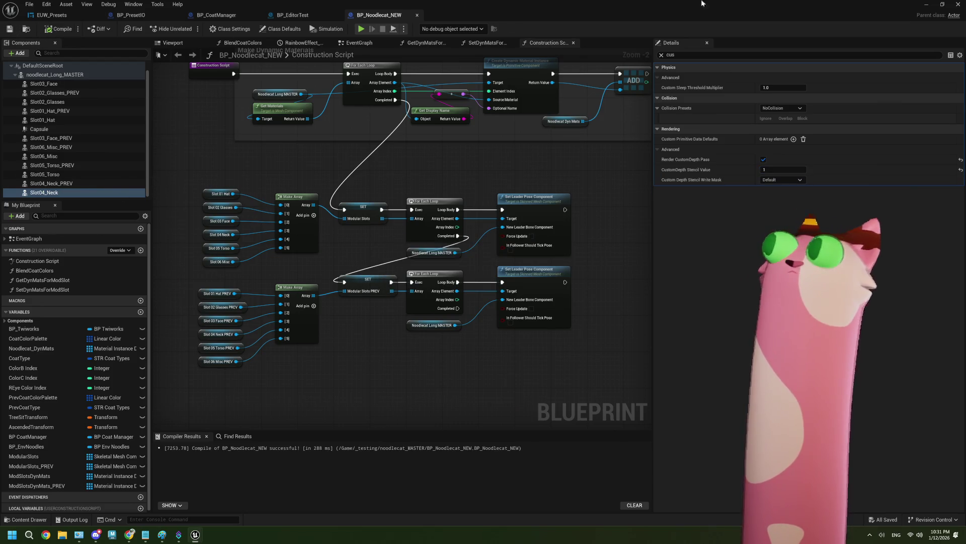
left_click(926, 6)
Play-test Noodlecat_Env to check the noodlecat in game, then end the session with Escape
left_click(241, 29)
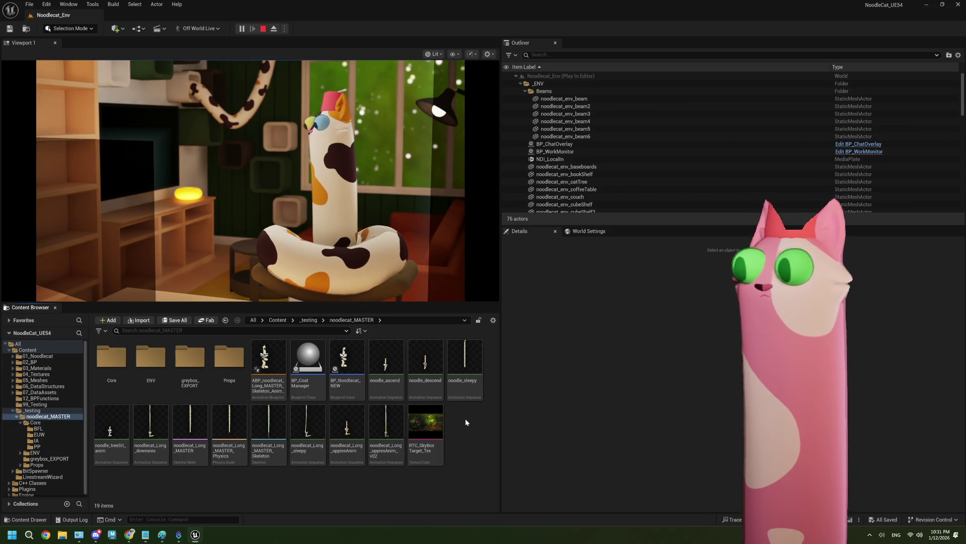
left_click(333, 269)
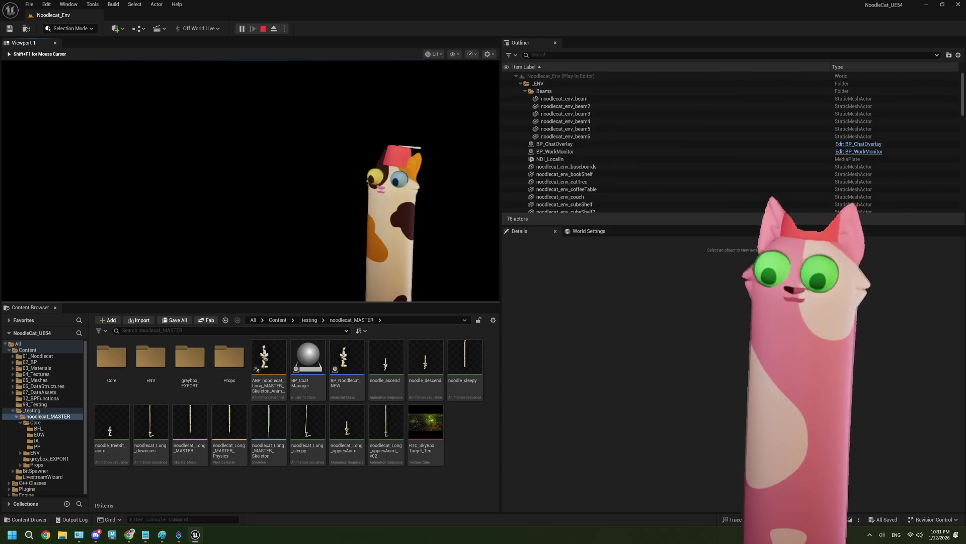
key("Escape")
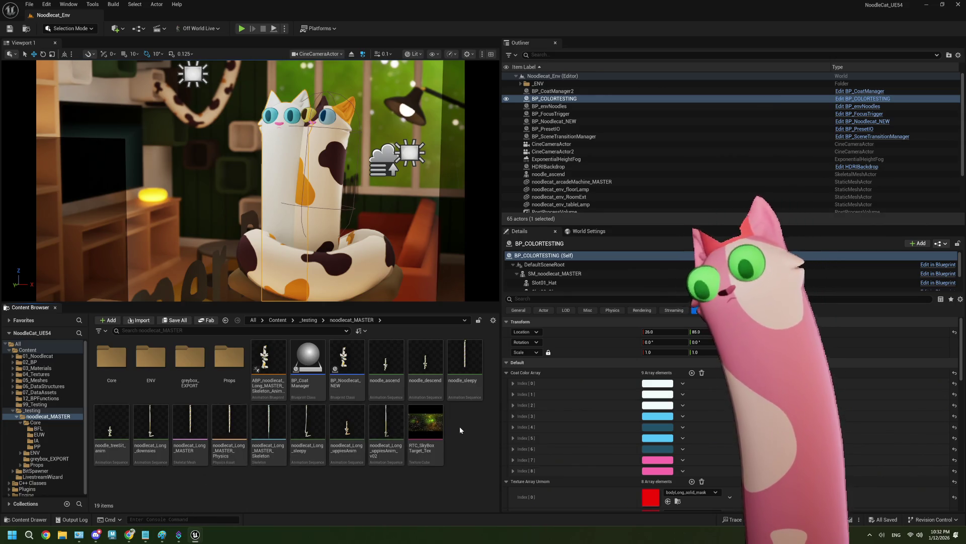
Open StreamerBotConnection_shareable from the Core folder and add a case to the action-name Switch on String
left_click(40, 424)
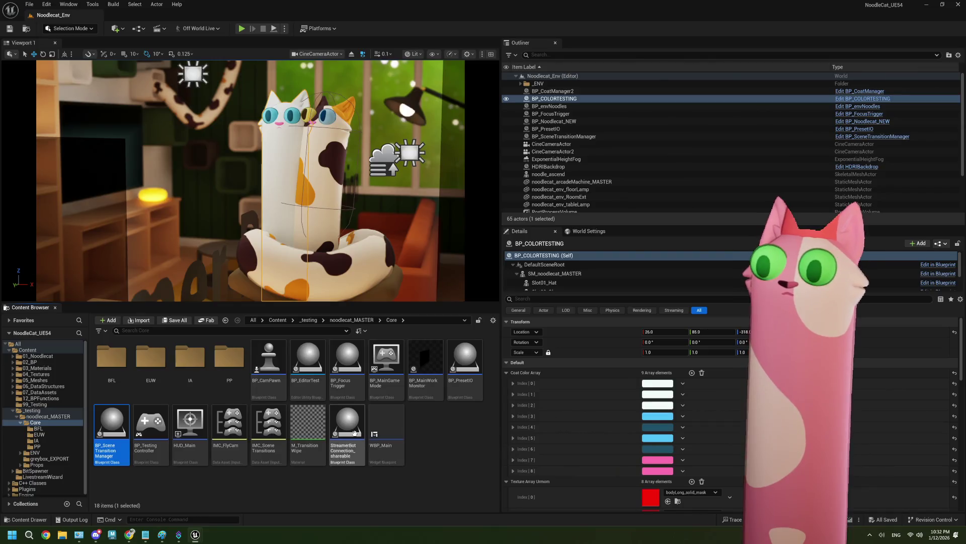
double_click(355, 432)
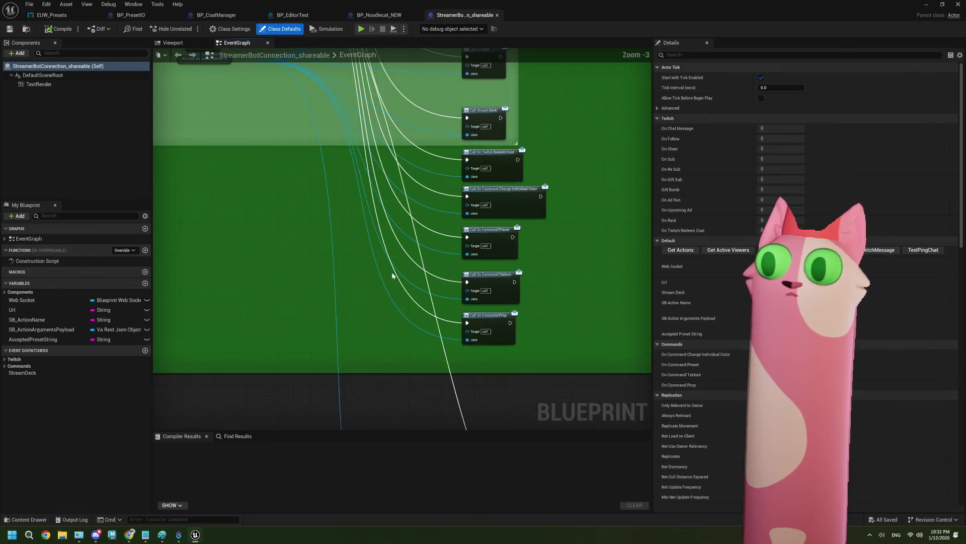
scroll(391, 272, "down", 3)
left_click(332, 272)
scroll(332, 272, "up", 7)
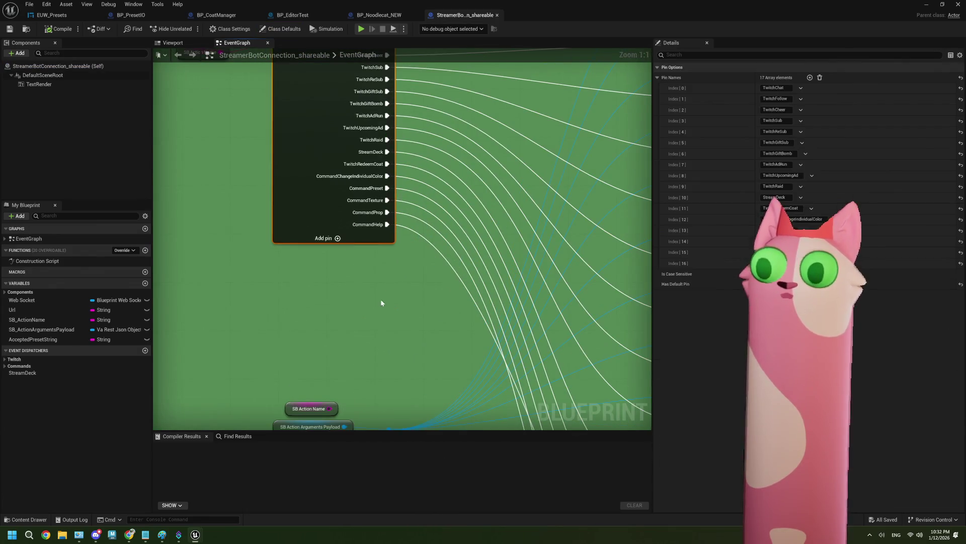
left_click(305, 289)
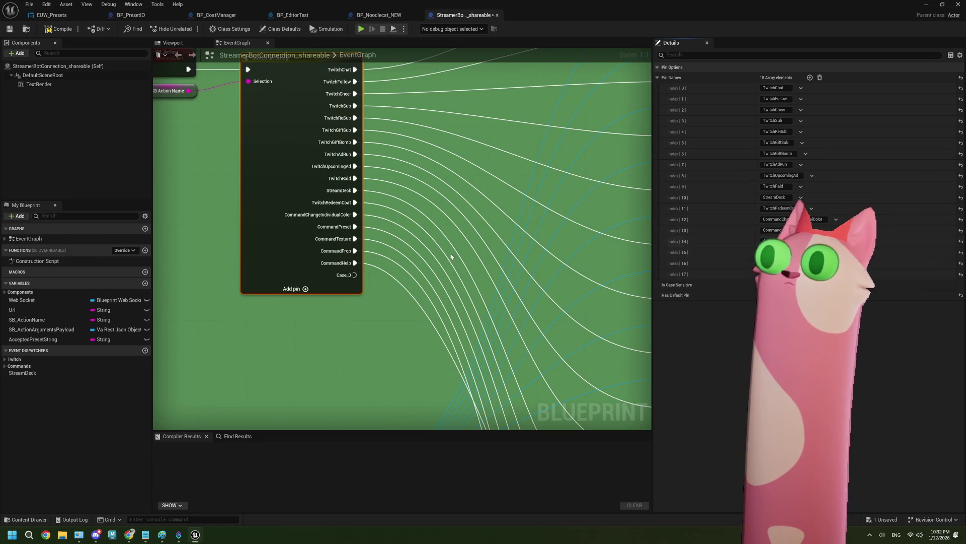
left_click(304, 312)
scroll(304, 312, "down", 3)
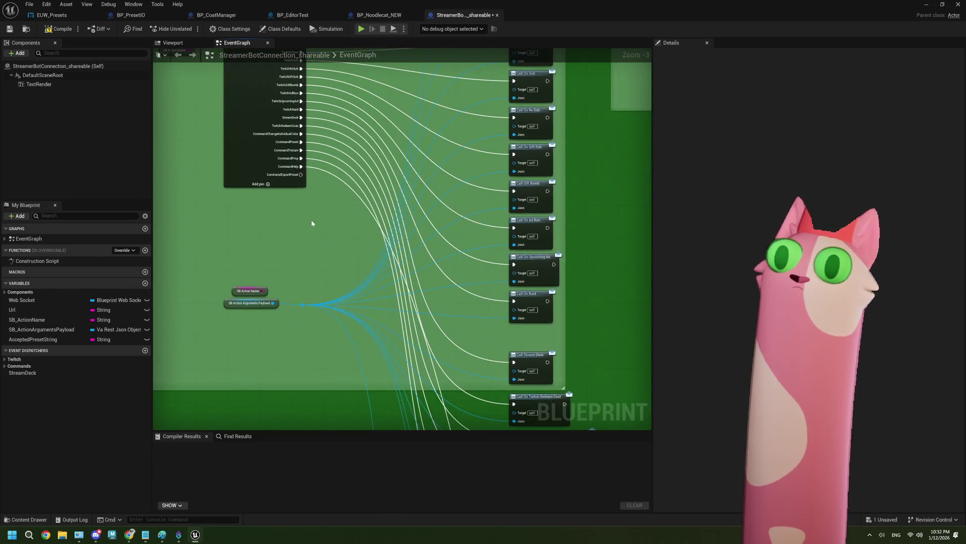
Create the OnCommand_ExportPreset event dispatcher and place its Call node in the graph
left_click(145, 350)
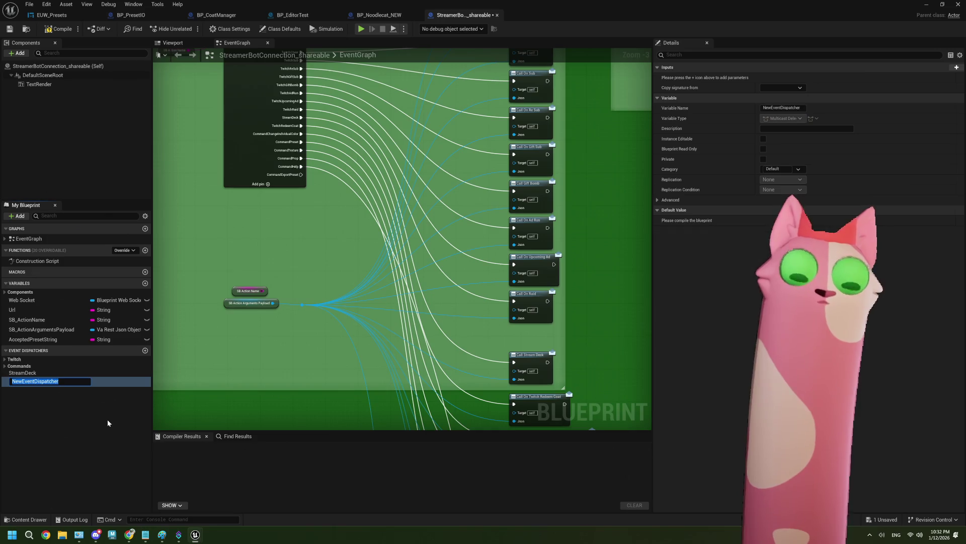
type("OnComman")
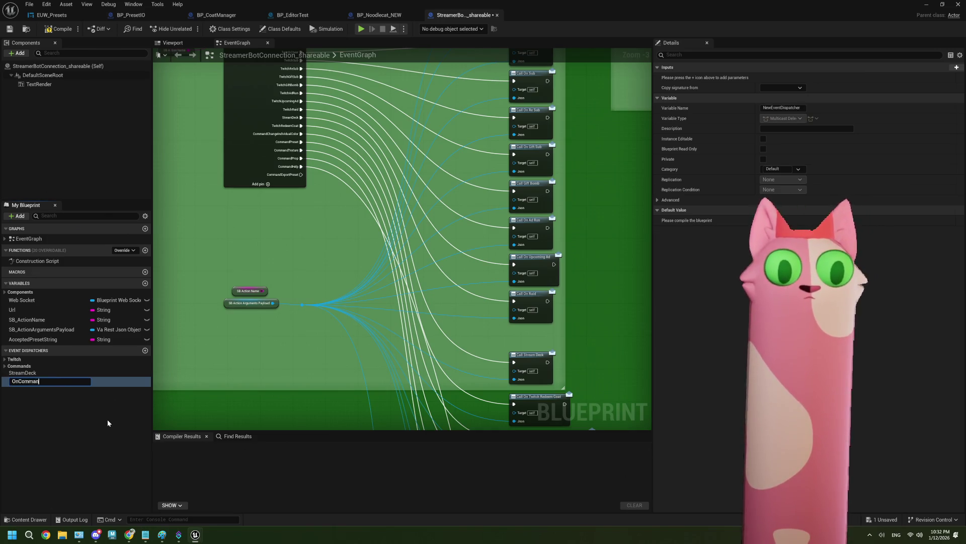
type("d_ExportPreset")
key("Return")
scroll(310, 282, "down", 2)
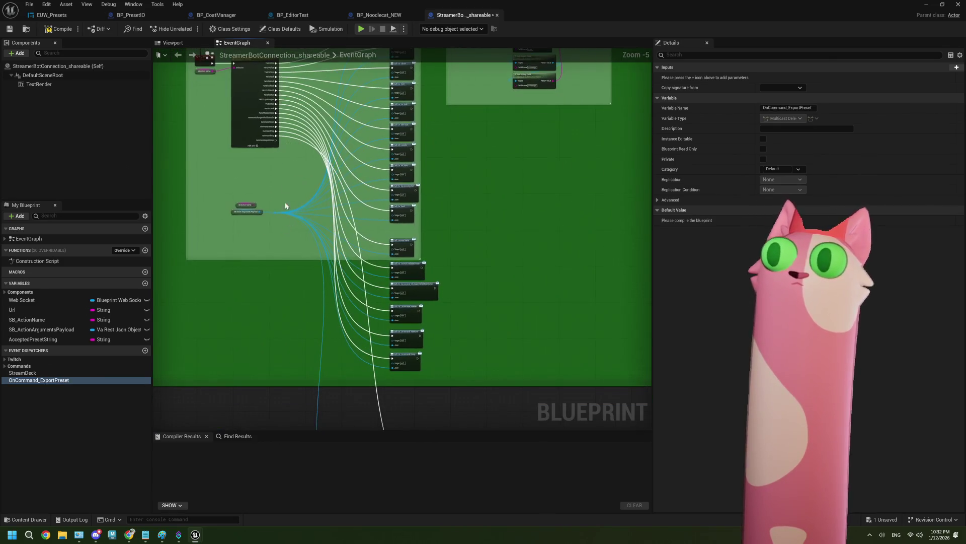
mouse_move(80, 380)
left_mouse_down()
mouse_move(225, 396)
mouse_move(397, 391)
left_mouse_up()
left_click(442, 406)
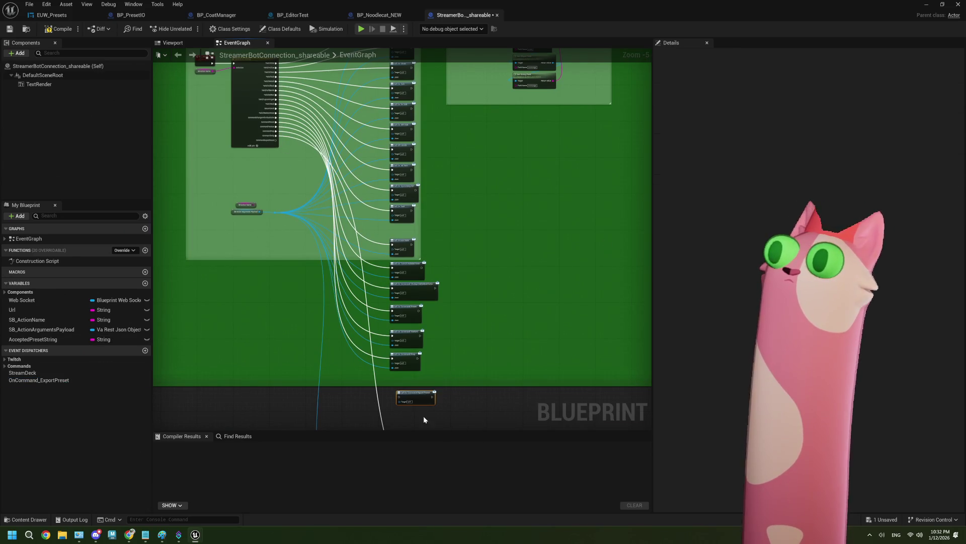
Give OnCommand_ExportPreset a Json input of type Va Rest Json Object reference
scroll(487, 359, "up", 3)
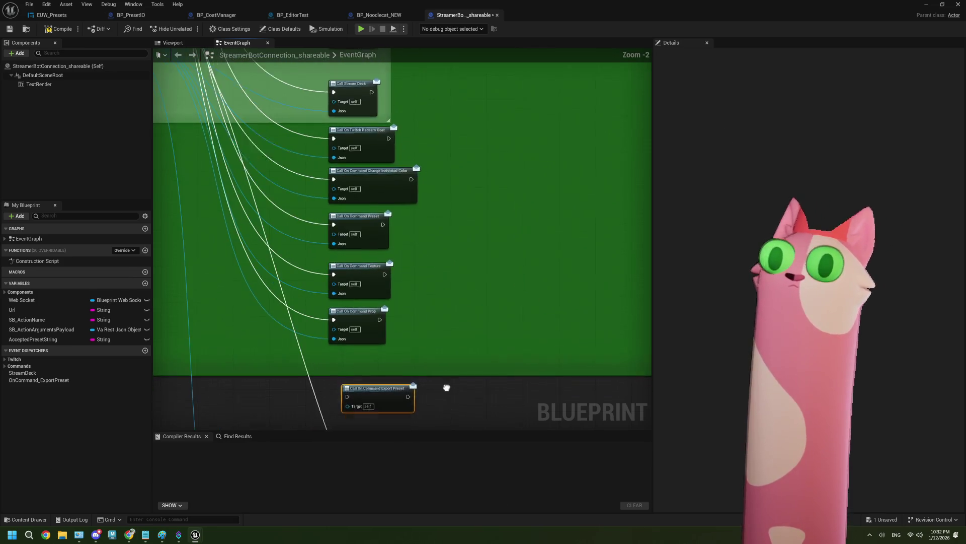
left_click(56, 381)
left_click(957, 67)
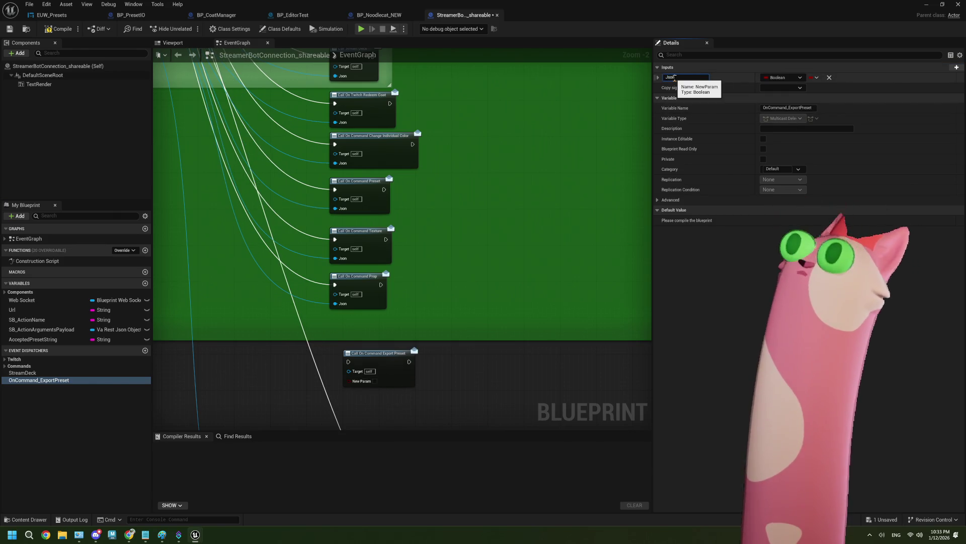
key("Return")
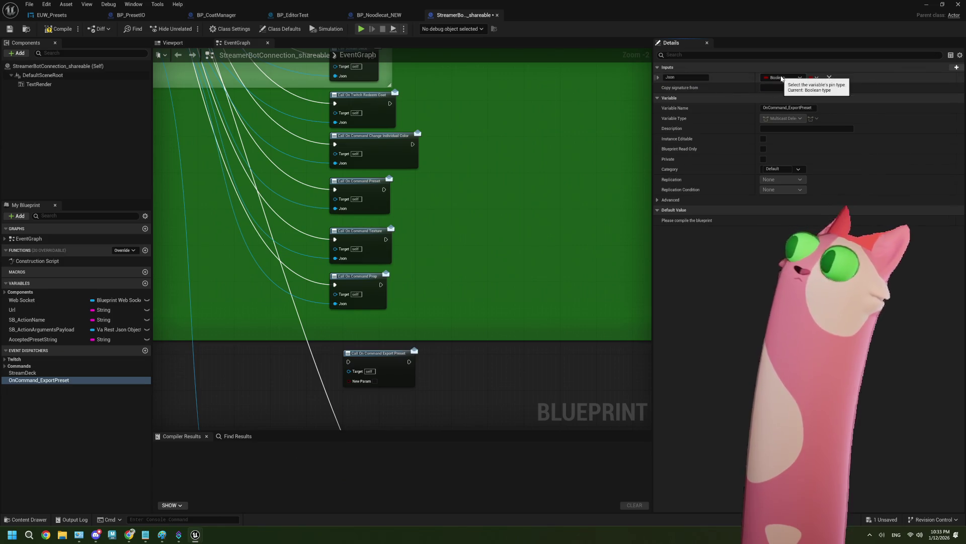
left_click(782, 78)
type("n")
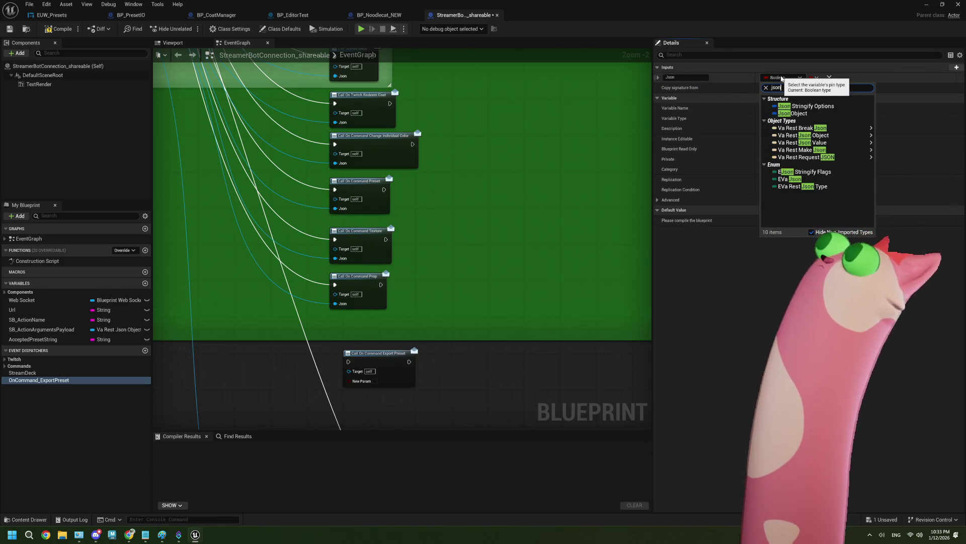
mouse_move(840, 137)
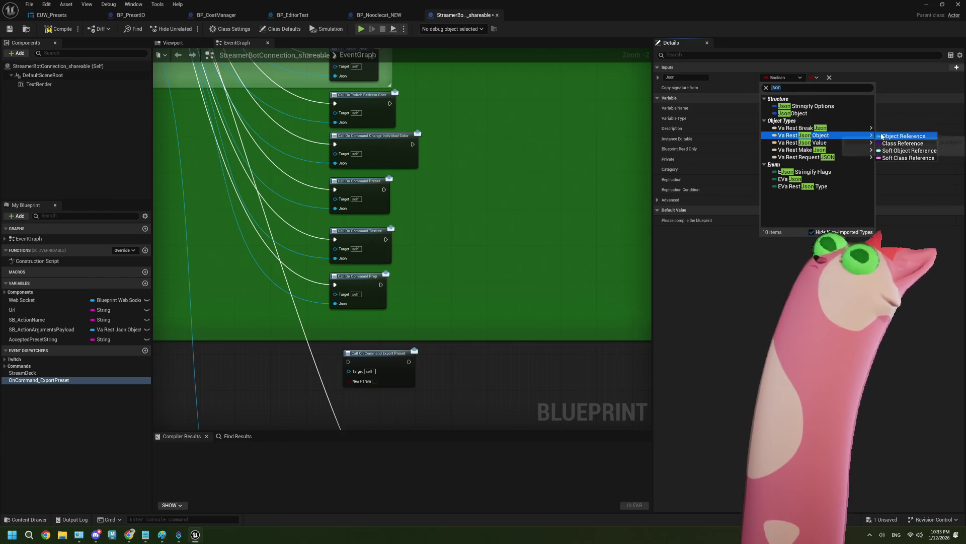
left_click(903, 129)
Wire the new switch case and action payload into the call, file it under Commands, and compile
left_click_drag(386, 359, 375, 326)
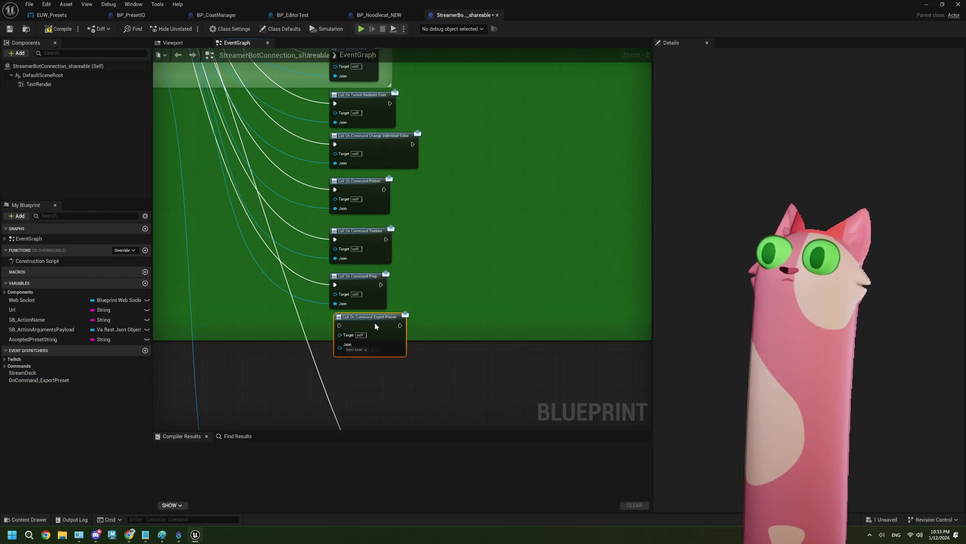
scroll(364, 261, "down", 3)
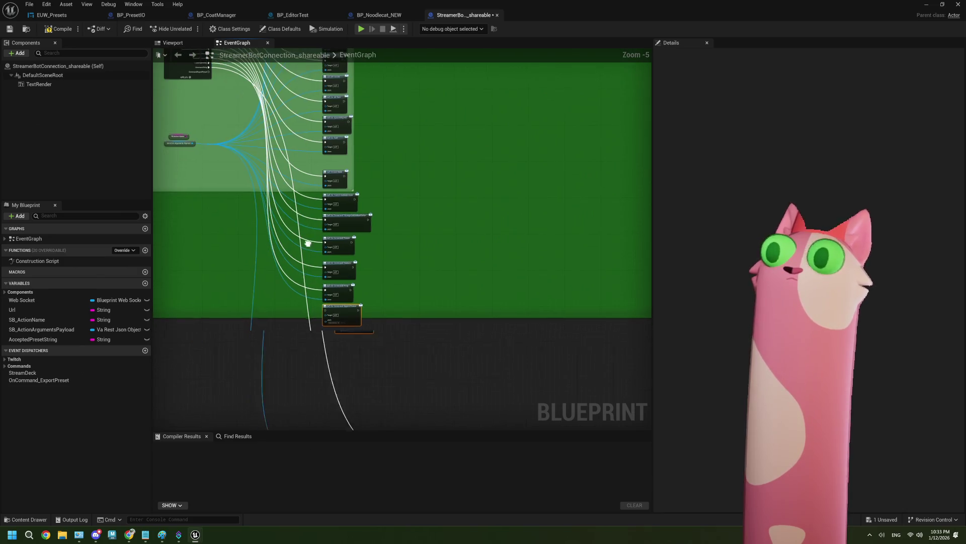
scroll(267, 165, "up", 1)
mouse_move(259, 121)
left_mouse_down()
mouse_move(318, 141)
mouse_move(373, 395)
mouse_move(420, 357)
mouse_move(418, 346)
left_mouse_up()
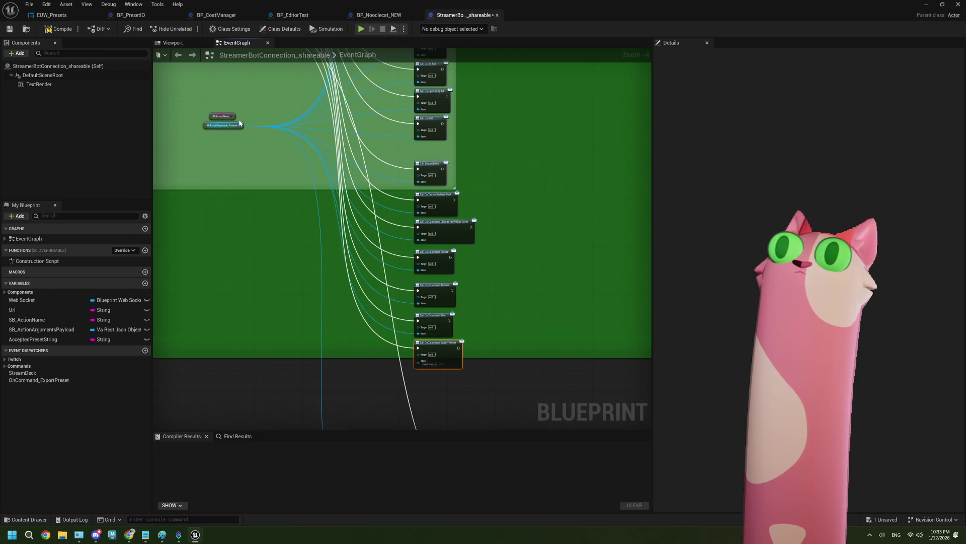
mouse_move(241, 125)
left_mouse_down()
mouse_move(265, 132)
mouse_move(423, 377)
mouse_move(418, 361)
left_mouse_up()
scroll(435, 386, "up", 1)
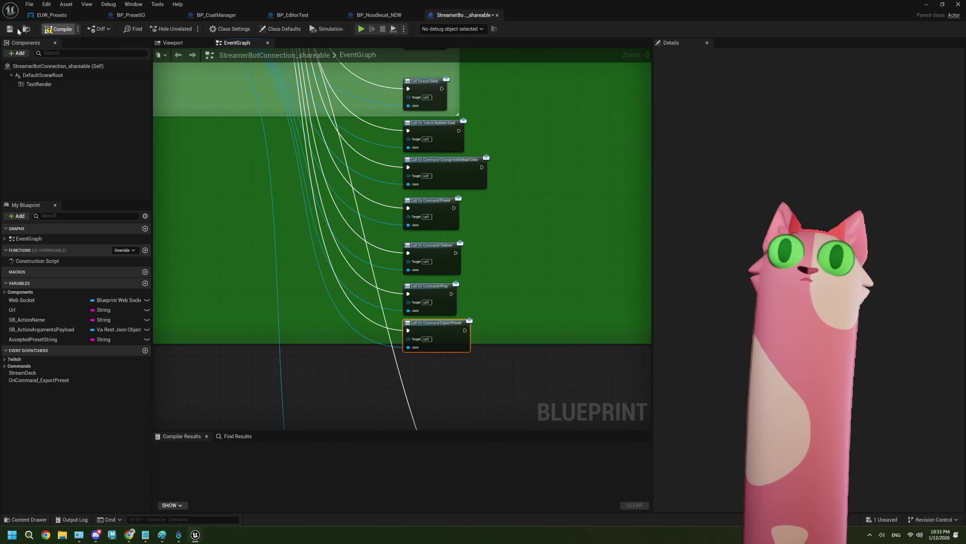
left_click_drag(40, 379, 20, 366)
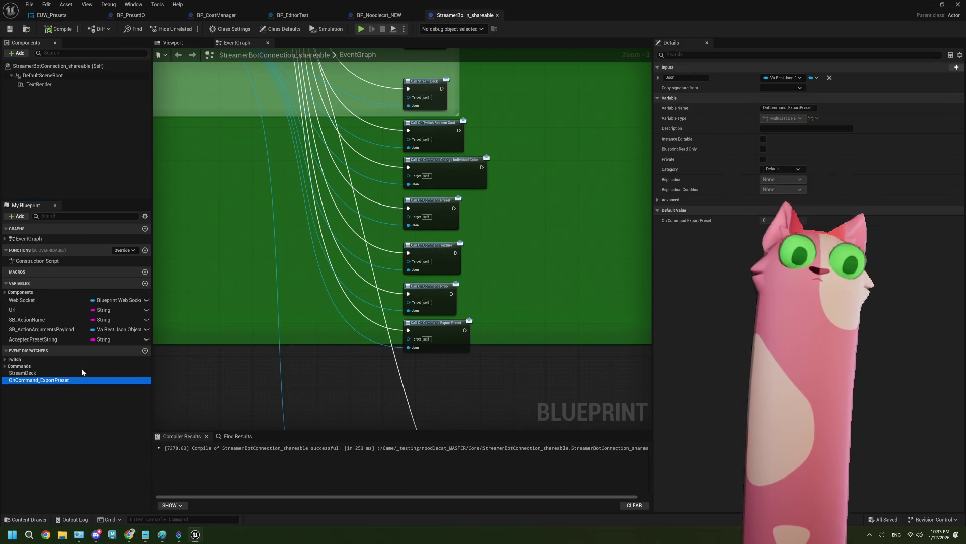
left_click(52, 32)
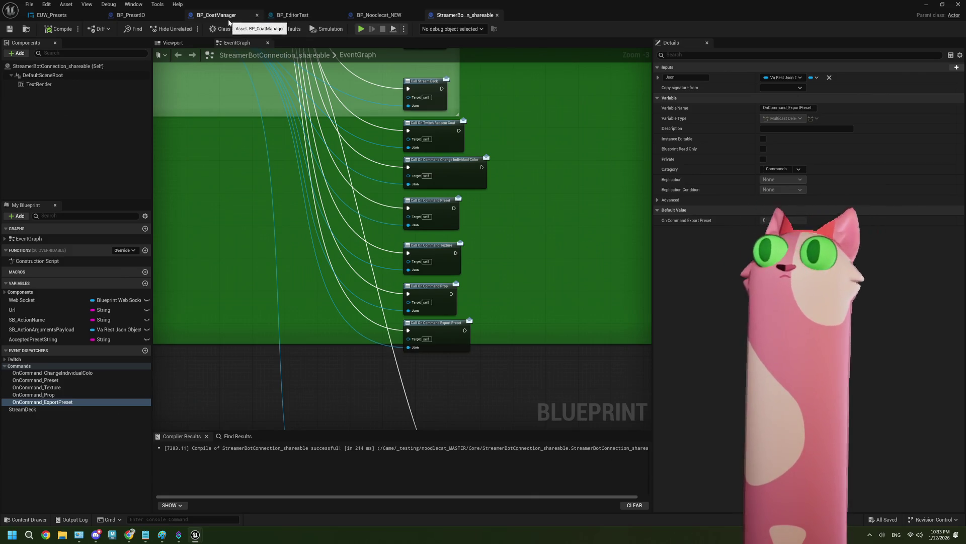
In BP_CoatManager, duplicate the SB Manager getter and bind an event to On Command Export Preset
left_click(238, 19)
scroll(345, 287, "up", 4)
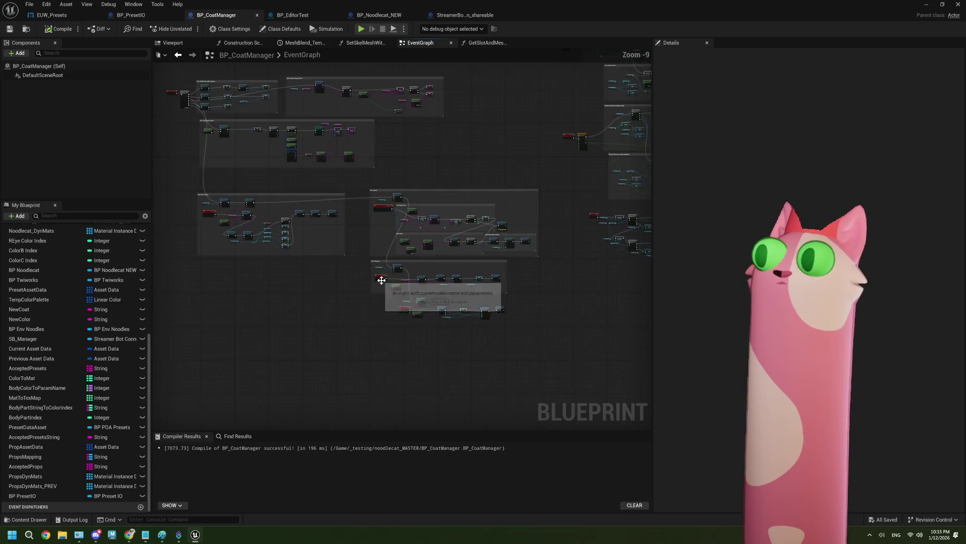
scroll(397, 262, "up", 3)
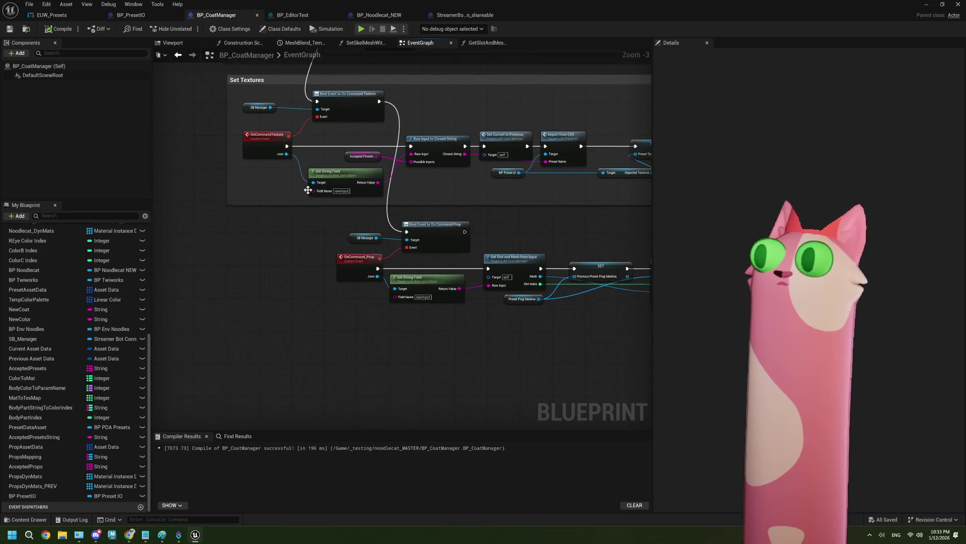
left_click(252, 108)
key("ctrl+c")
key("ctrl+v")
left_click_drag(263, 324, 286, 336)
type("expor")
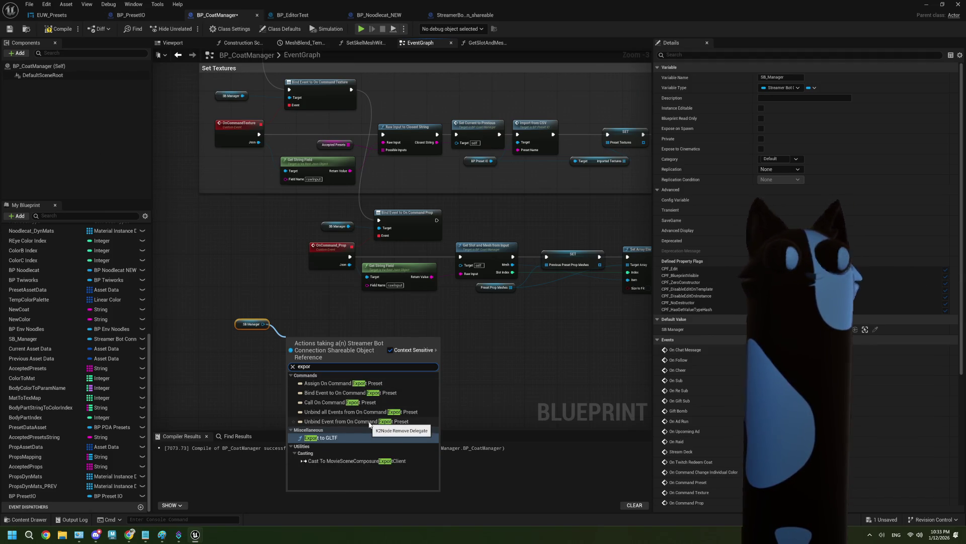
left_click(342, 383)
Place a Get String Field node beside the new event to read the Json's rawInput
key("ctrl+v")
left_click_drag(342, 327, 290, 322)
scroll(291, 343, "up", 2)
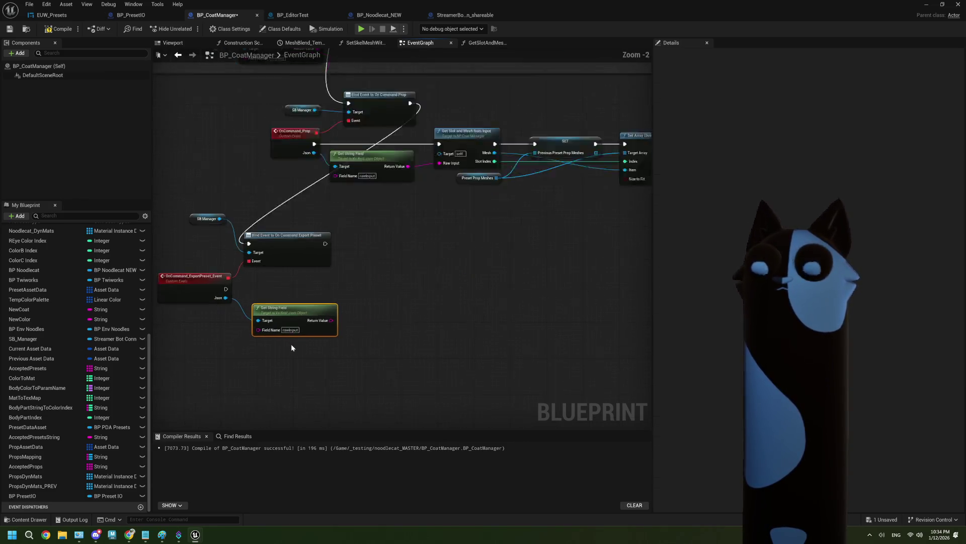
right_click(467, 309)
left_click(388, 318)
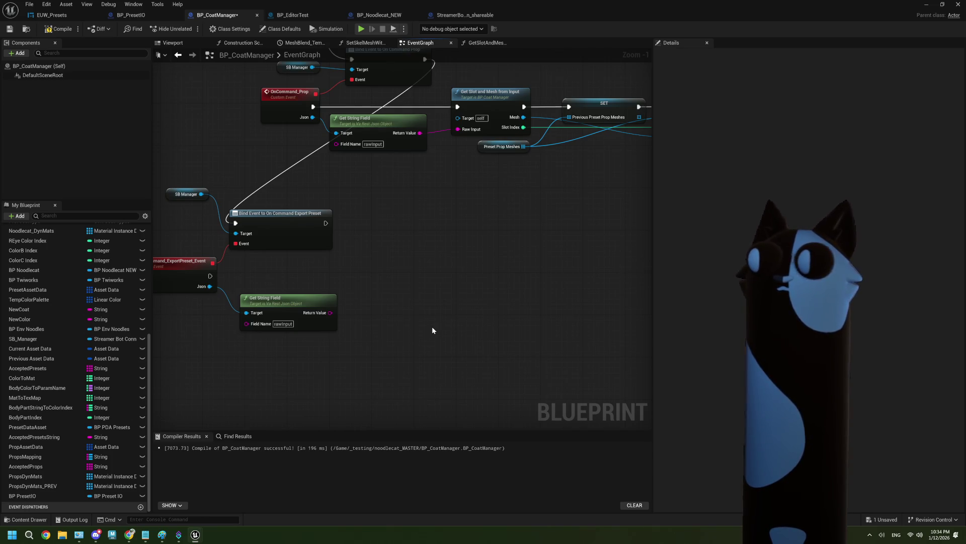
scroll(449, 322, "down", 3)
scroll(420, 180, "up", 2)
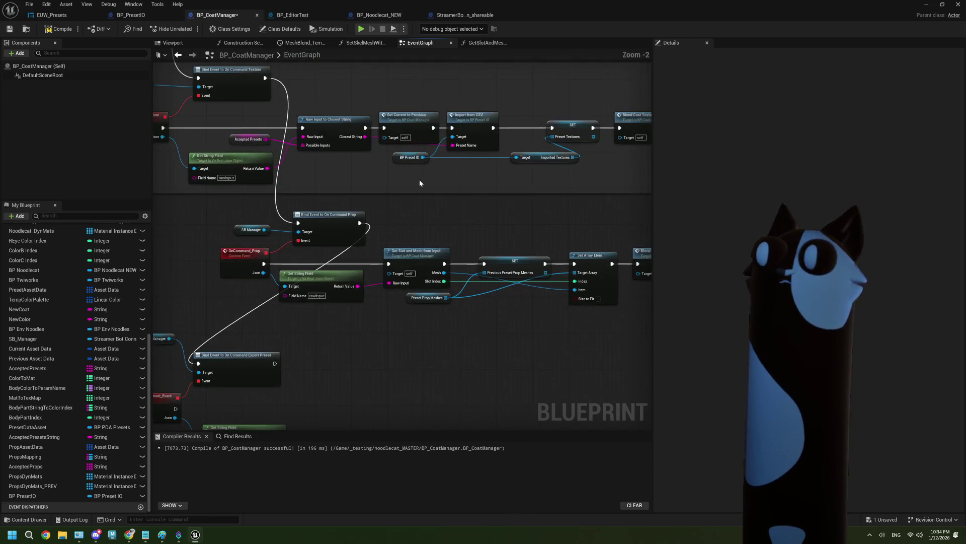
left_click(409, 157)
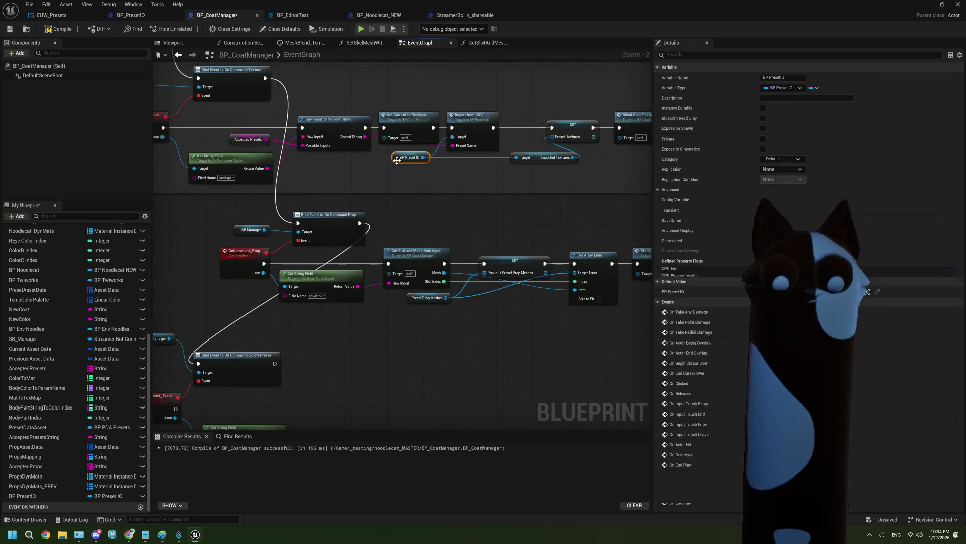
left_click(348, 392)
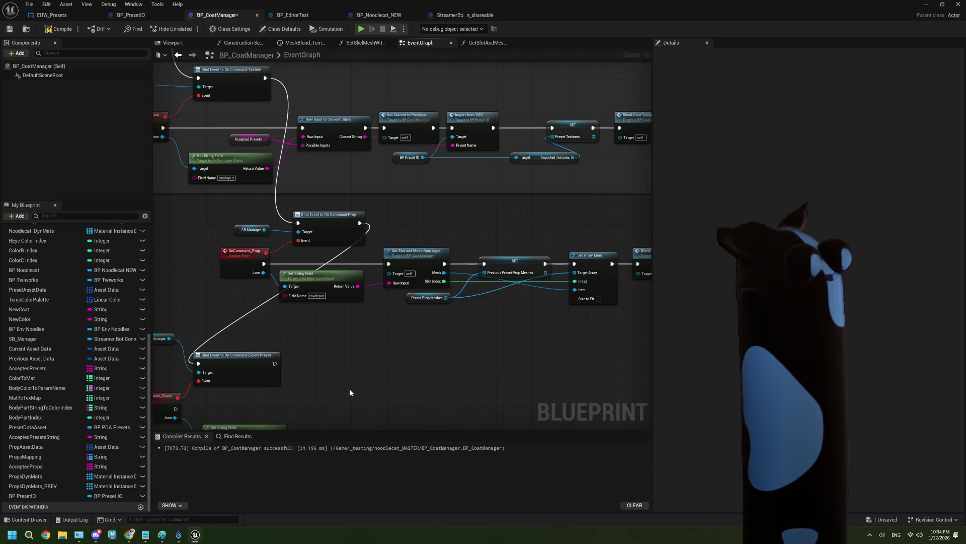
scroll(349, 392, "up", 2)
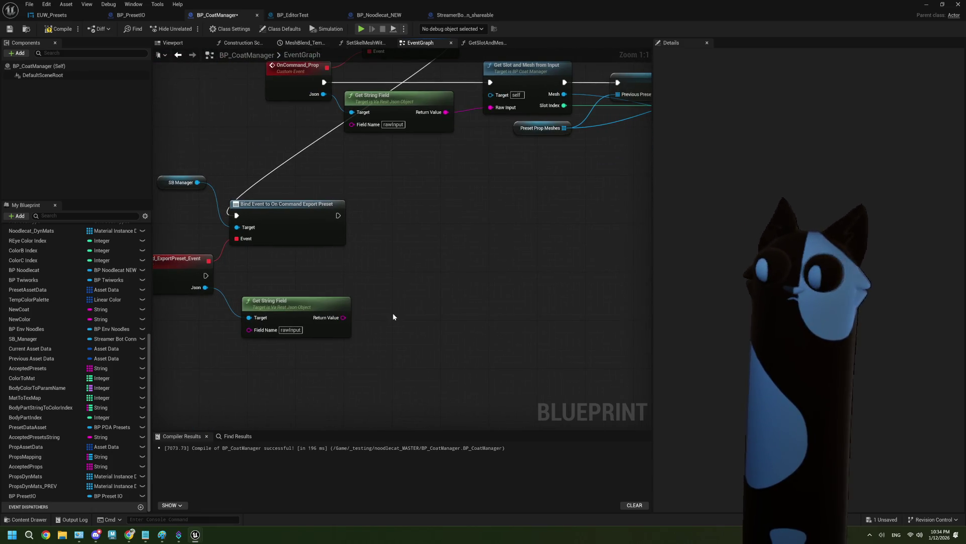
Add an Export to CSV node off a BP PresetIO getter, feeding Return Value into Preset Name
key("ctrl+v")
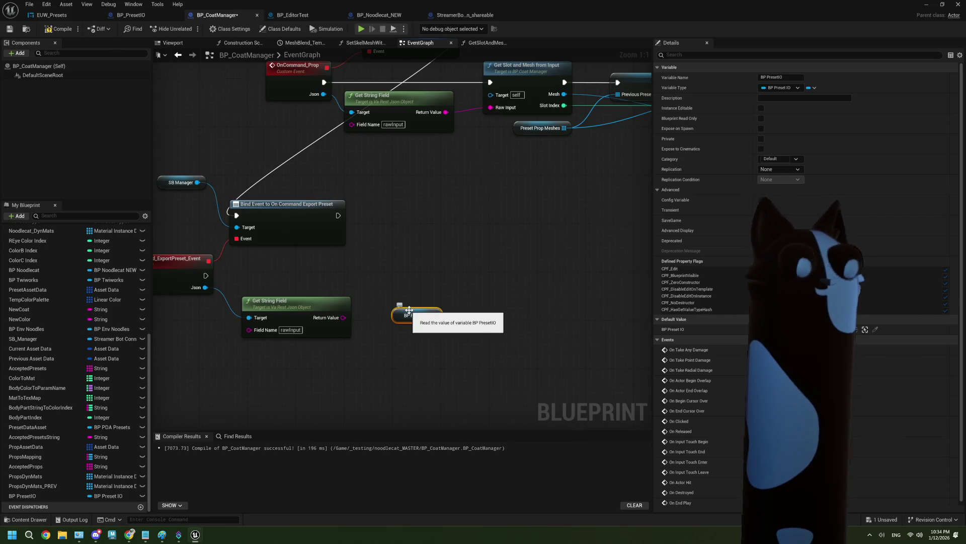
left_click_drag(406, 347, 371, 344)
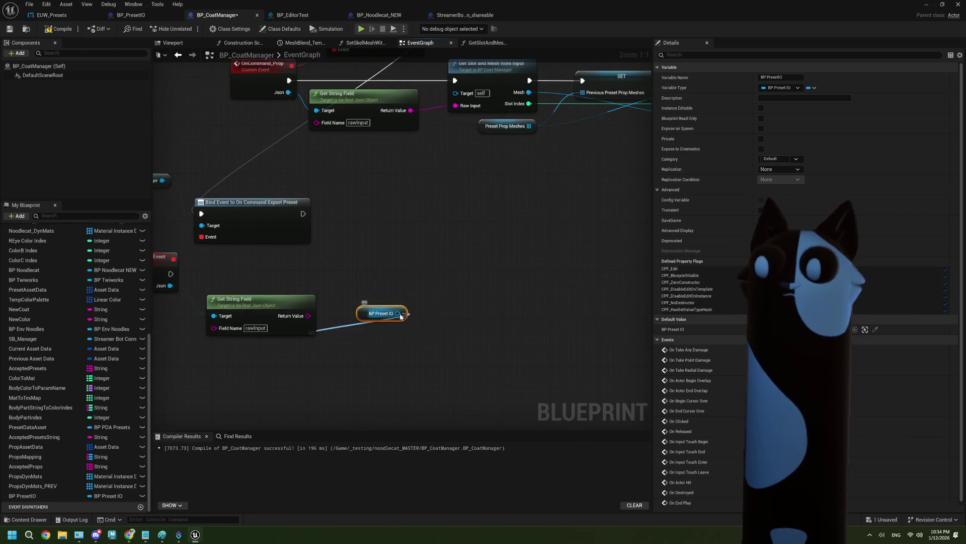
left_click_drag(398, 313, 425, 298)
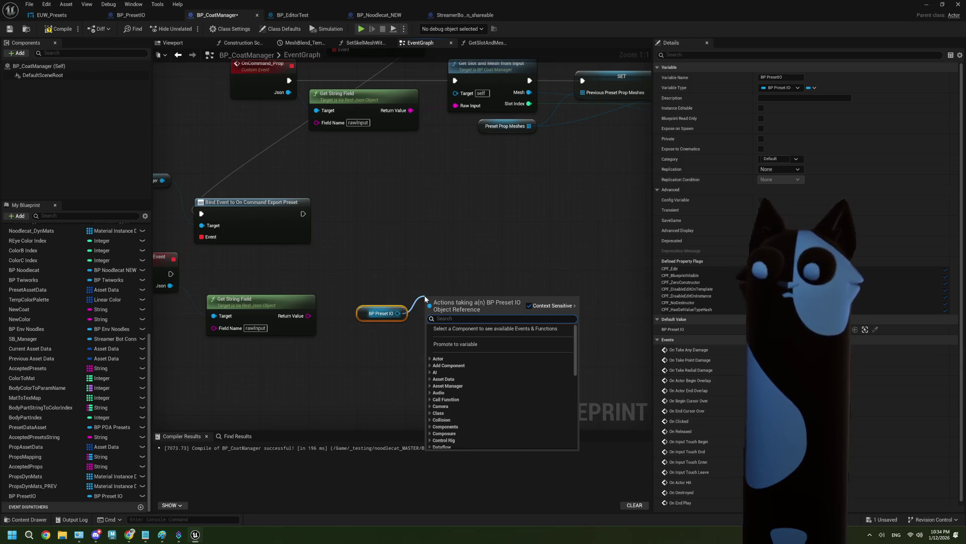
type("expor")
left_click(449, 338)
left_click(463, 336)
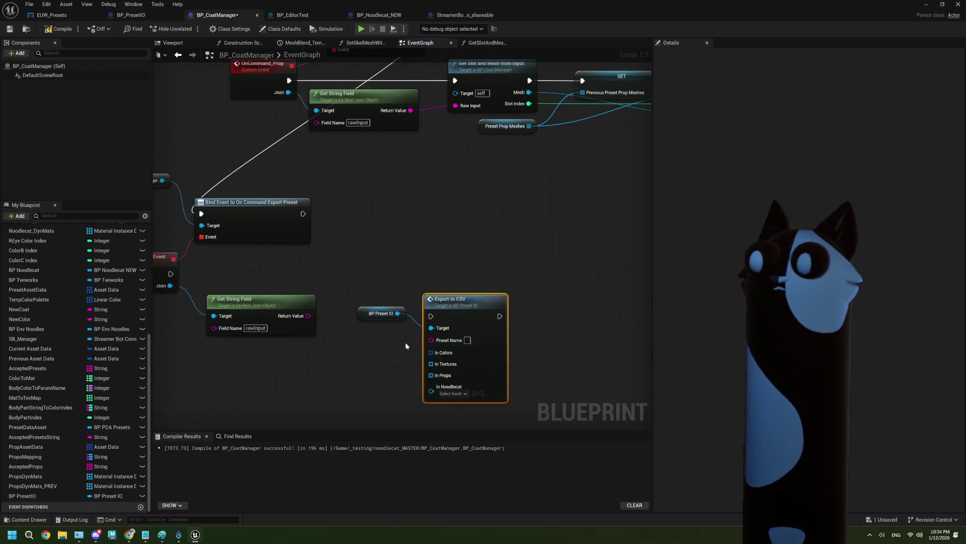
left_click_drag(388, 315, 297, 352)
left_click_drag(452, 311, 376, 283)
left_click_drag(313, 317, 361, 313)
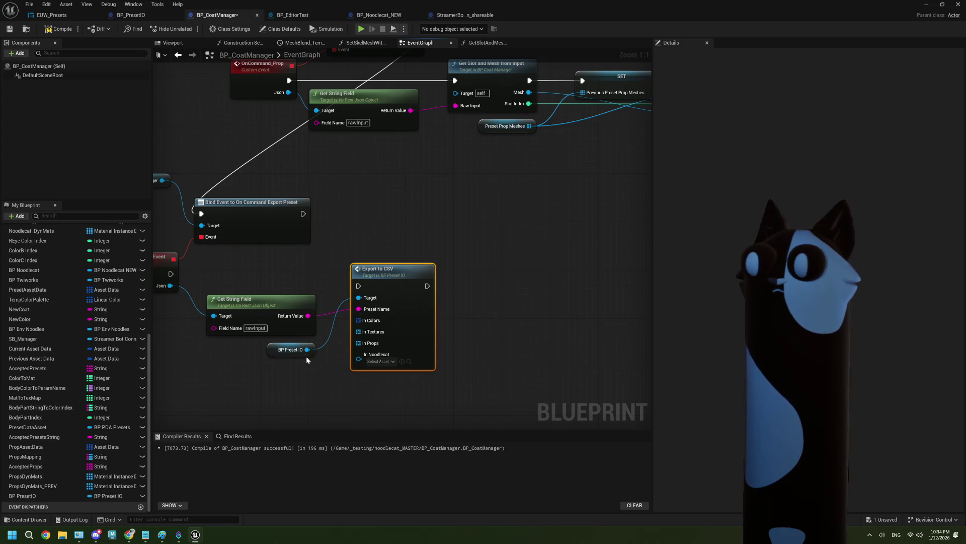
left_click_drag(308, 360, 309, 355)
Run Export to CSV from the OnCommand_ExportPreset event's execution pin
scroll(31, 315, "up", 5)
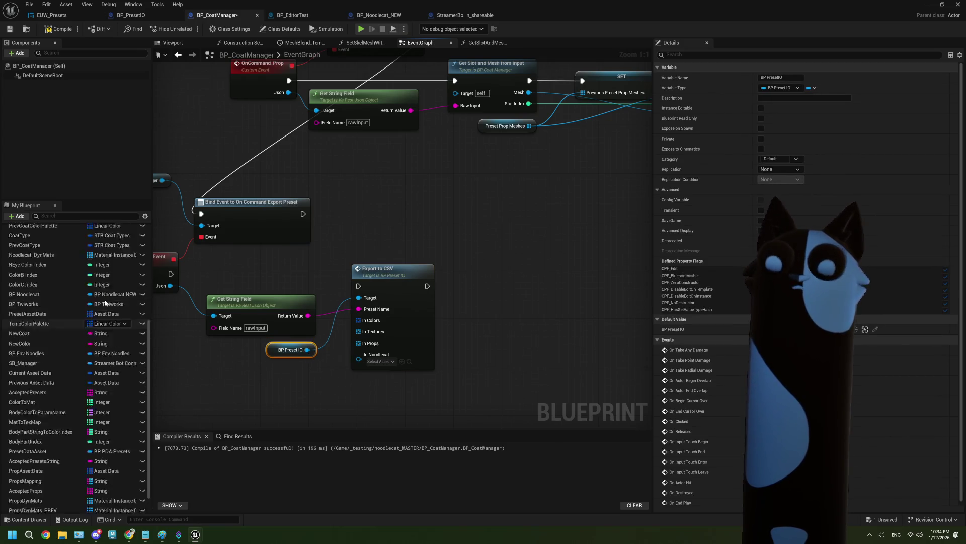
left_click(5, 314)
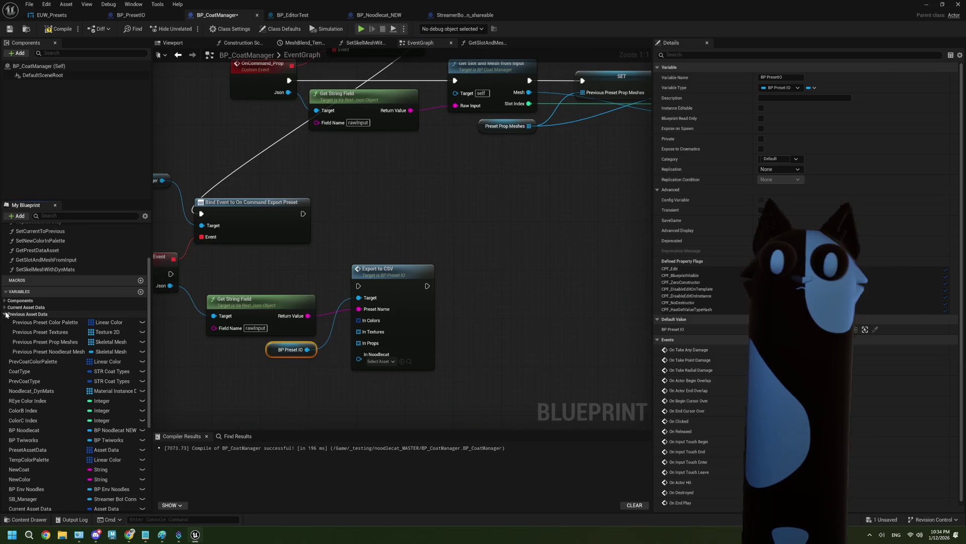
left_click(5, 314)
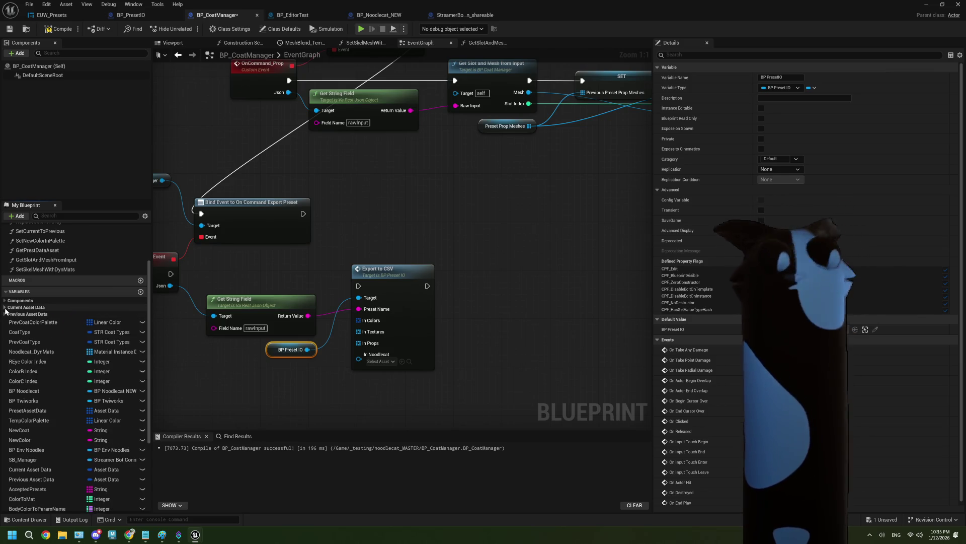
left_click(5, 308)
mouse_move(350, 368)
left_mouse_down()
mouse_move(401, 323)
mouse_move(448, 309)
left_mouse_up()
left_click_drag(268, 221, 454, 229)
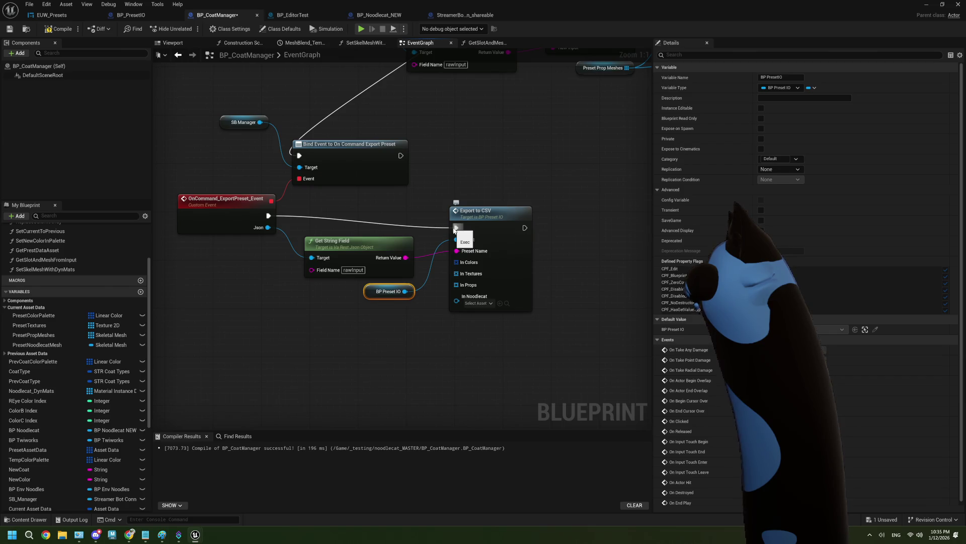
left_click(441, 346)
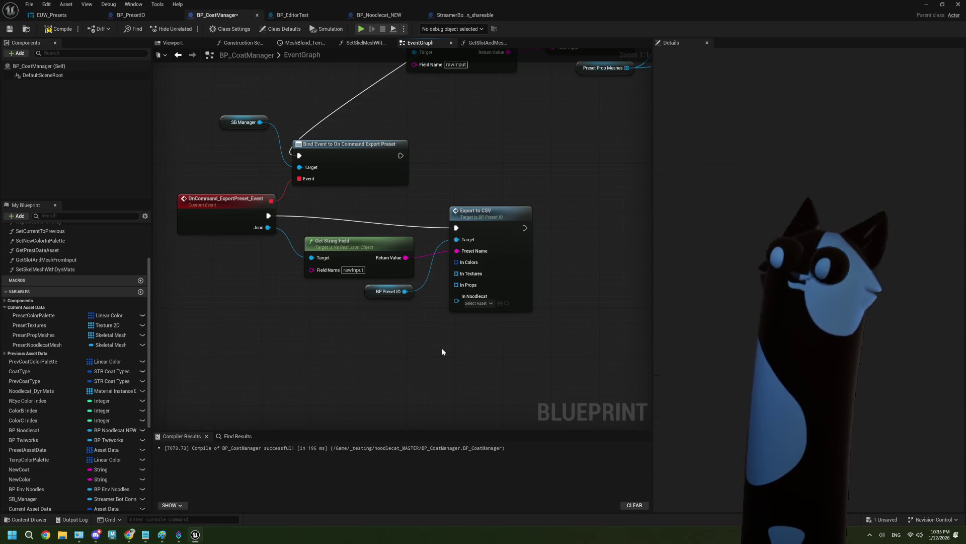
left_click_drag(447, 357, 390, 340)
Feed Preset Color Palette, Preset Textures, Preset Prop Meshes and Preset Noodlecat Mesh into the export's inputs
left_click_drag(34, 316, 291, 304)
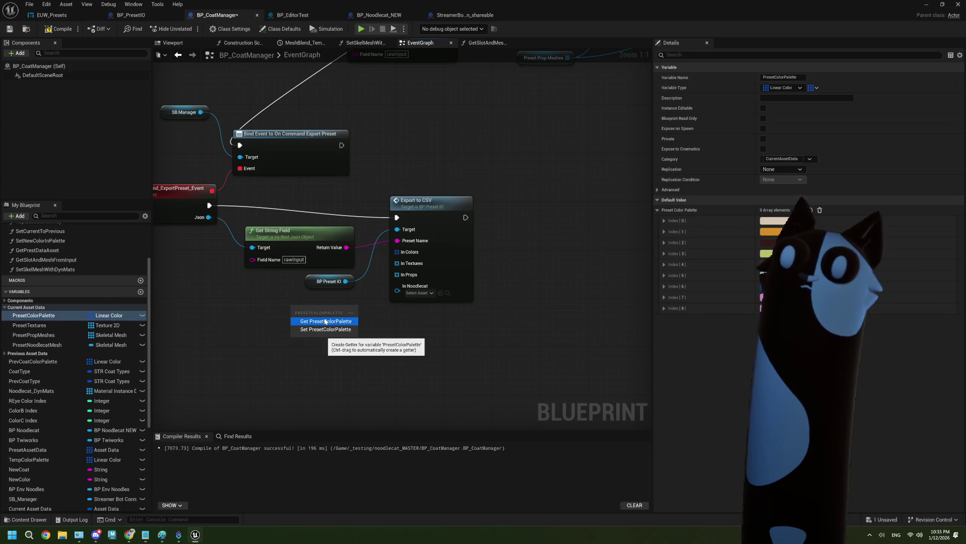
left_click(322, 321)
mouse_move(337, 311)
left_mouse_down()
mouse_move(388, 280)
mouse_move(397, 252)
left_mouse_up()
mouse_move(29, 325)
left_mouse_down()
mouse_move(301, 330)
mouse_move(447, 355)
mouse_move(397, 263)
left_mouse_up()
left_click(332, 346)
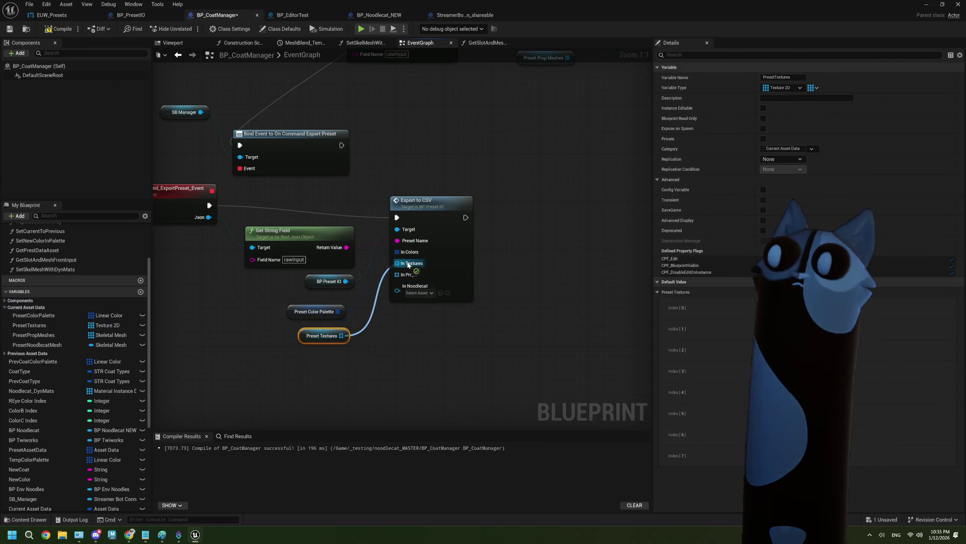
left_click_drag(340, 346, 334, 340)
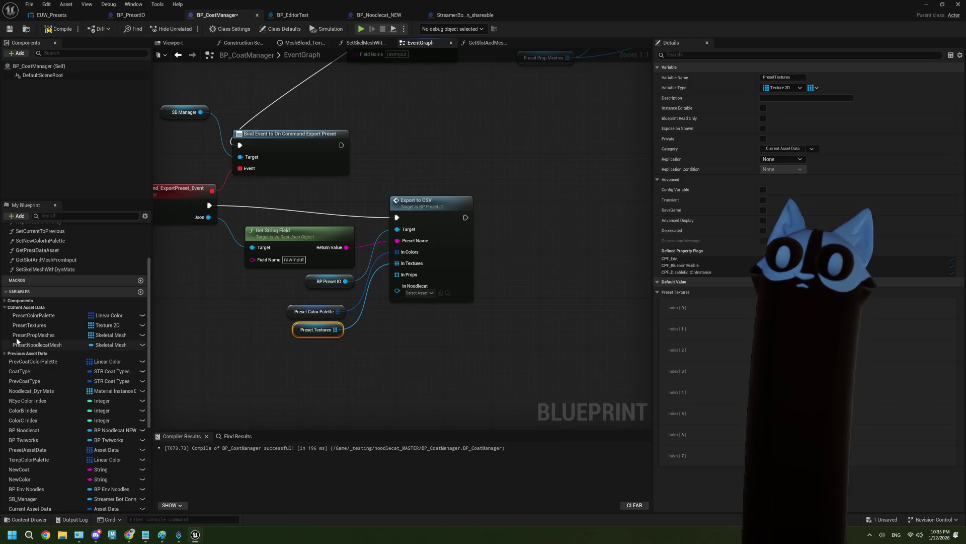
left_click(36, 336)
mouse_move(252, 359)
left_mouse_down()
mouse_move(312, 347)
mouse_move(396, 280)
left_mouse_up()
left_click(335, 357)
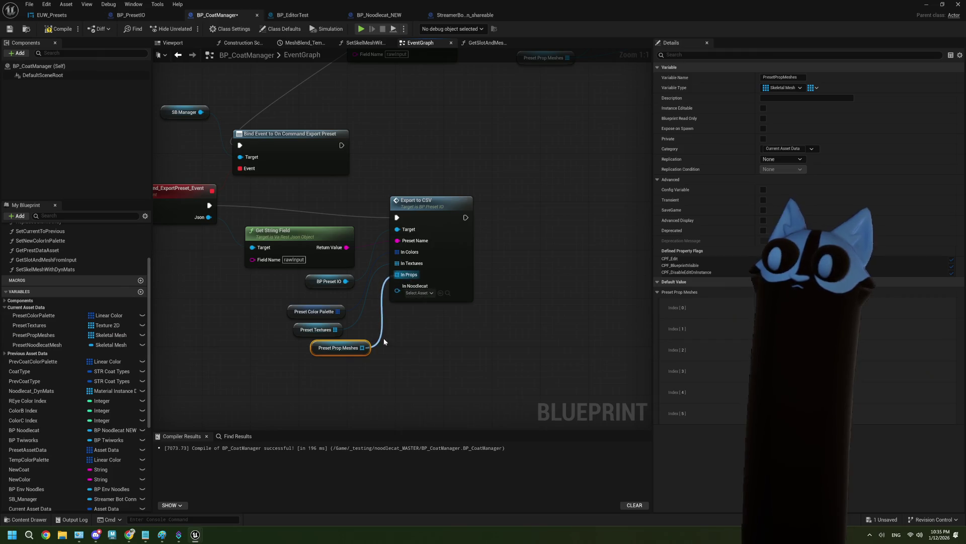
left_click_drag(364, 352, 341, 352)
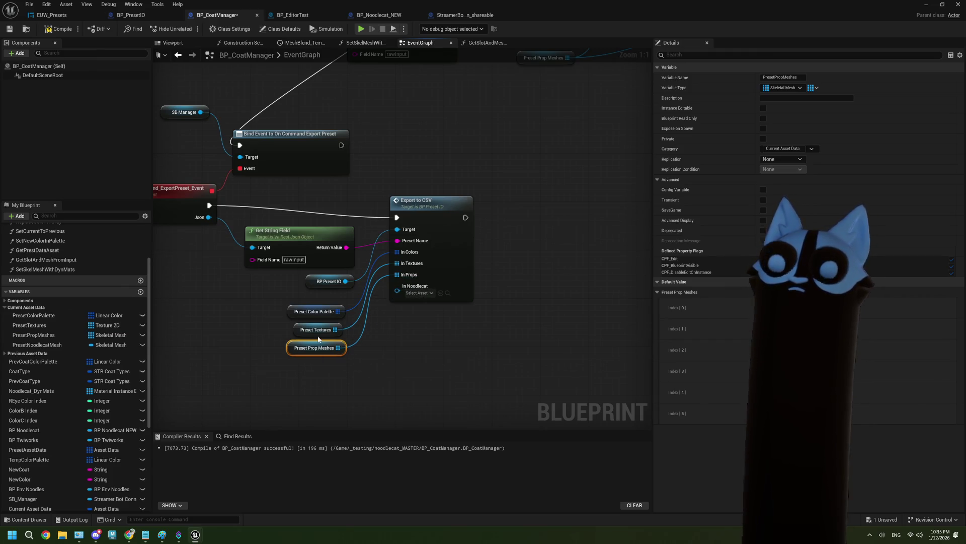
left_click(36, 344)
mouse_move(37, 345)
left_mouse_down()
mouse_move(280, 363)
mouse_move(370, 334)
mouse_move(397, 286)
left_mouse_up()
left_click(306, 376)
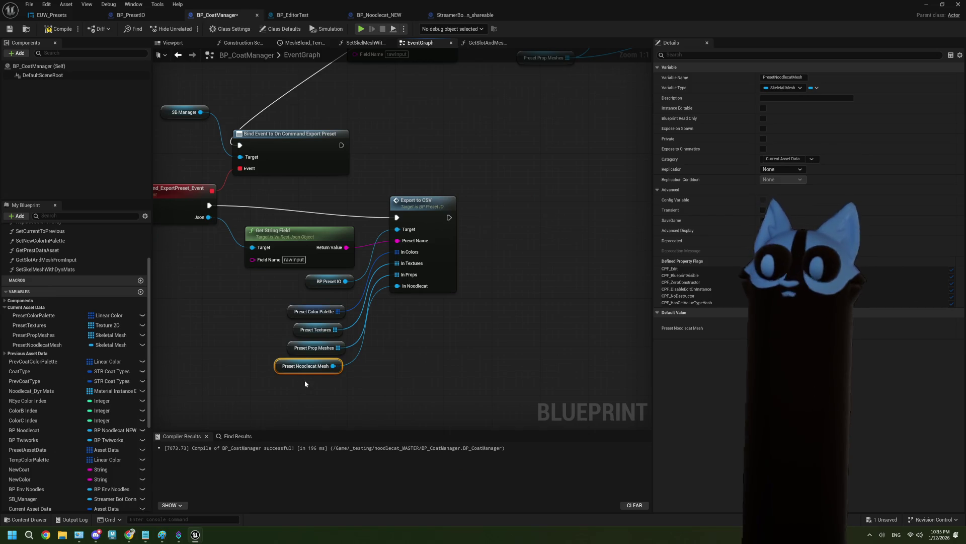
Compile and save BP_CoatManager
left_click(10, 29)
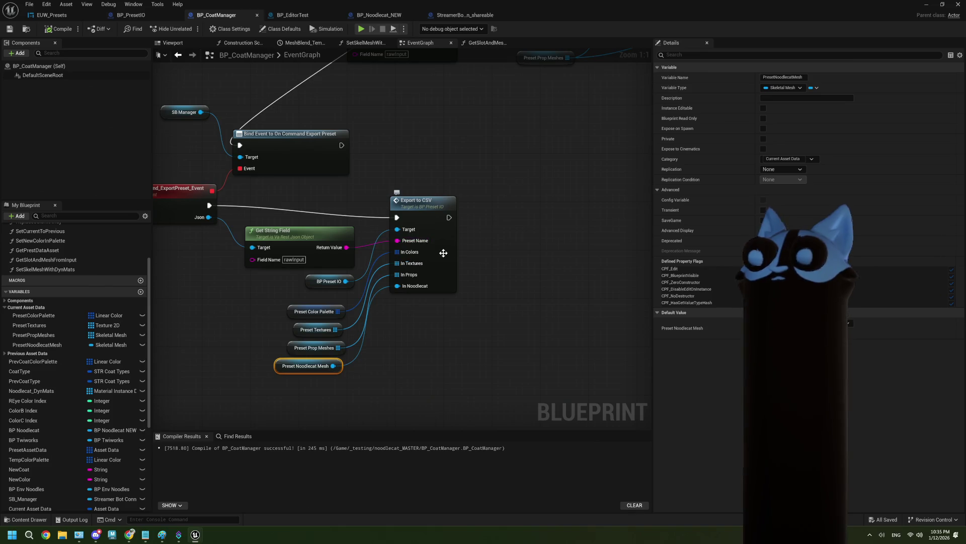
left_click_drag(443, 252, 445, 246)
left_click(426, 318)
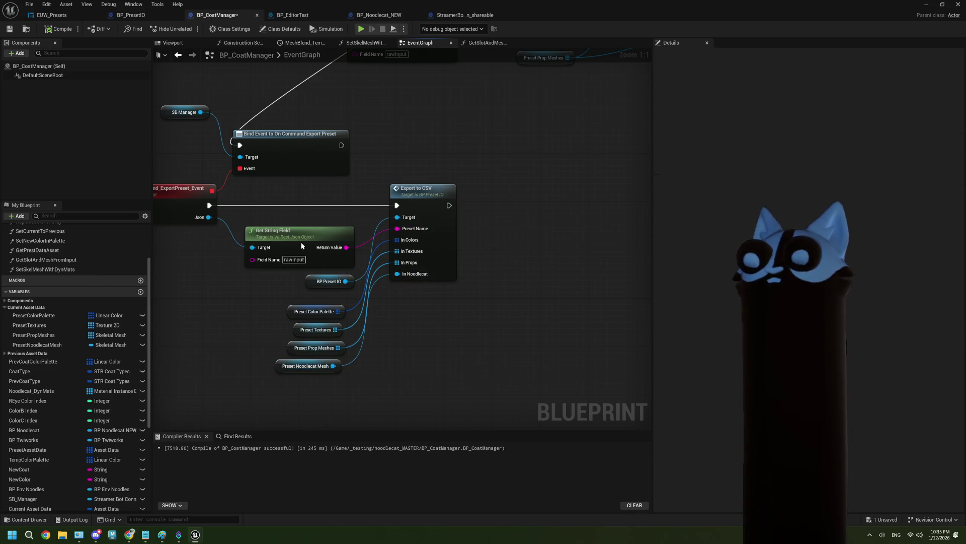
key("ctrl+s")
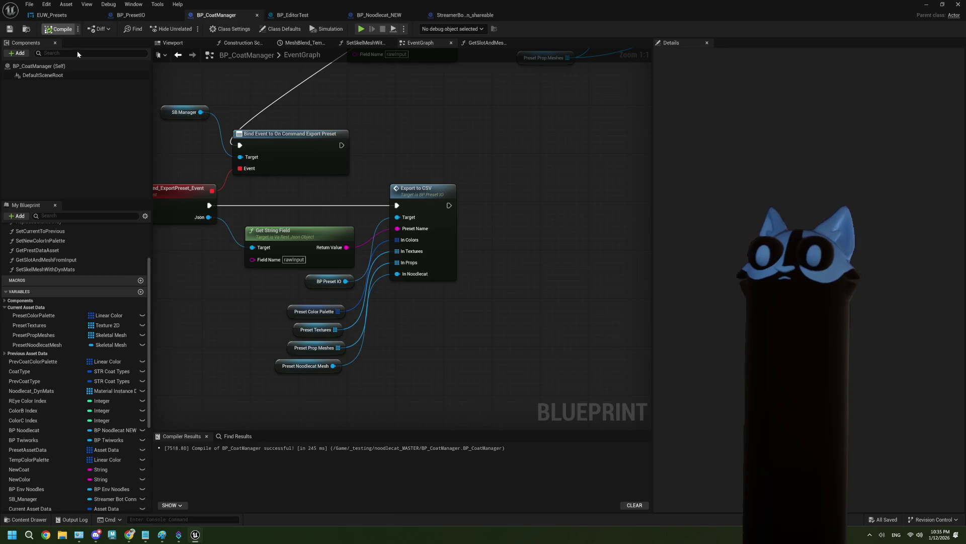
mouse_move(178, 536)
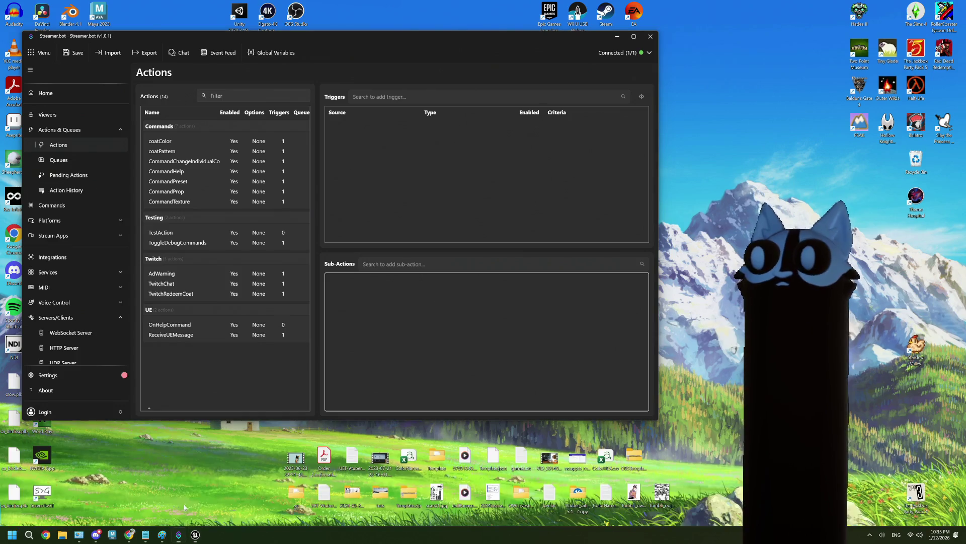
In Streamer.bot, start a new chat command with the trigger !export
left_click(183, 503)
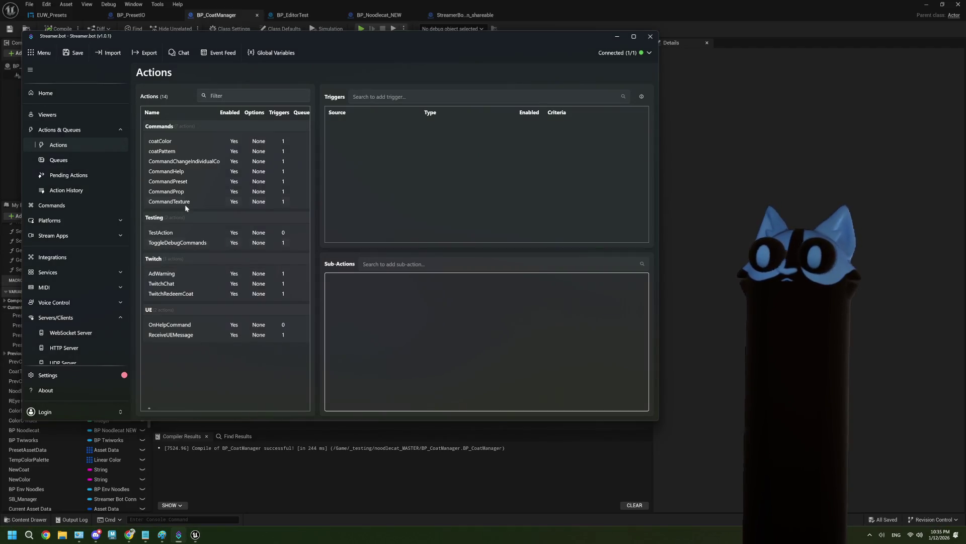
left_click(76, 205)
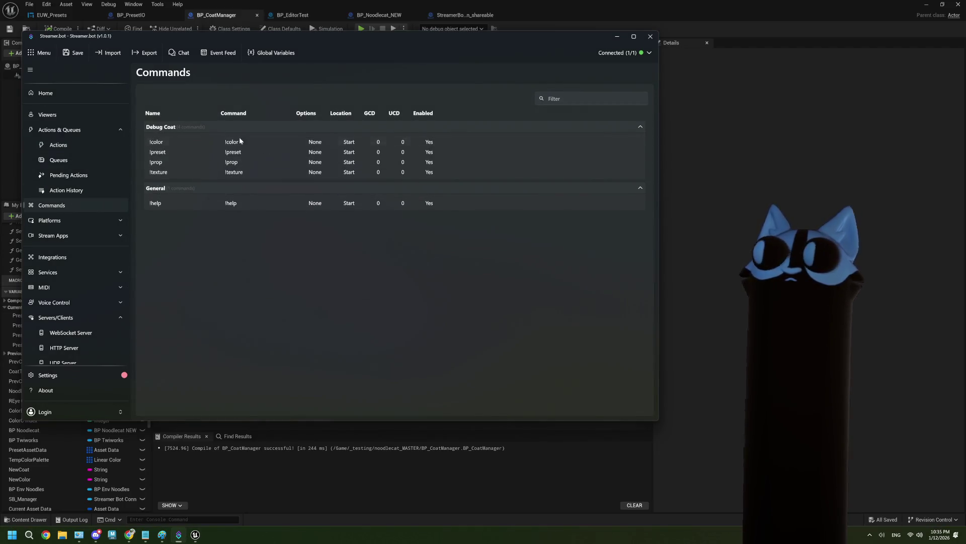
right_click(224, 253)
left_click(237, 276)
type("!export")
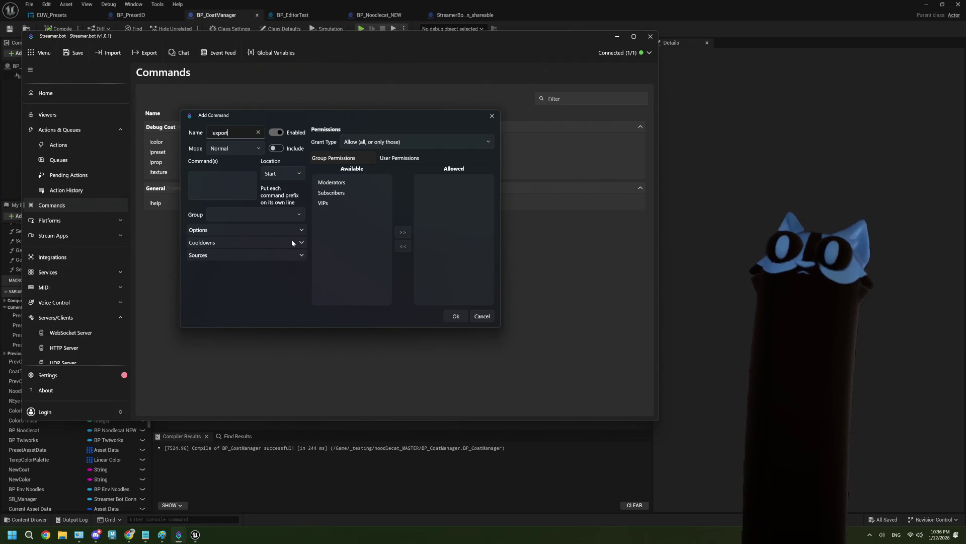
left_click(251, 150)
left_click(290, 173)
left_click(290, 173)
left_click(213, 189)
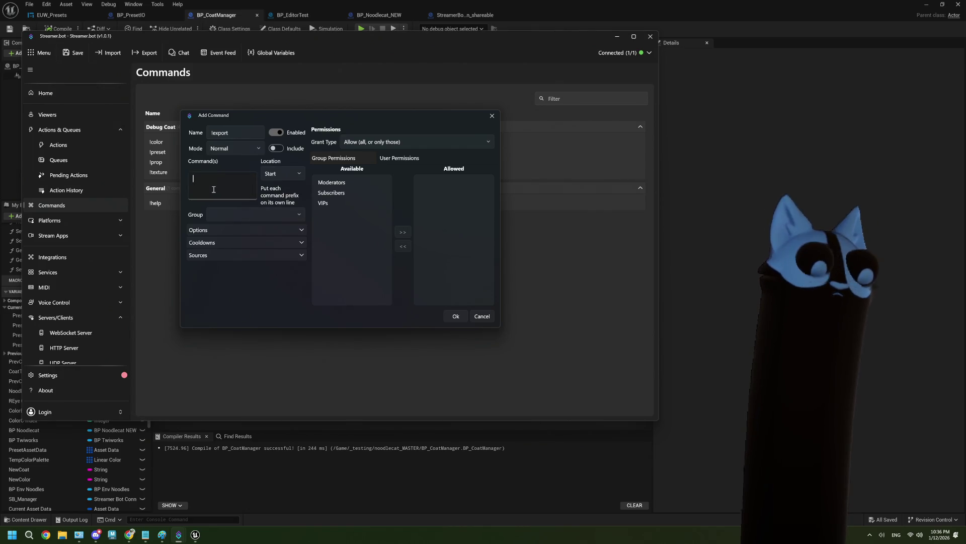
type("!export")
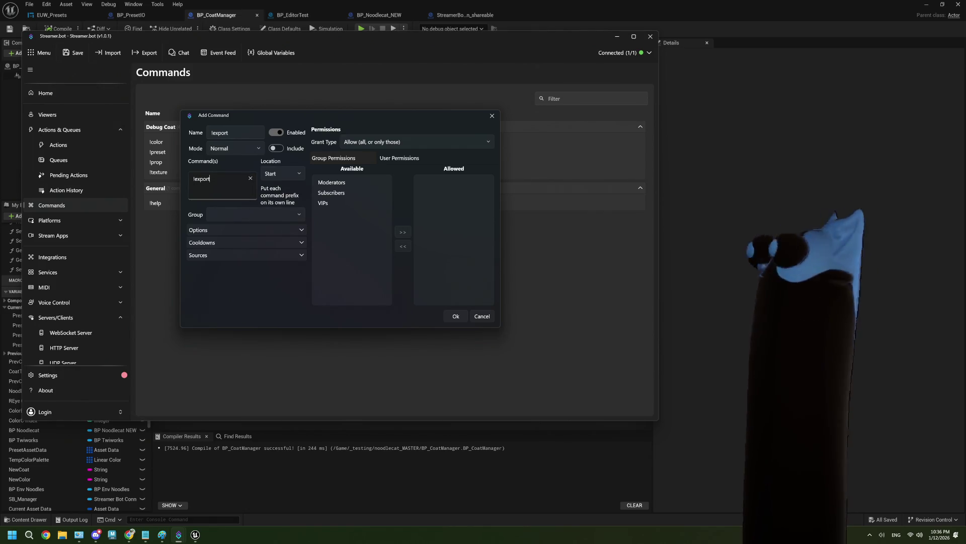
Place !export in the Debug Coat group, deny Moderators, add it, then view Actions
left_click(281, 215)
left_click(300, 214)
left_click(304, 231)
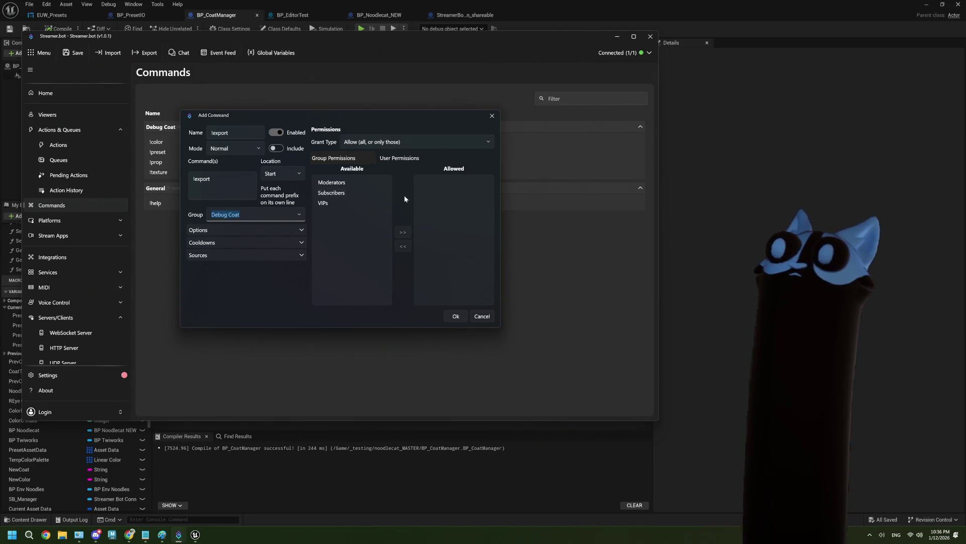
left_click(393, 159)
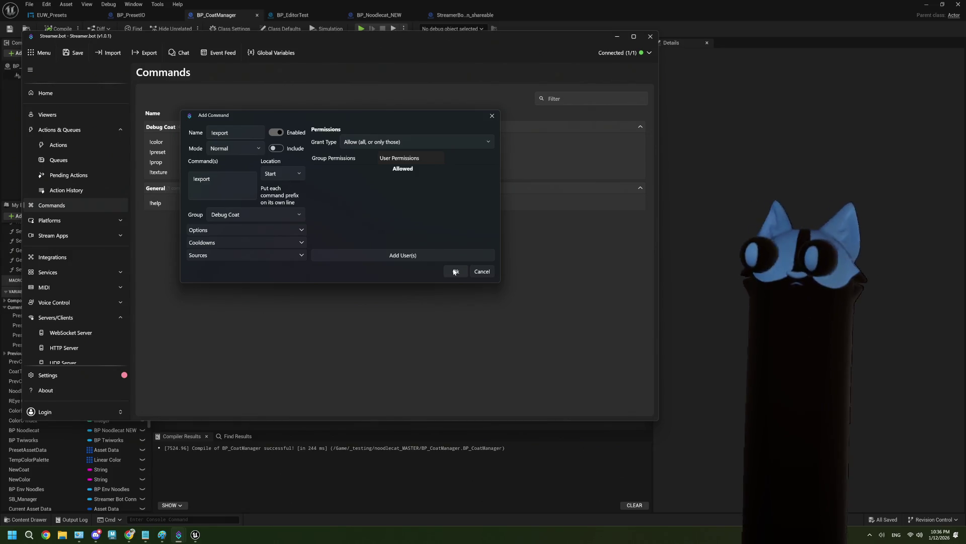
left_click(327, 159)
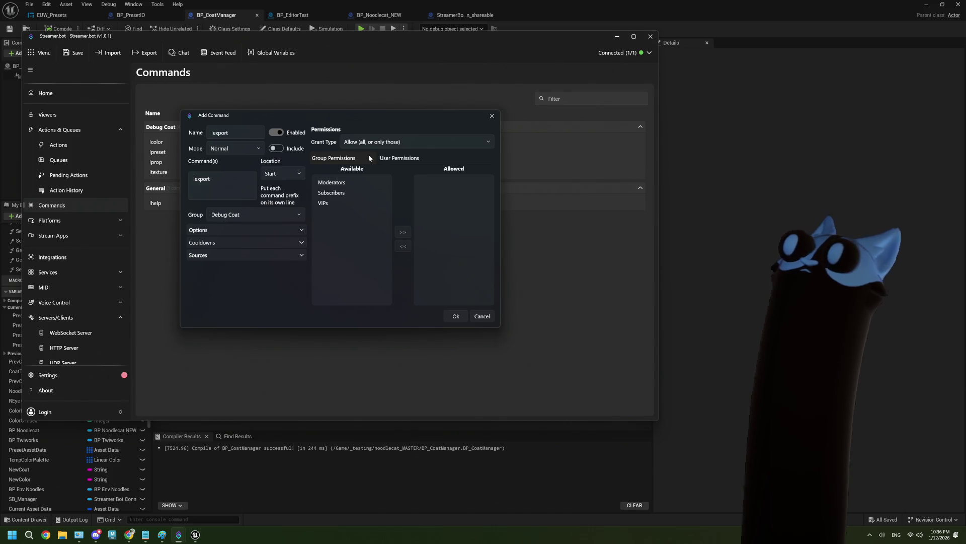
left_click(345, 184)
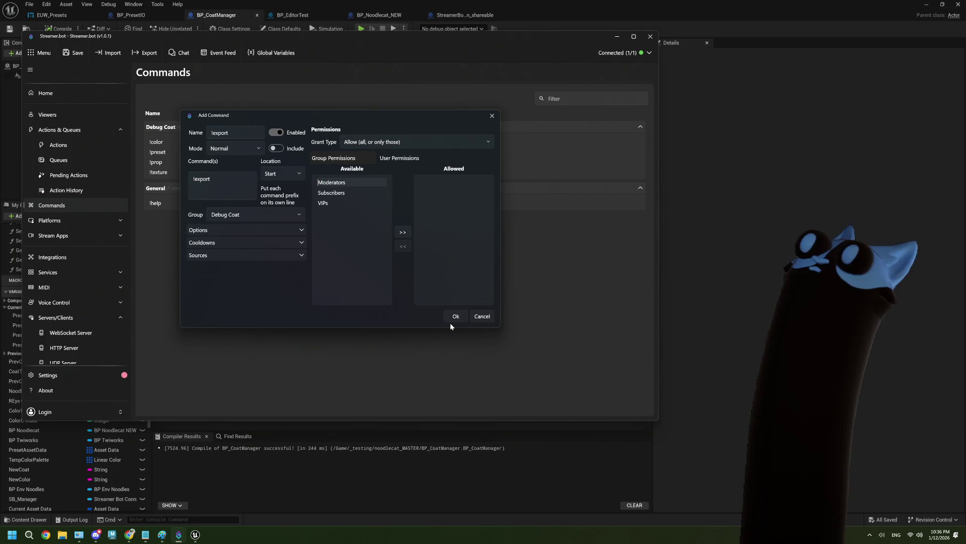
left_click(385, 144)
left_click(382, 171)
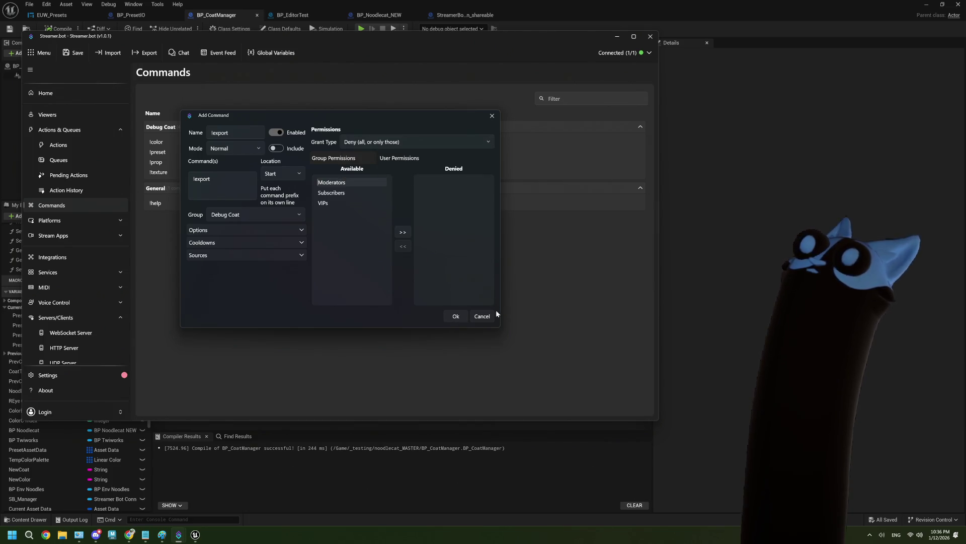
left_click(457, 315)
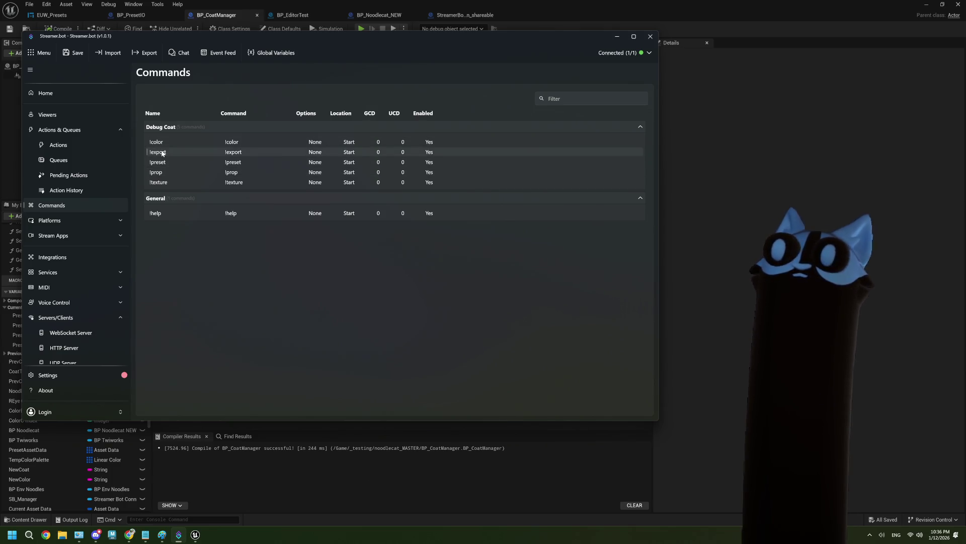
left_click(64, 147)
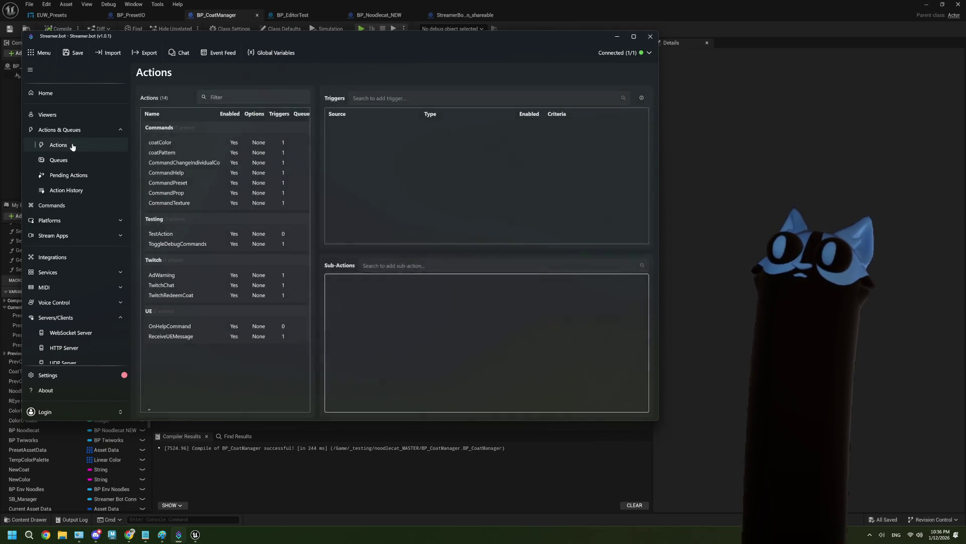
Check the StreamerBotConnection_shareable event graph's command outputs in Unreal, then restore Streamer.bot
left_click_drag(325, 48, 385, 175)
left_click(444, 16)
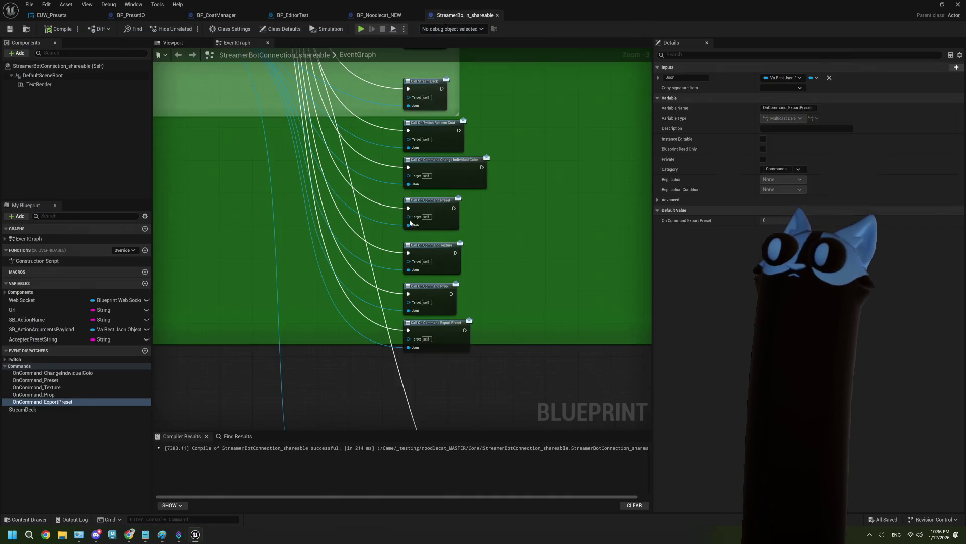
scroll(306, 211, "up", 3)
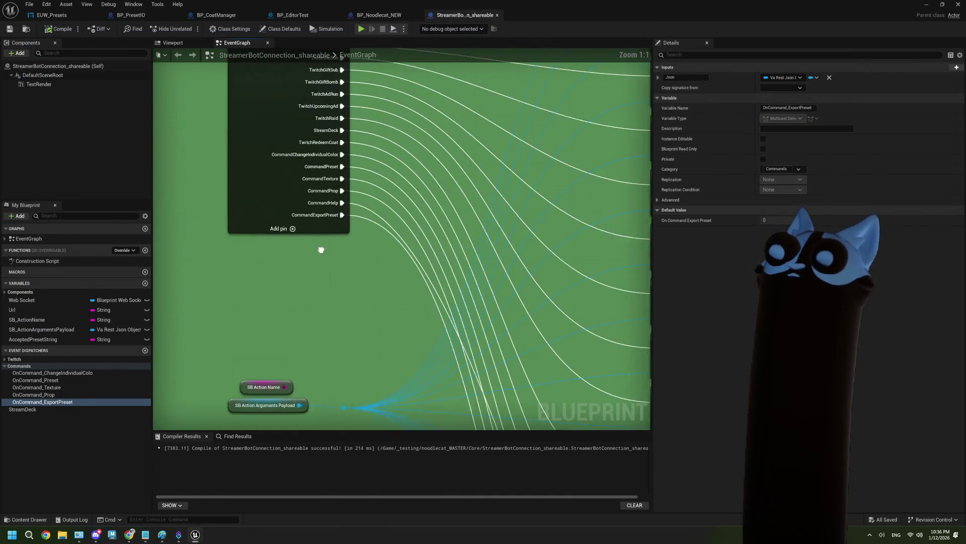
left_click(180, 535)
left_click_drag(362, 167, 312, 68)
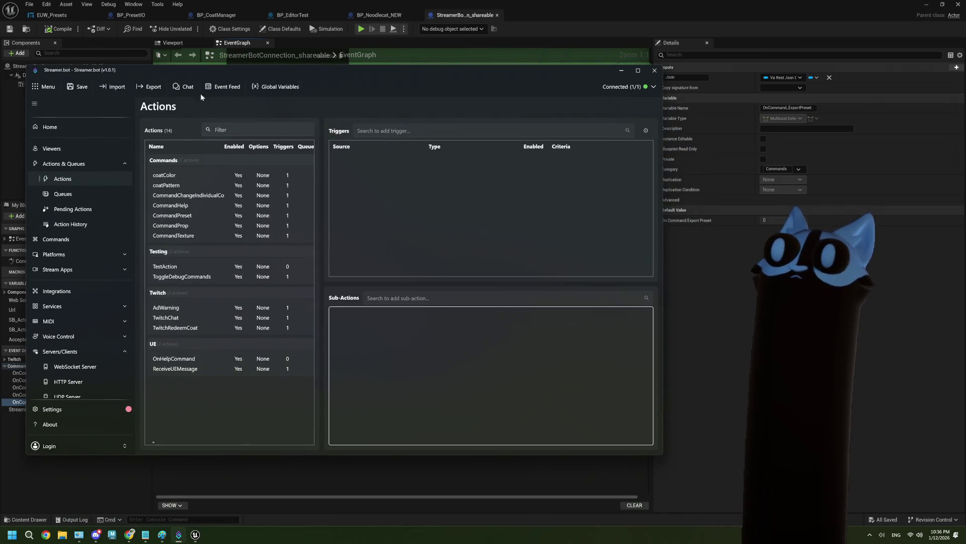
Duplicate the CommandTexture action and rename the copy CommandExportPreset
left_click(185, 237)
right_click(185, 238)
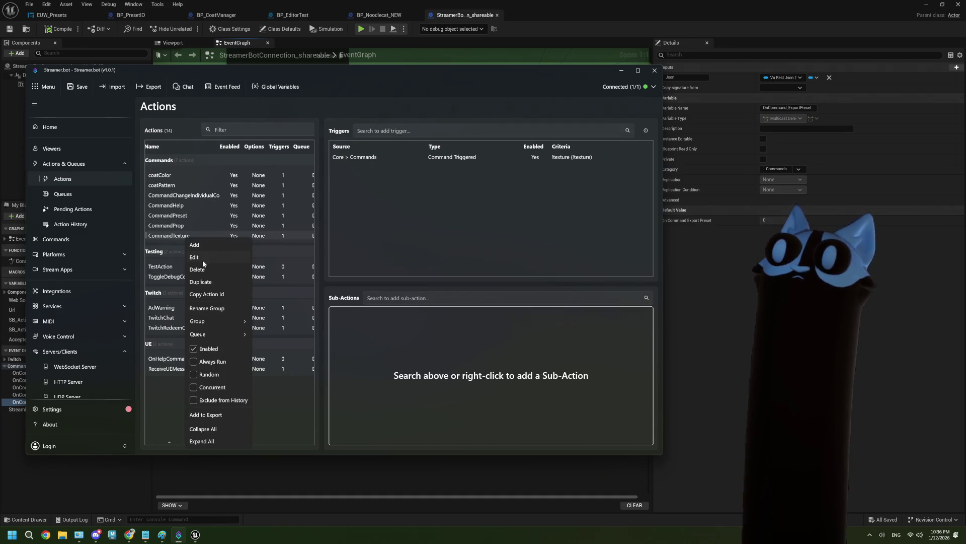
left_click(207, 284)
right_click(200, 249)
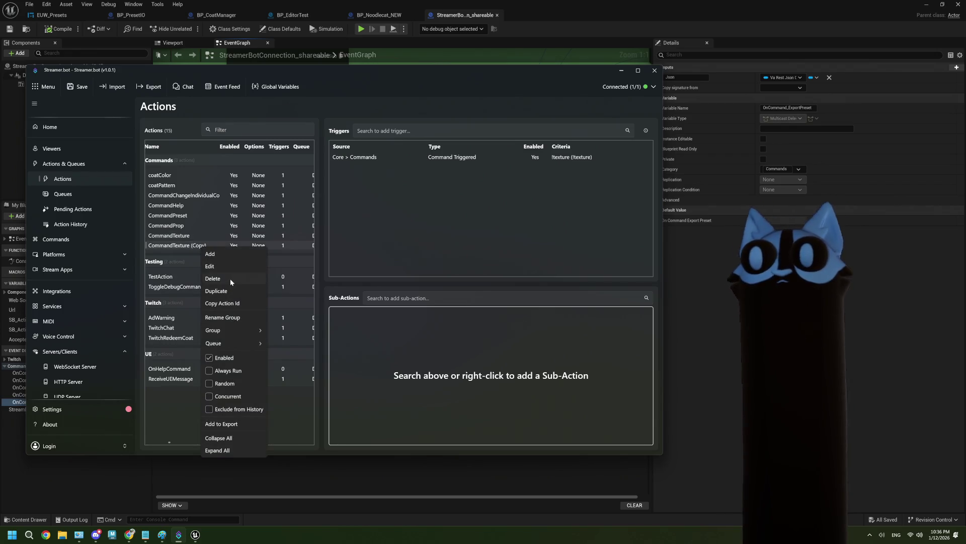
left_click(221, 266)
left_click_drag(322, 218, 288, 219)
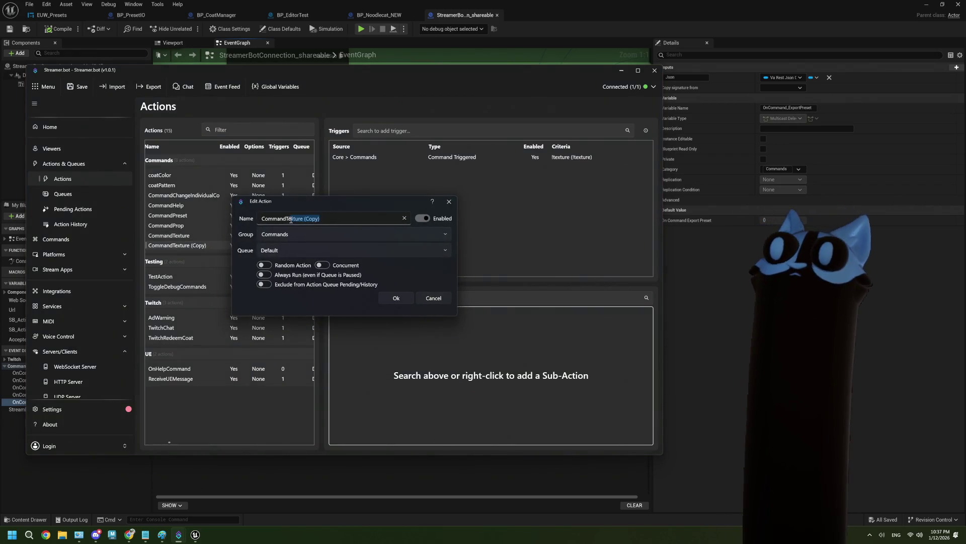
type("E")
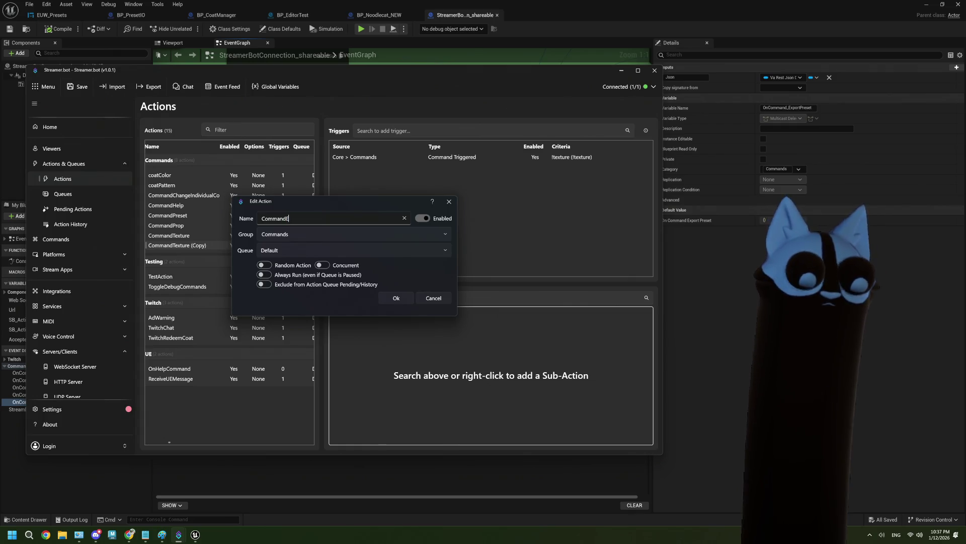
type("xportPreset")
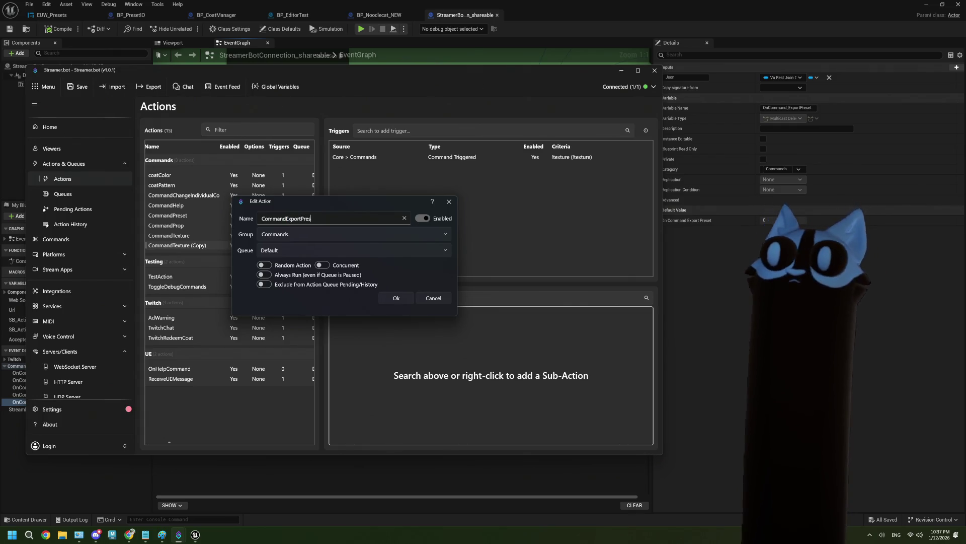
left_click(395, 298)
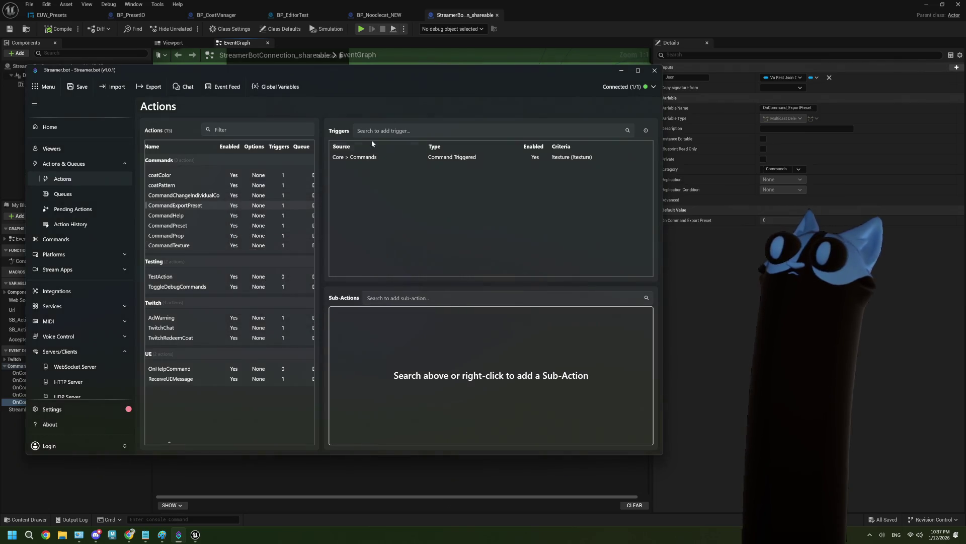
Change its trigger to the !export command and save the Streamer.bot settings
right_click(377, 157)
left_click(397, 177)
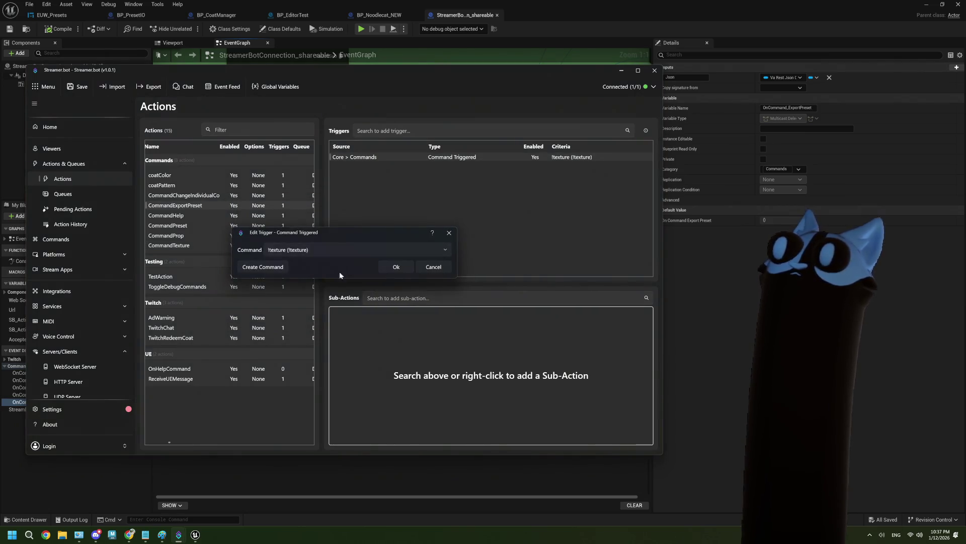
left_click(322, 250)
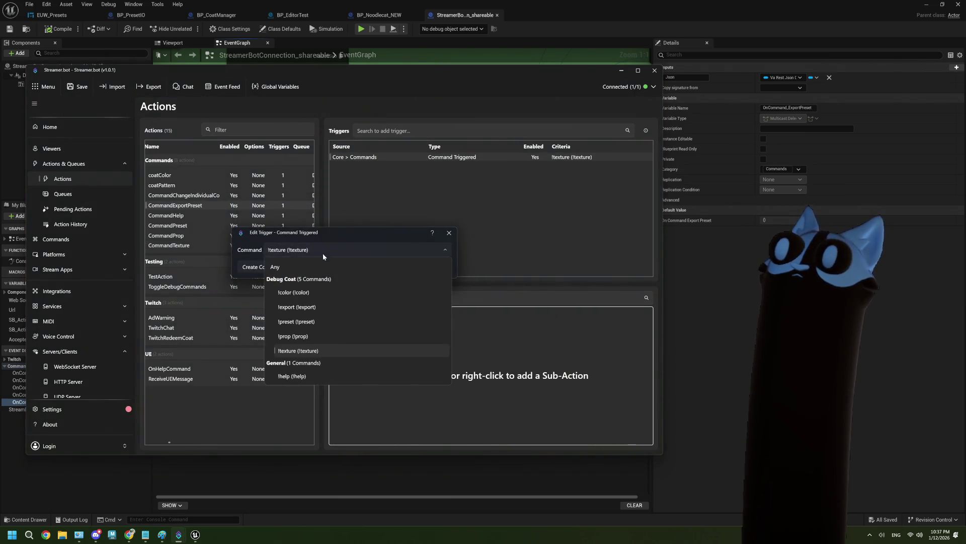
left_click(303, 309)
left_click(406, 265)
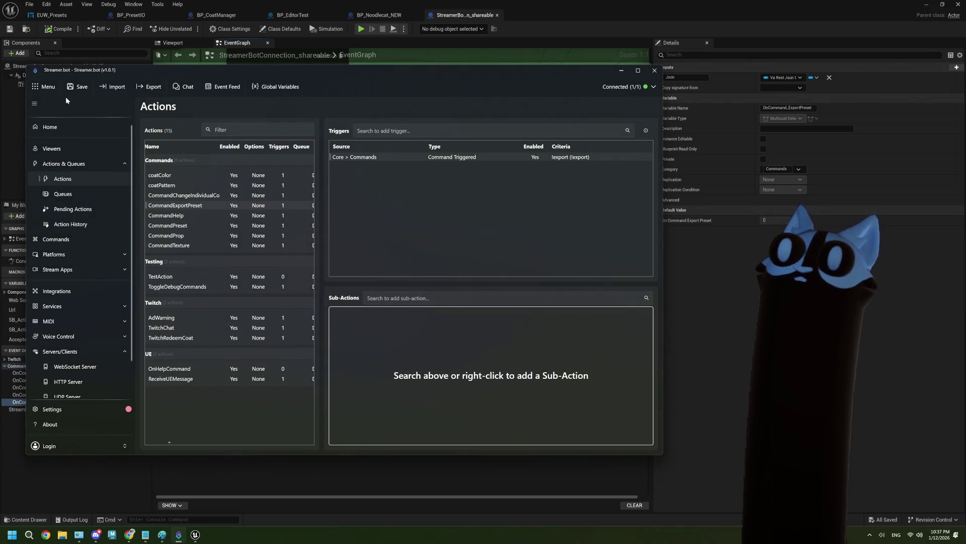
left_click(81, 88)
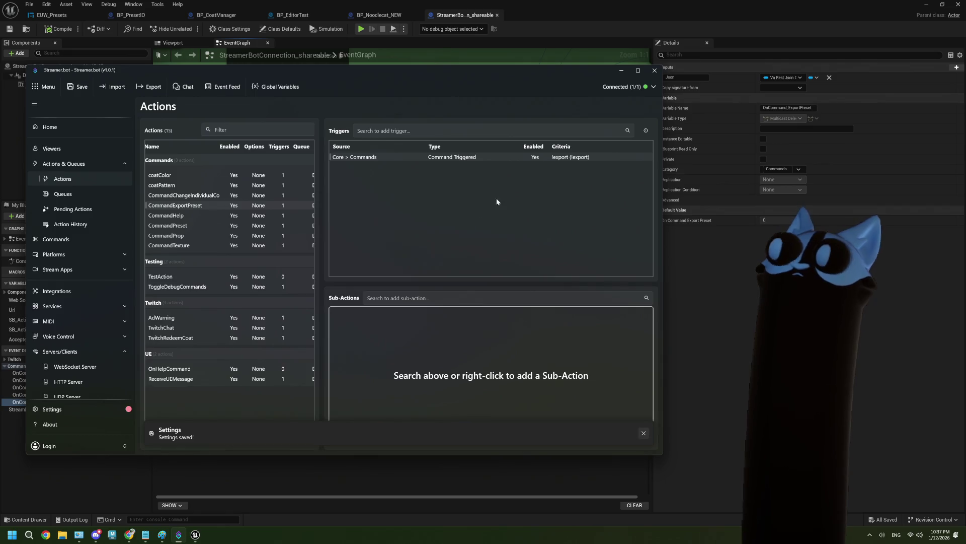
left_click(622, 70)
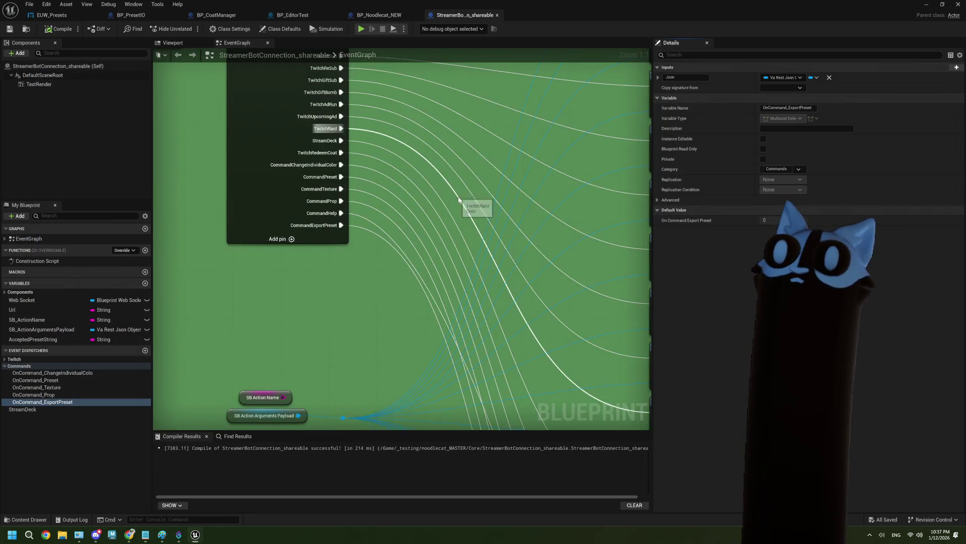
Minimize the Blueprint editor and play the Noodlecat_Env level in the editor
left_click(924, 5)
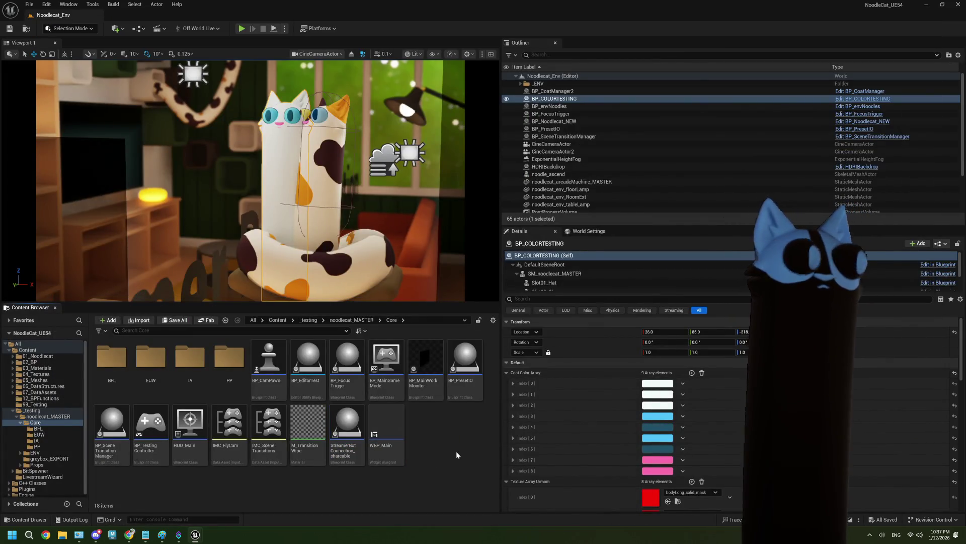
left_click(243, 29)
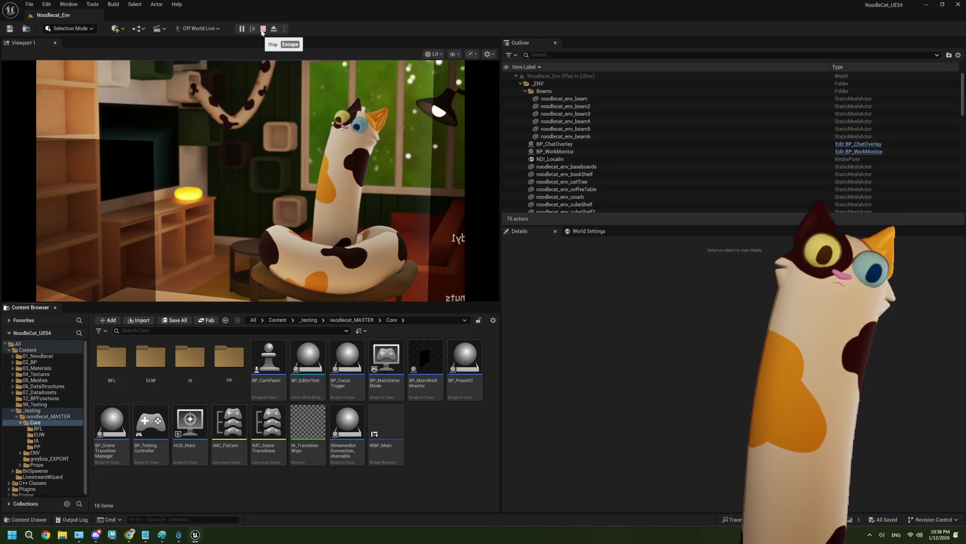
Stop the play session and show the noodlecat_MASTER folder's assets in the Content Browser
left_click(263, 29)
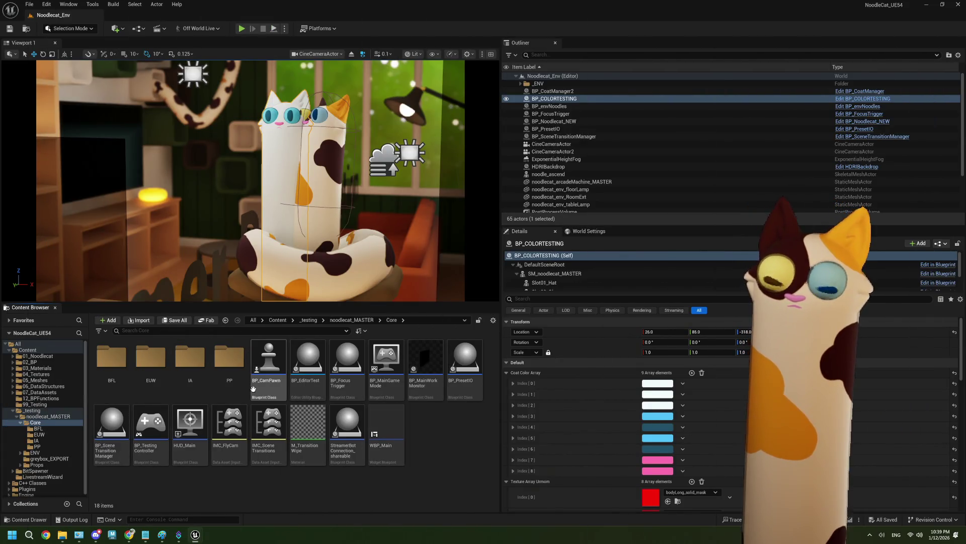
left_click(50, 418)
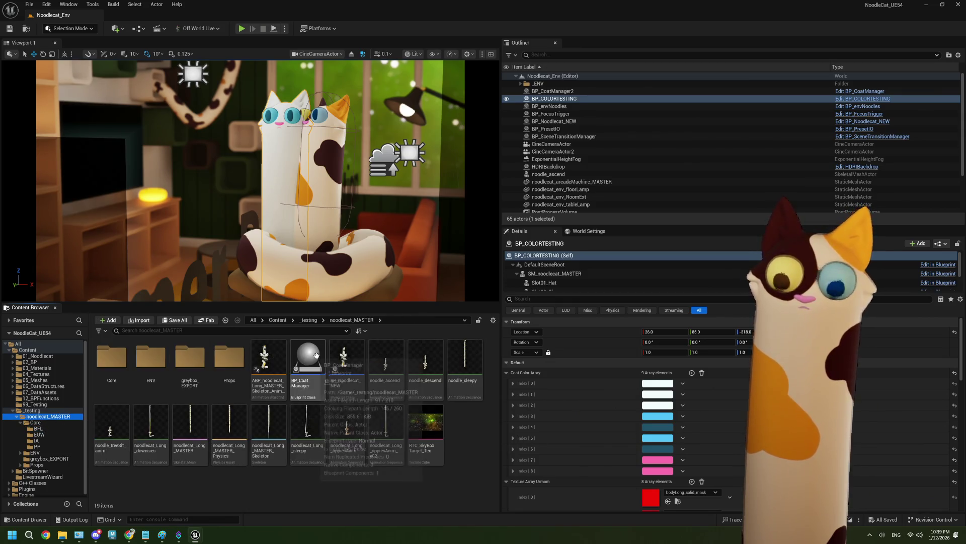
Open the BP_CoatManager Blueprint and look around its event graph
double_click(308, 358)
scroll(341, 221, "down", 7)
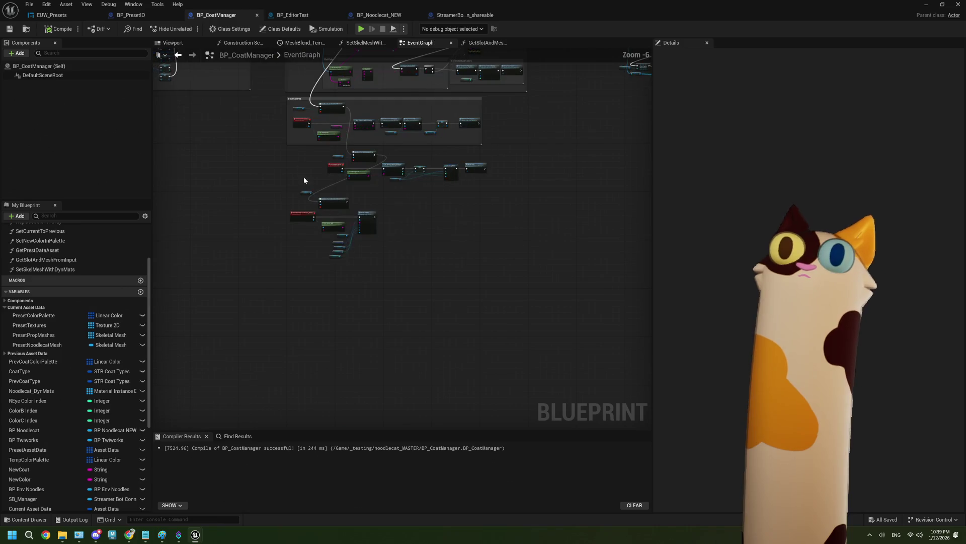
scroll(341, 224, "up", 4)
left_click_drag(340, 226, 352, 254)
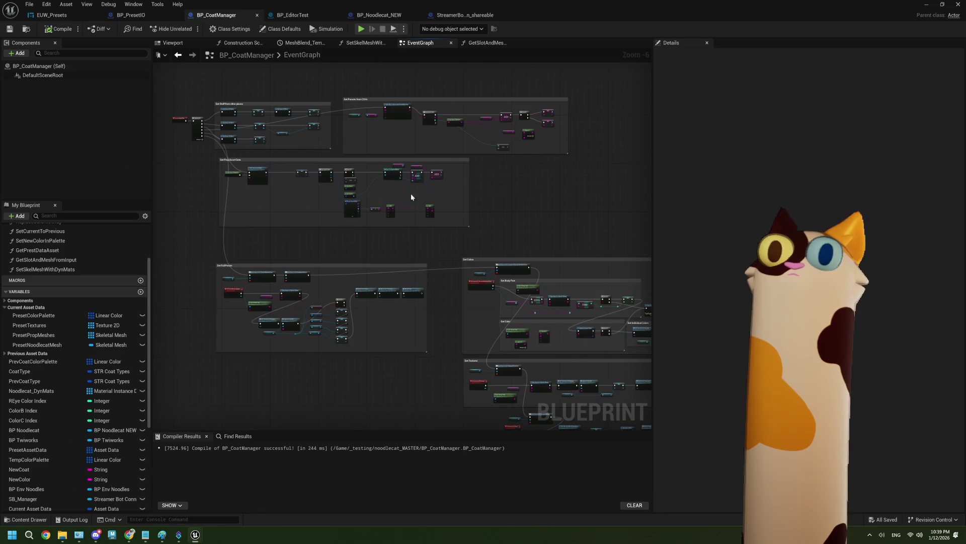
scroll(397, 226, "up", 2)
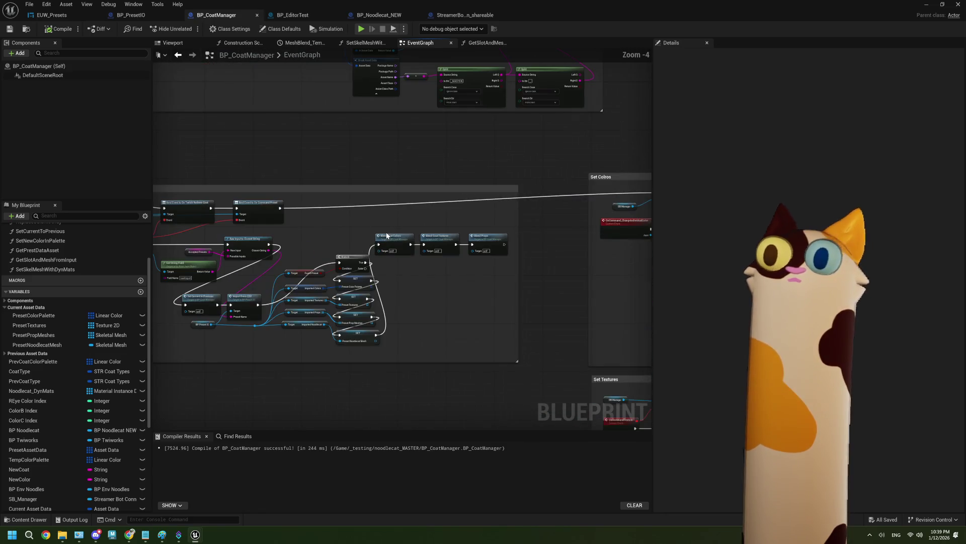
scroll(305, 243, "up", 2)
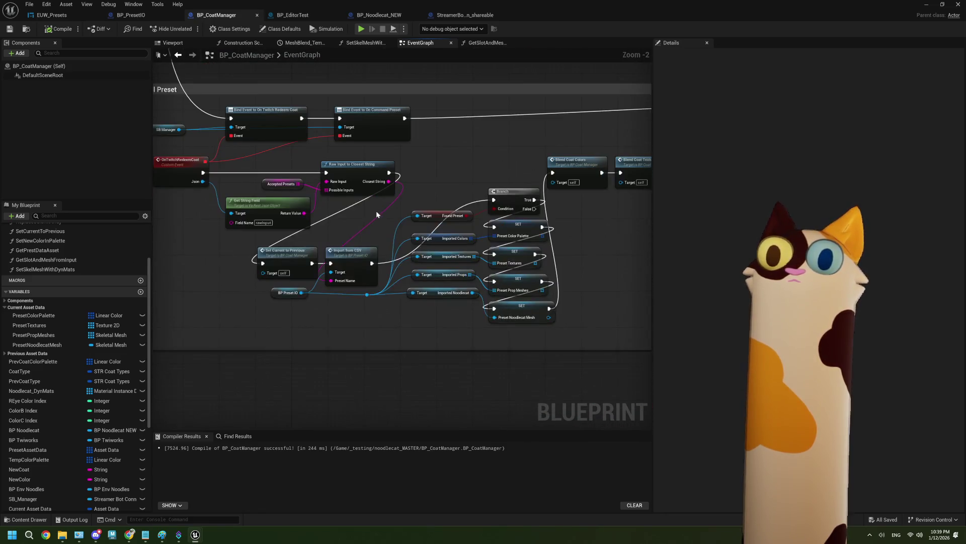
scroll(365, 262, "down", 1)
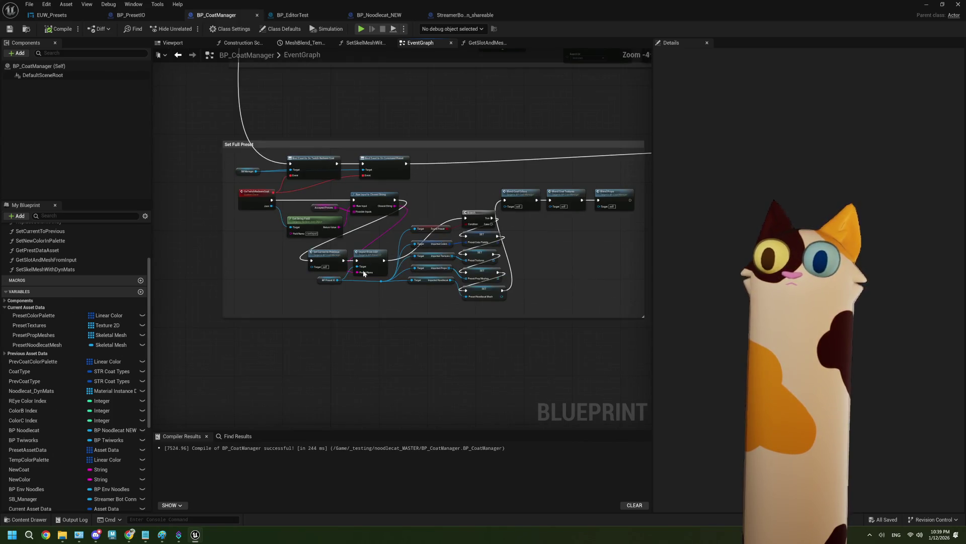
scroll(374, 264, "up", 2)
Open the ImportFromCSV event in BP_PresetIO and look over its graph
double_click(374, 264)
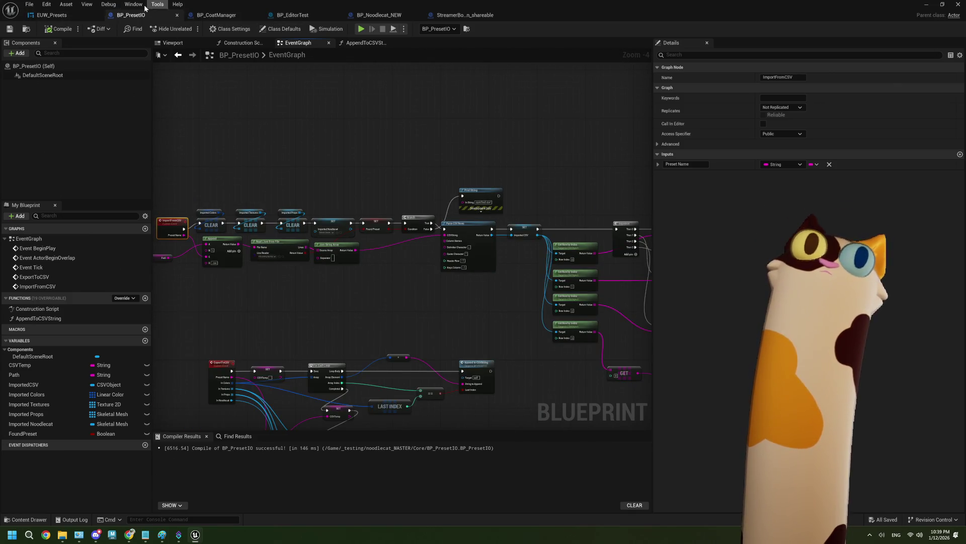
scroll(388, 267, "up", 1)
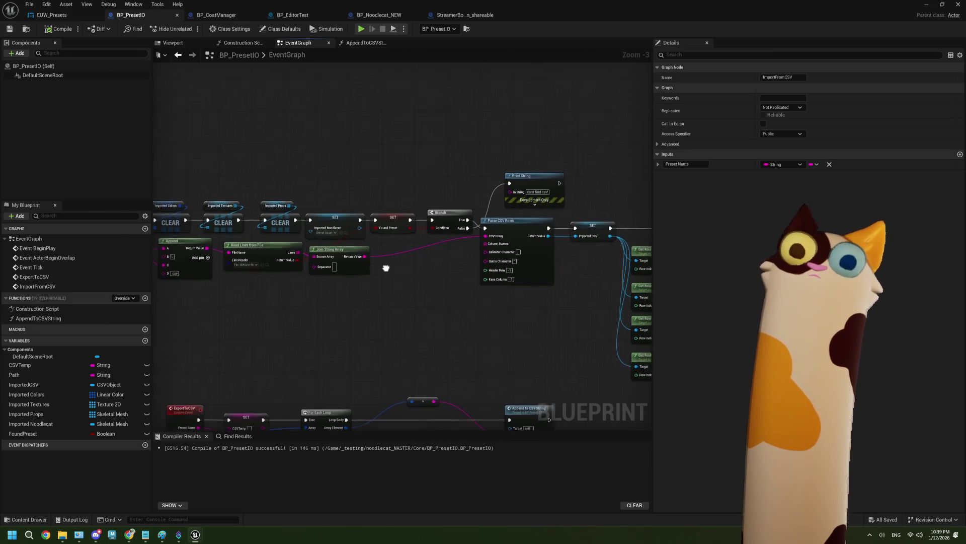
mouse_move(388, 267)
left_mouse_down()
mouse_move(436, 258)
mouse_move(343, 249)
left_mouse_up()
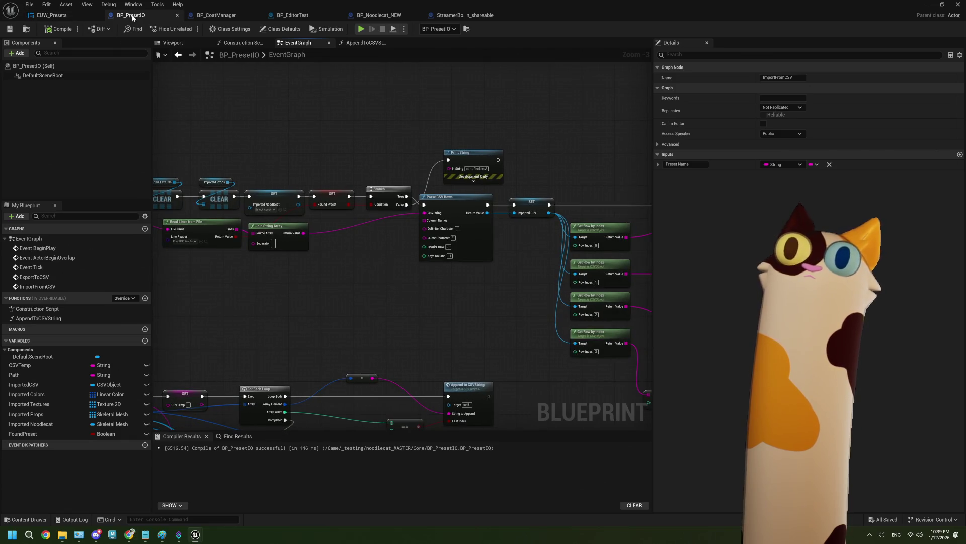
mouse_move(251, 258)
left_mouse_down()
mouse_move(378, 255)
mouse_move(357, 265)
left_mouse_up()
scroll(378, 255, "up", 1)
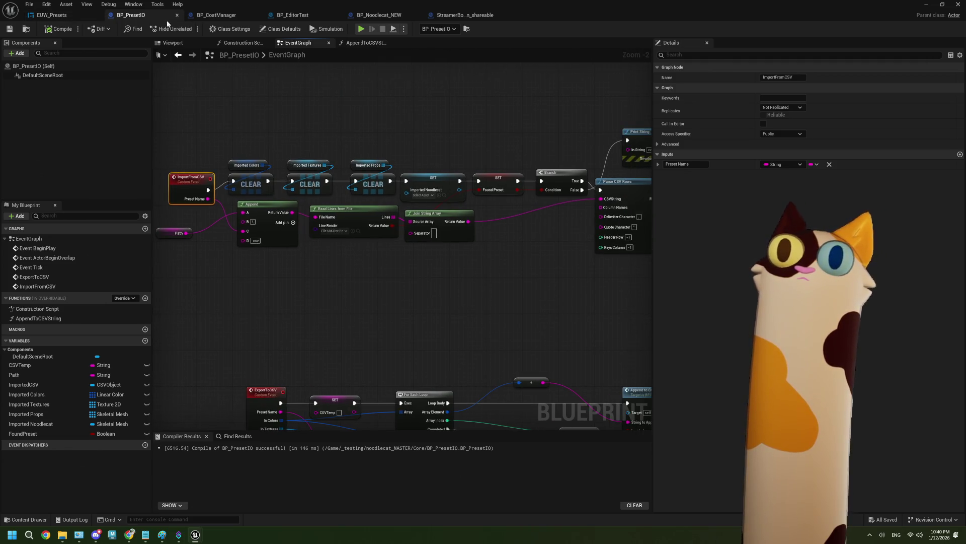
Return to BP_CoatManager and zoom onto the Get Presets from CSVs comment box
left_click(226, 15)
scroll(364, 235, "down", 1)
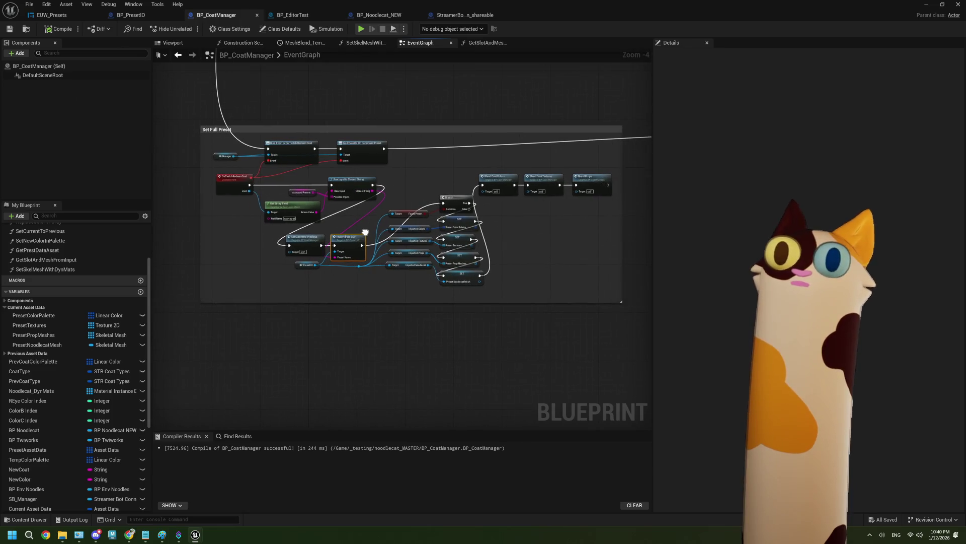
scroll(366, 235, "up", 1)
scroll(366, 235, "up", 1)
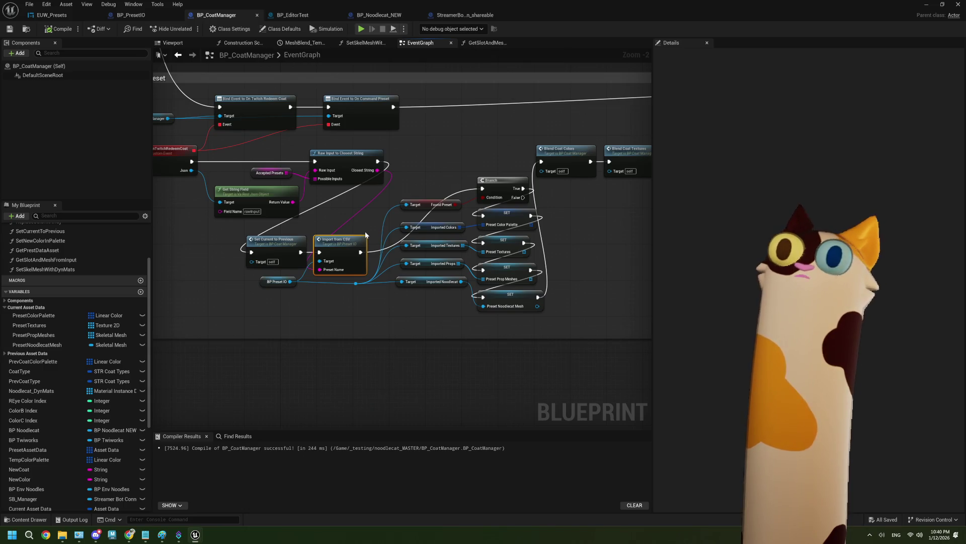
scroll(365, 231, "down", 3)
scroll(405, 179, "up", 2)
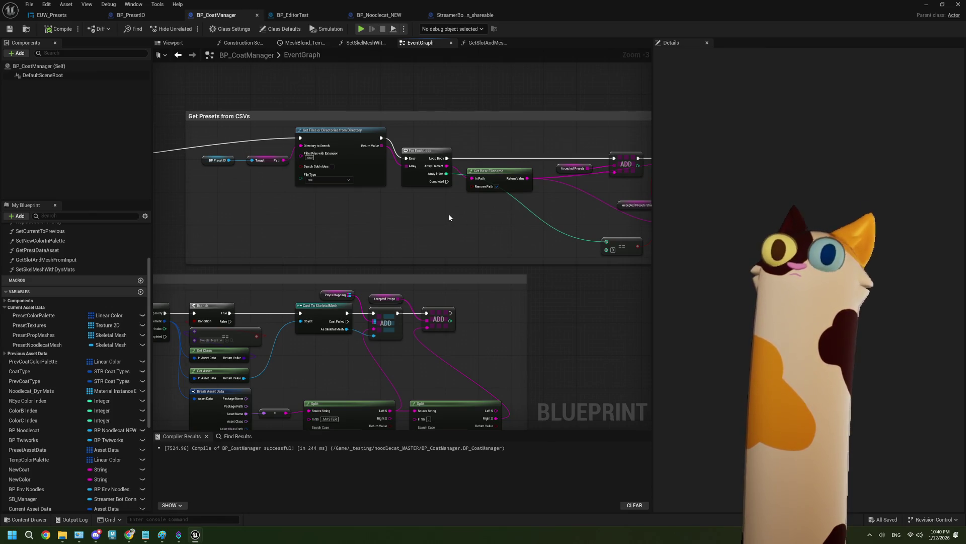
Frame the whole Get Presets from CSVs group in BP_CoatManager's event graph
left_click_drag(449, 215, 382, 210)
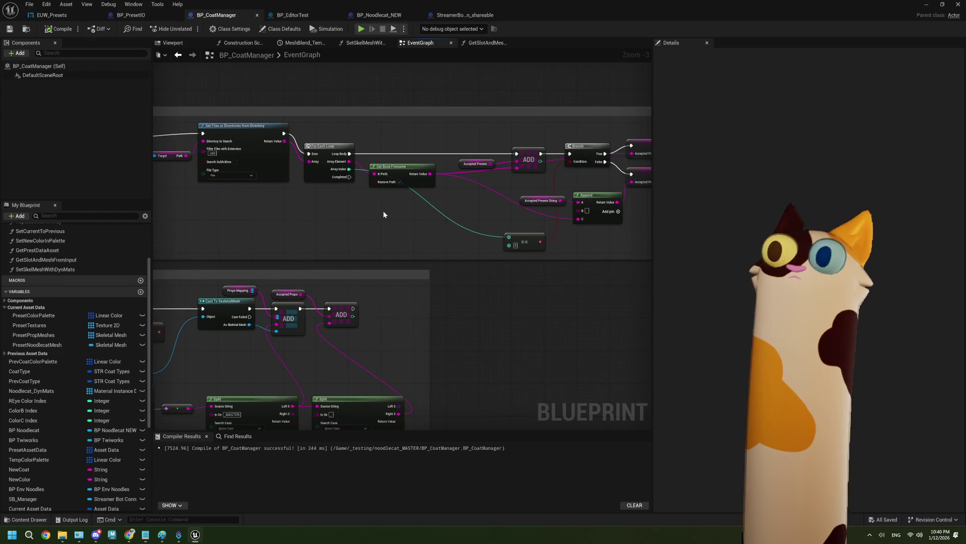
scroll(382, 210, "down", 1)
scroll(432, 212, "up", 1)
left_click_drag(454, 200, 396, 208)
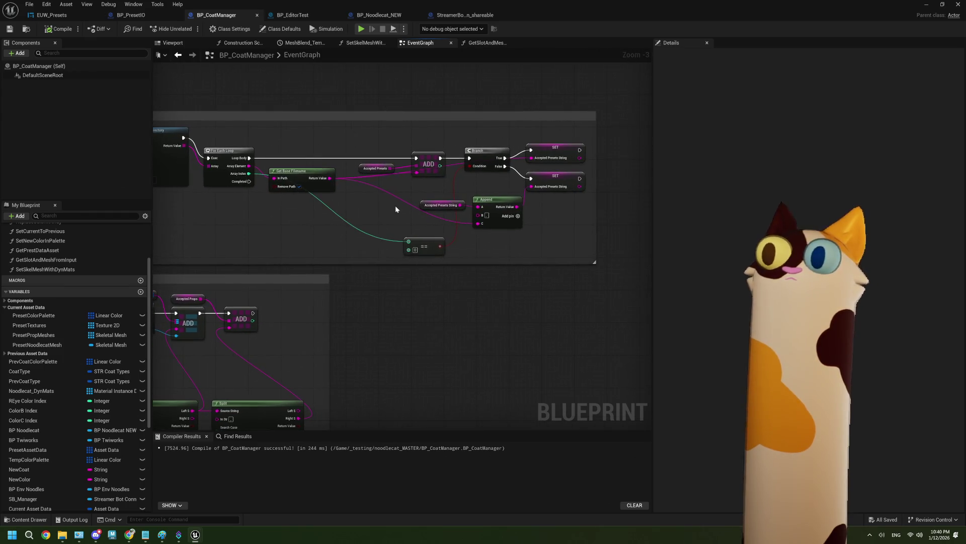
scroll(396, 209, "down", 1)
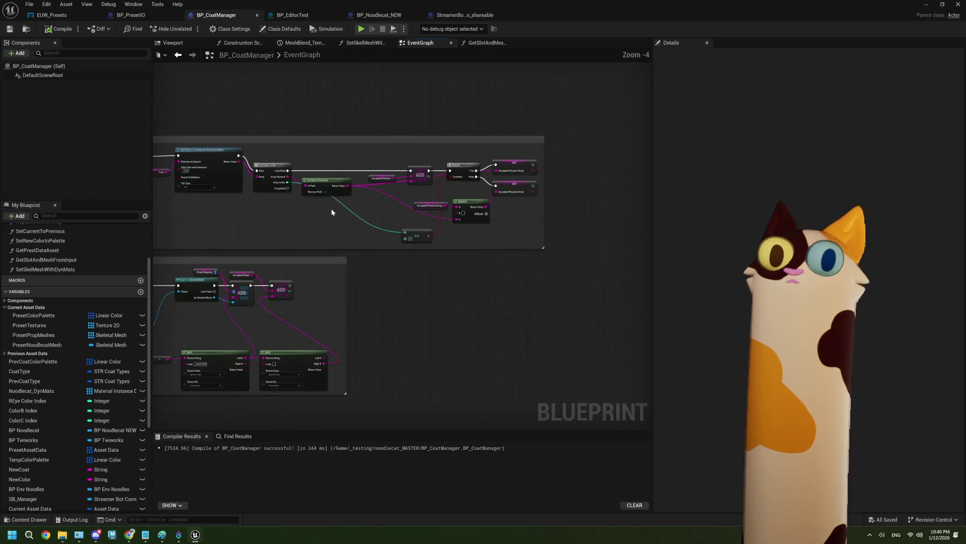
left_click_drag(331, 209, 491, 192)
scroll(439, 196, "up", 1)
scroll(454, 197, "down", 1)
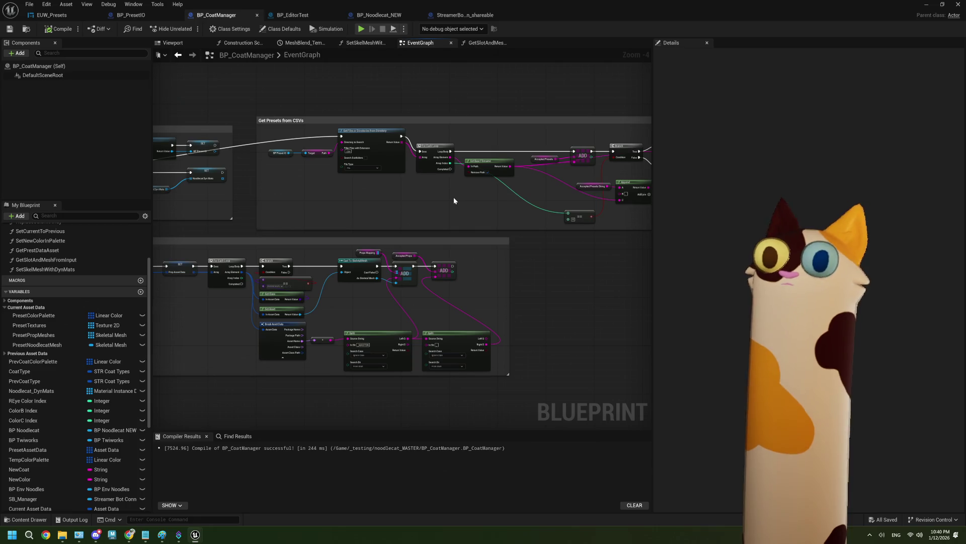
mouse_move(448, 186)
left_mouse_down()
mouse_move(459, 197)
mouse_move(373, 190)
left_mouse_up()
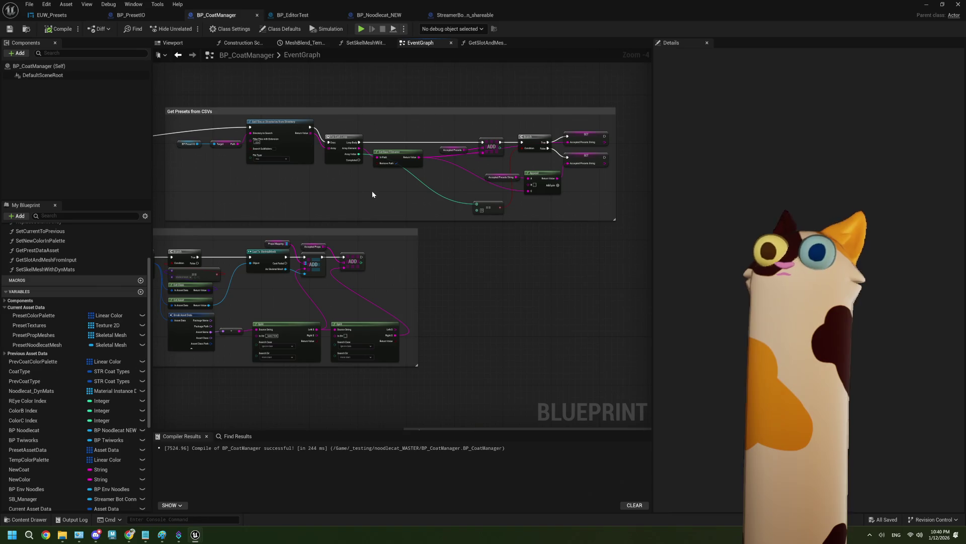
mouse_move(230, 292)
left_mouse_down()
mouse_move(378, 261)
mouse_move(509, 258)
mouse_move(423, 181)
mouse_move(430, 105)
mouse_move(489, 66)
left_mouse_up()
scroll(400, 293, "up", 3)
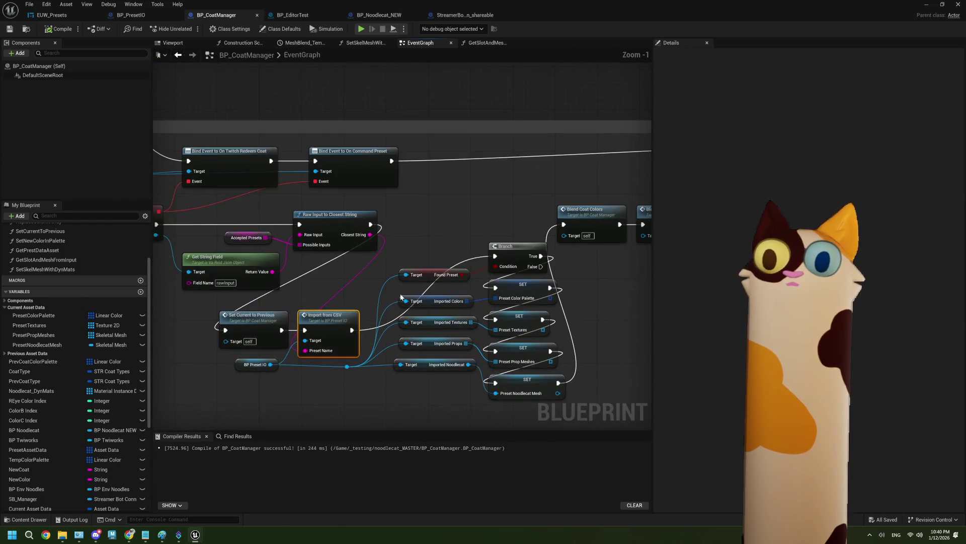
Review the Import from CSV function, then select every Get Presets from CSVs node
double_click(344, 316)
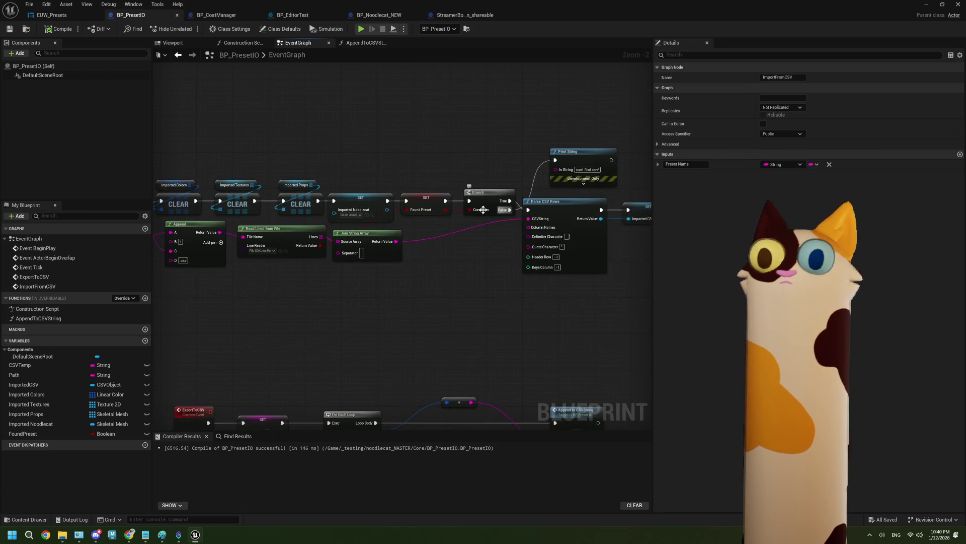
mouse_move(293, 248)
left_mouse_down()
mouse_move(337, 283)
mouse_move(385, 286)
left_mouse_up()
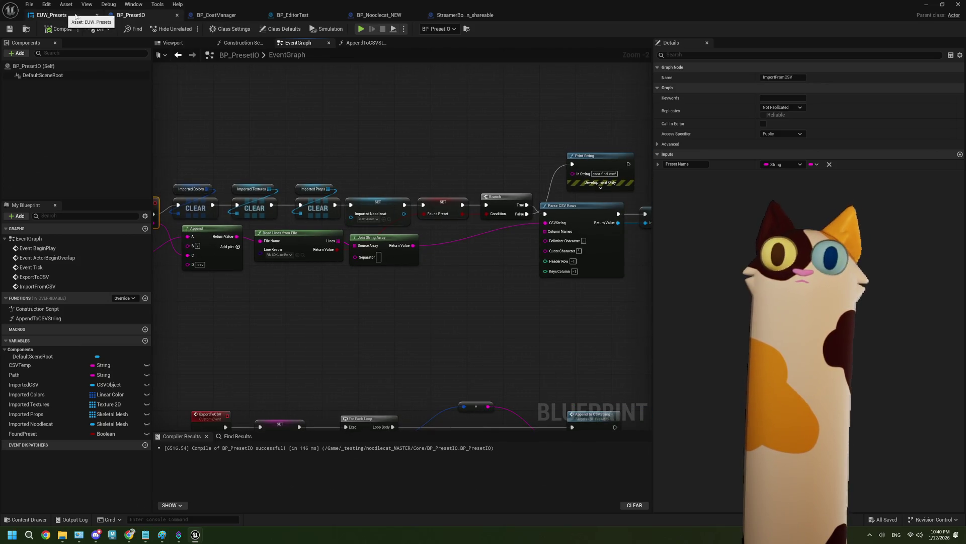
left_click(219, 19)
scroll(473, 214, "down", 3)
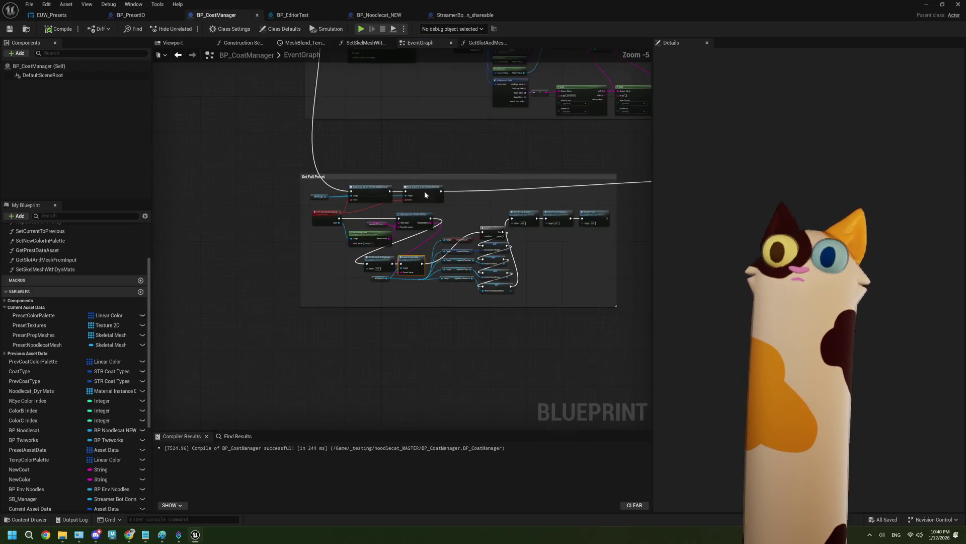
scroll(355, 229, "up", 3)
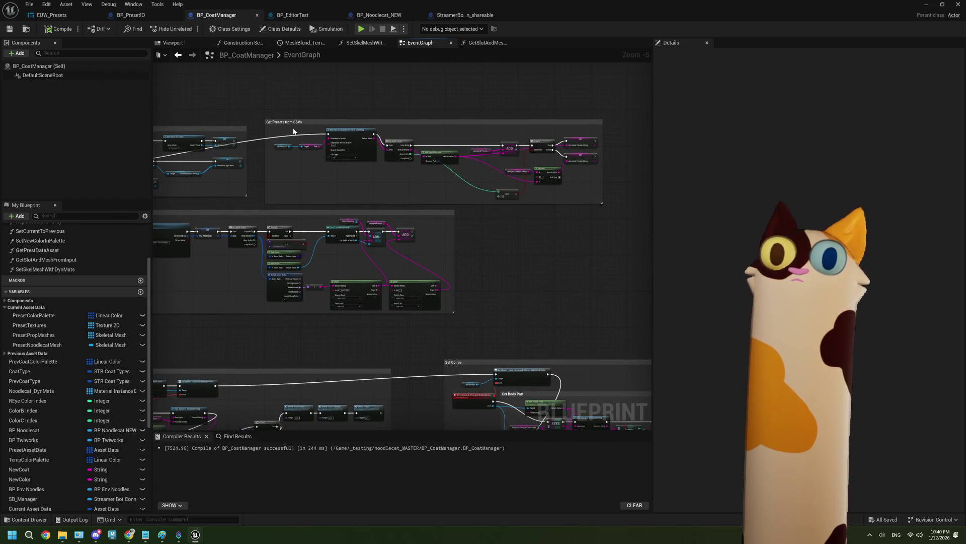
mouse_move(291, 131)
left_mouse_down()
mouse_move(398, 165)
mouse_move(594, 195)
left_mouse_up()
scroll(594, 195, "up", 1)
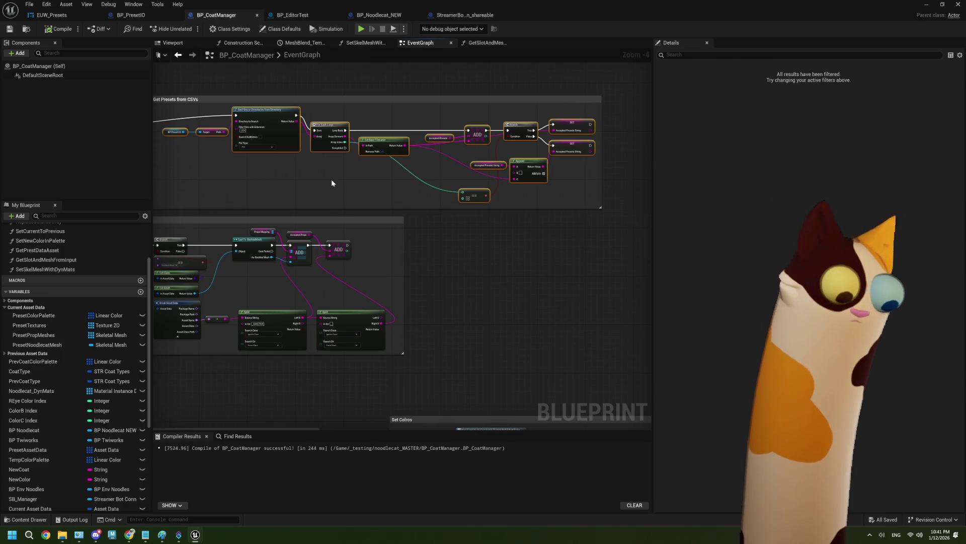
right_click(277, 135)
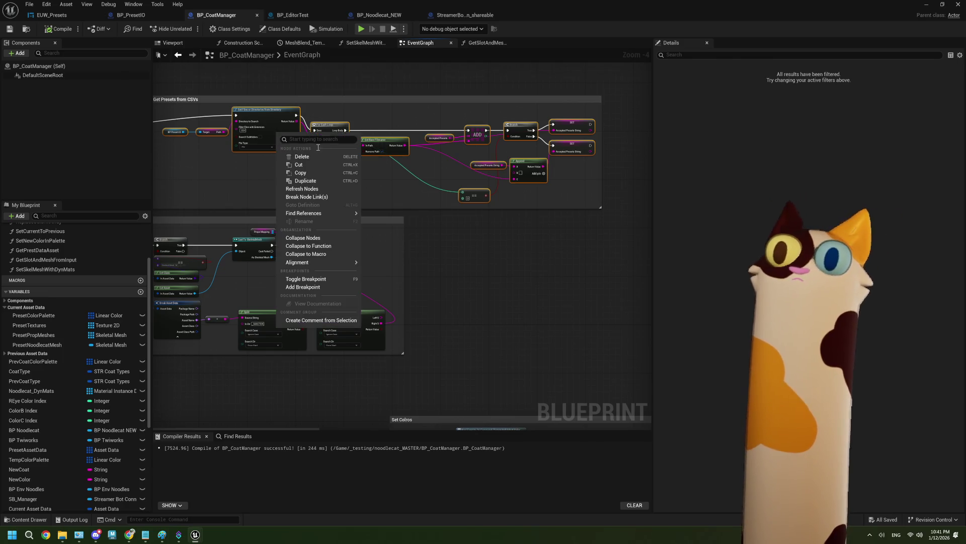
Collapse the selection into a GetPresetsFromFolder function and place its call below the Sequence node
left_click(312, 245)
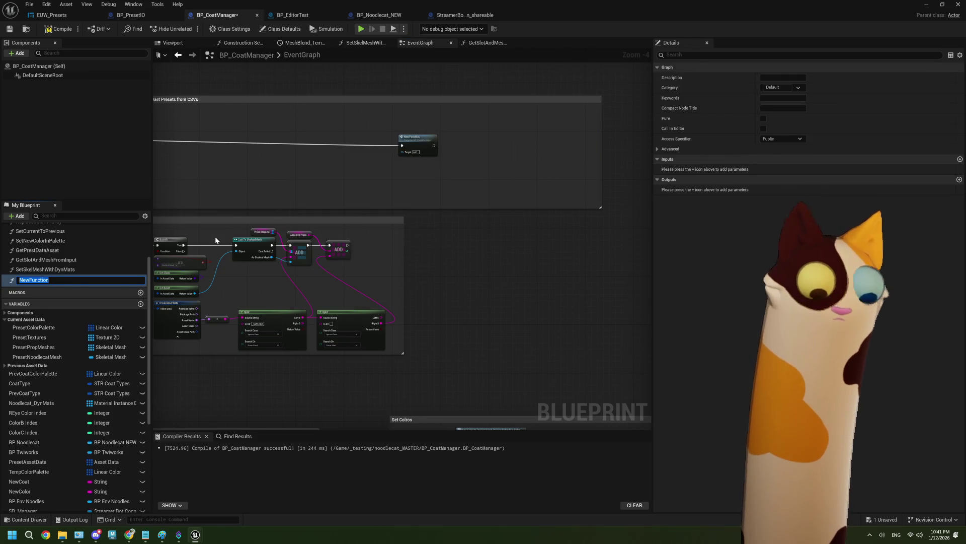
type("GetPresetsFromFolder")
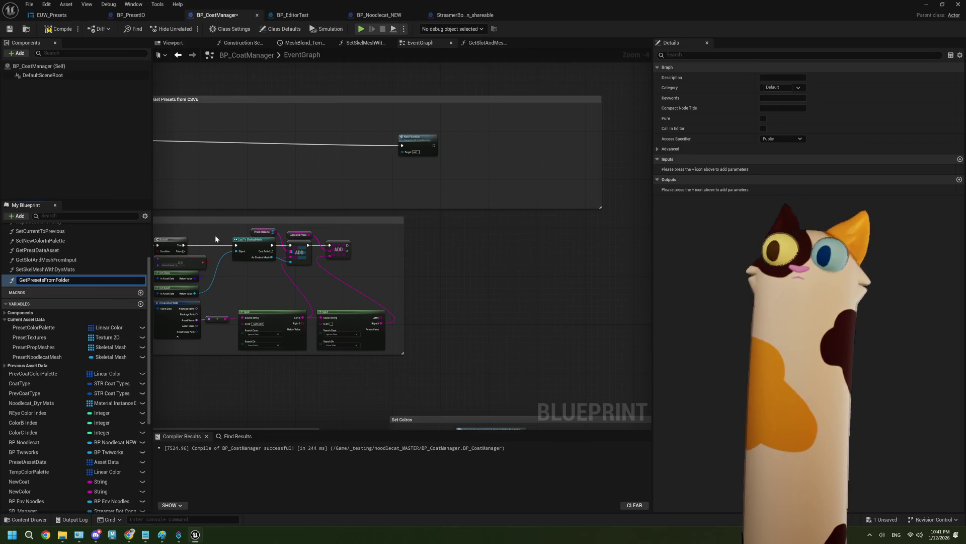
key("Return")
left_click_drag(397, 232, 549, 234)
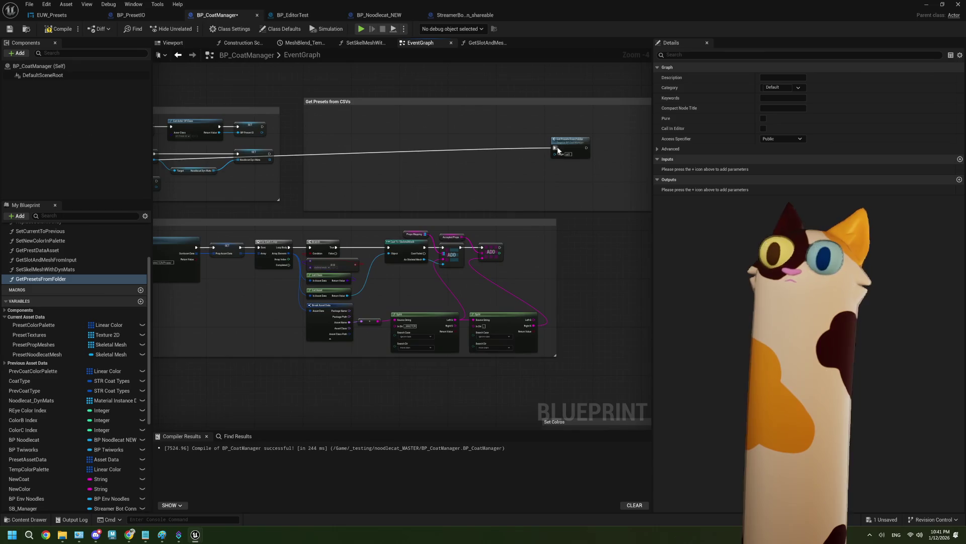
mouse_move(565, 145)
left_mouse_down()
mouse_move(166, 146)
mouse_move(227, 141)
mouse_move(216, 207)
mouse_move(230, 210)
left_mouse_up()
scroll(360, 299, "down", 5)
scroll(361, 299, "right", 3)
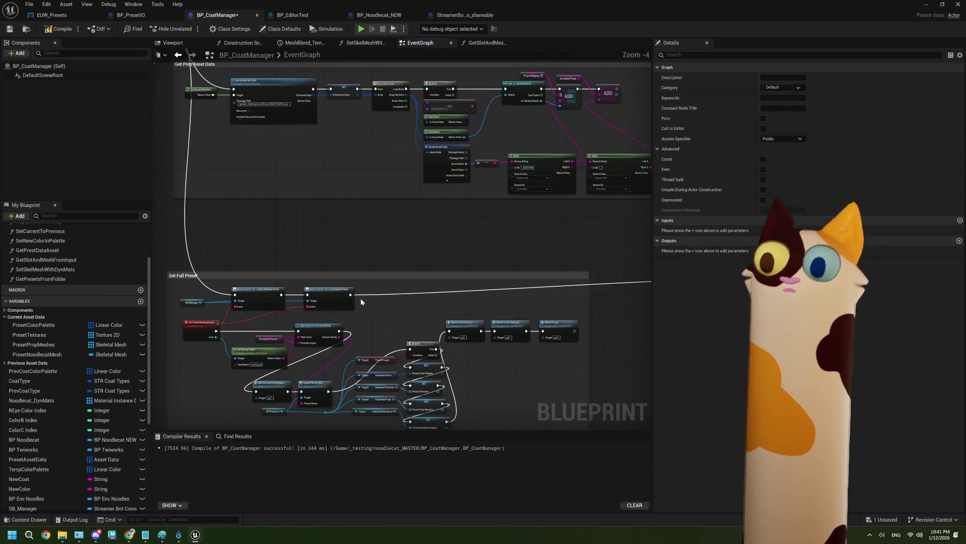
right_click(367, 323)
scroll(201, 396, "up", 2)
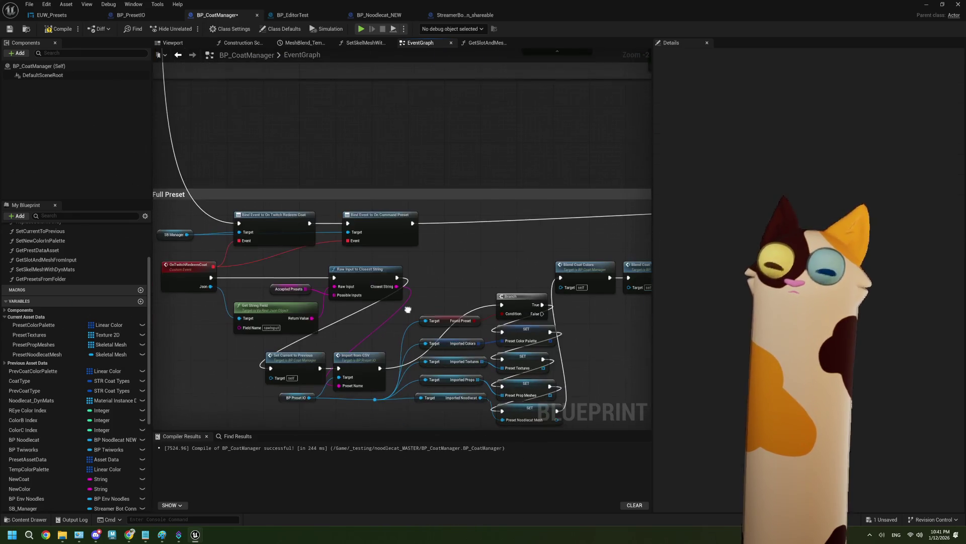
Add a GetPresetsFromFolder call wired after Raw Input to Closest String
left_click_drag(398, 272, 441, 278)
type("get ")
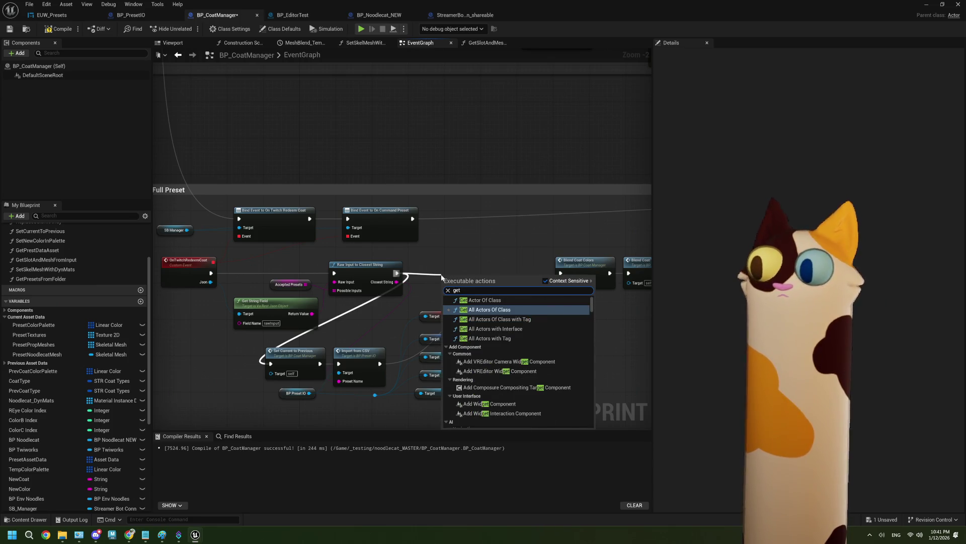
type("csv")
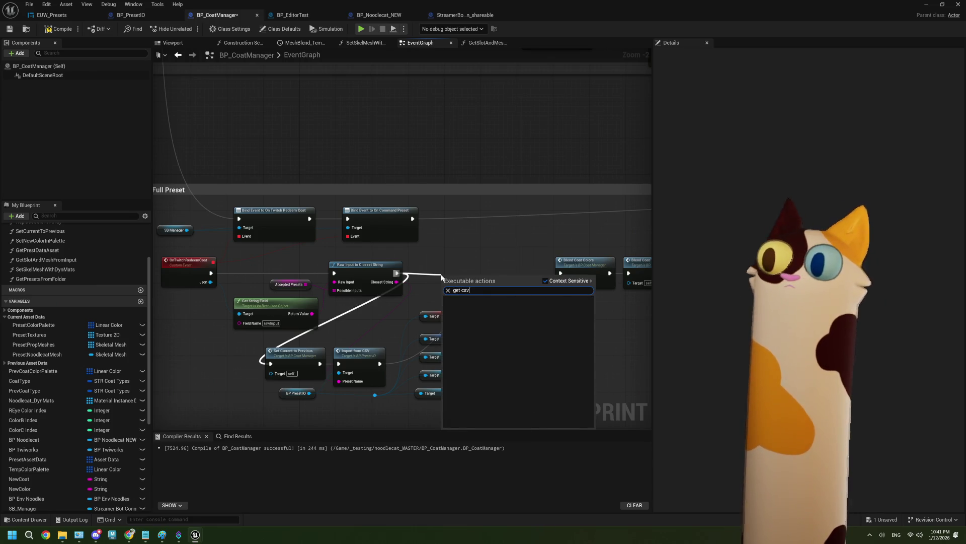
key("BackSpace")
key("BackSpace")
key("BackSpace")
type("csv")
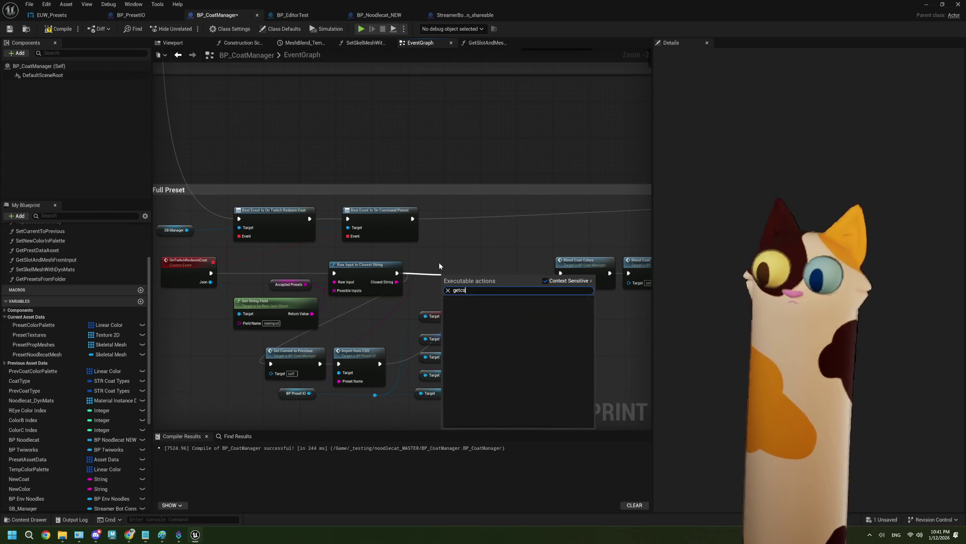
key("Escape")
mouse_move(40, 279)
left_mouse_down()
mouse_move(371, 173)
mouse_move(373, 153)
left_mouse_up()
mouse_move(398, 273)
left_mouse_down()
mouse_move(368, 182)
mouse_move(377, 169)
mouse_move(422, 205)
mouse_move(271, 363)
left_mouse_up()
left_click_drag(406, 160, 442, 265)
Compile and save the BP_CoatManager Blueprint
left_click(59, 29)
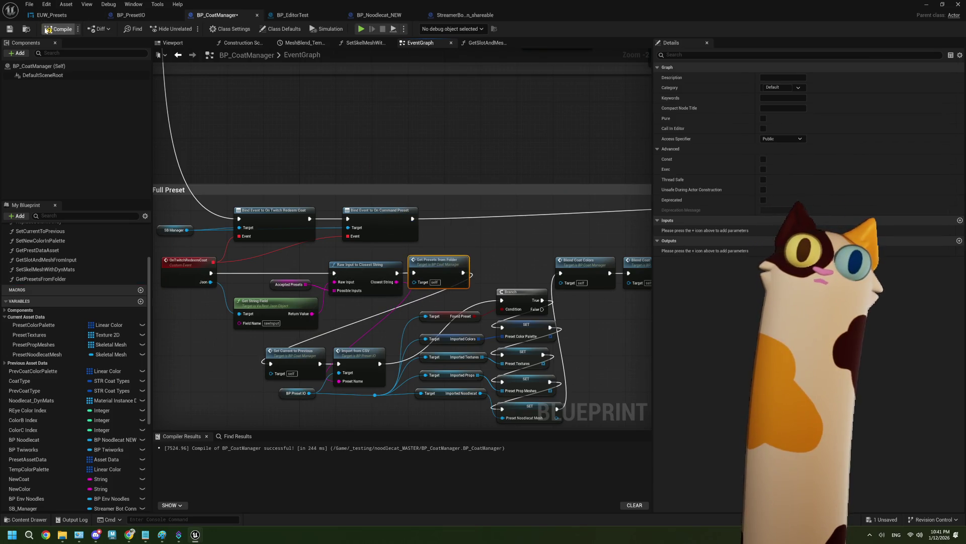
left_click(9, 30)
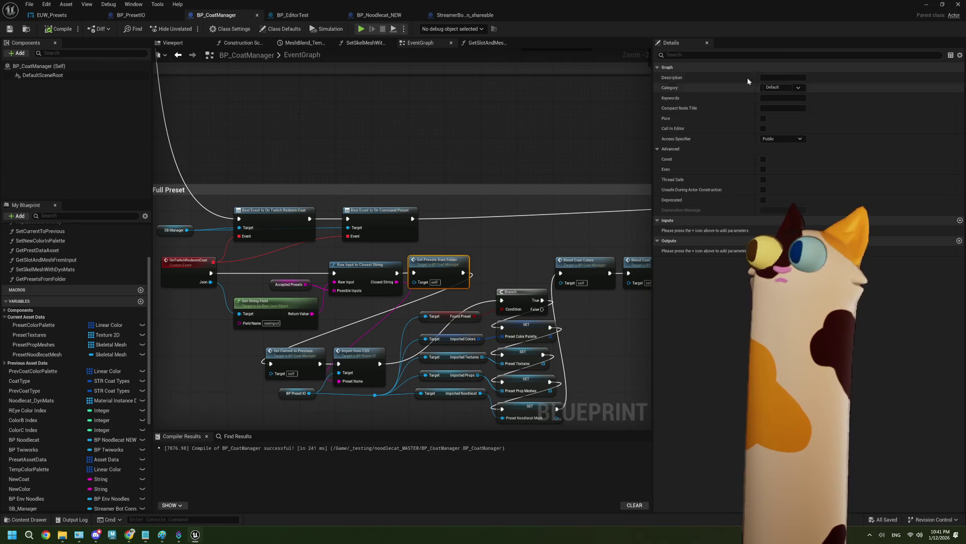
left_click(932, 5)
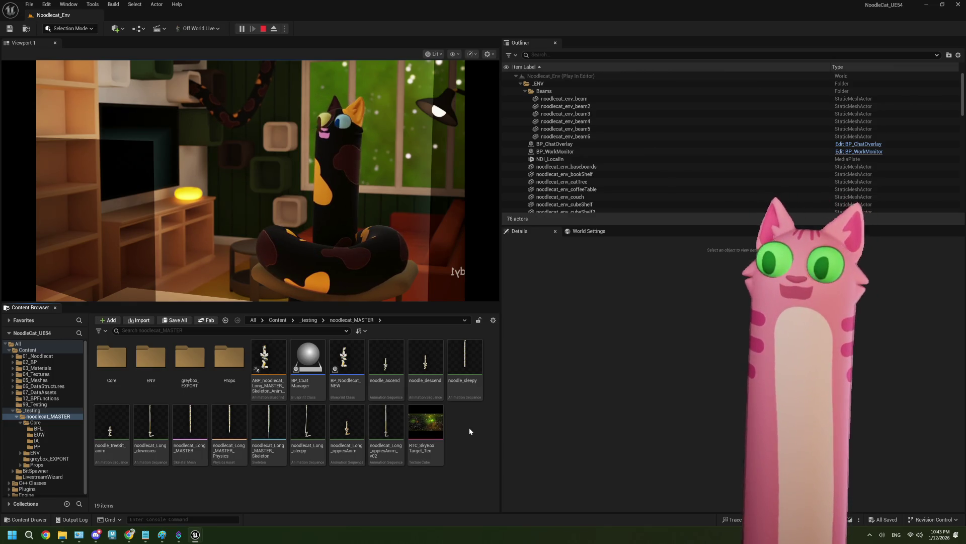
Stop the play session and widen and heighten the level viewport
left_click(263, 30)
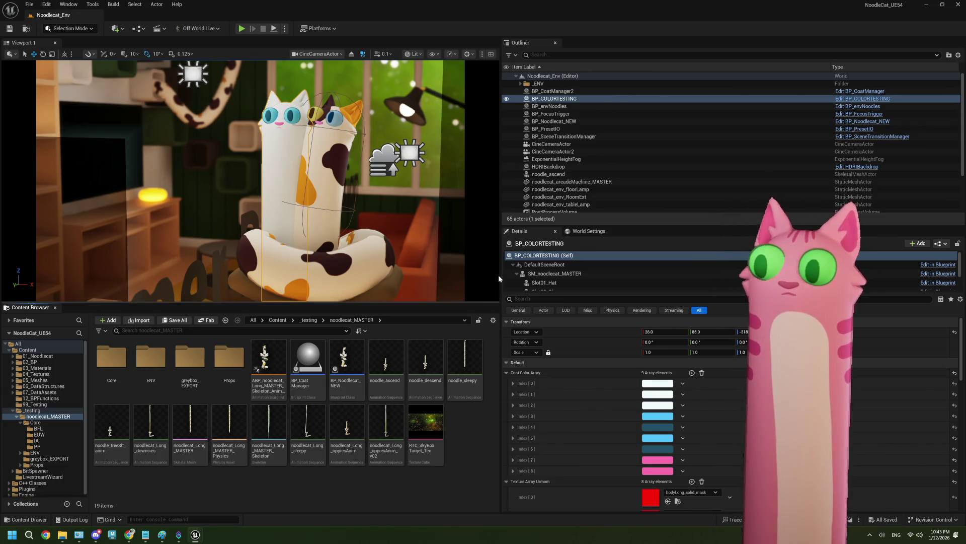
left_click_drag(500, 269, 594, 270)
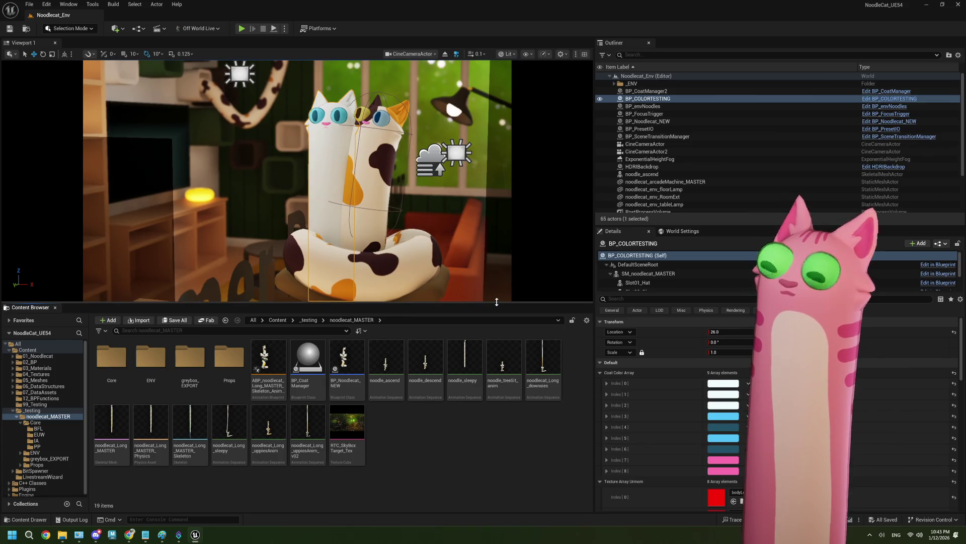
left_click_drag(497, 300, 497, 348)
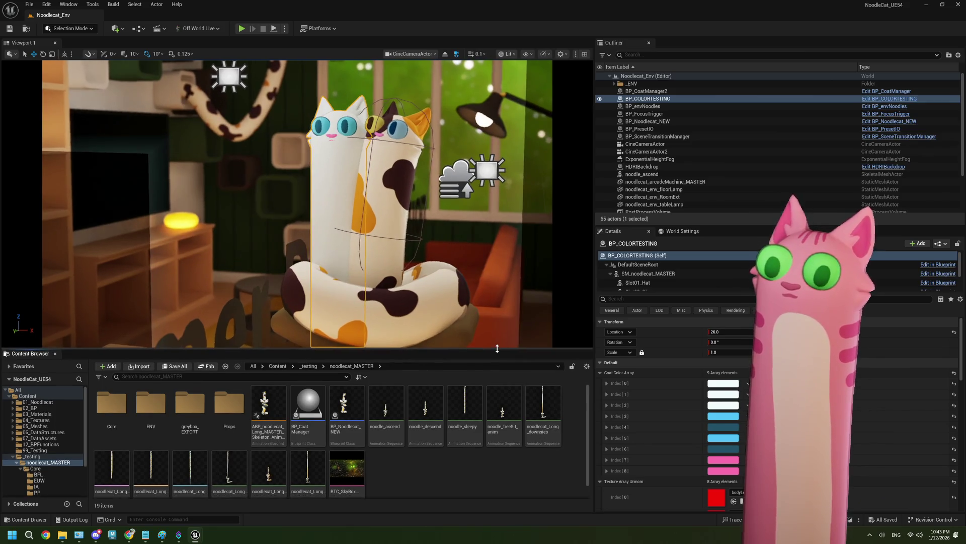
left_click(178, 536)
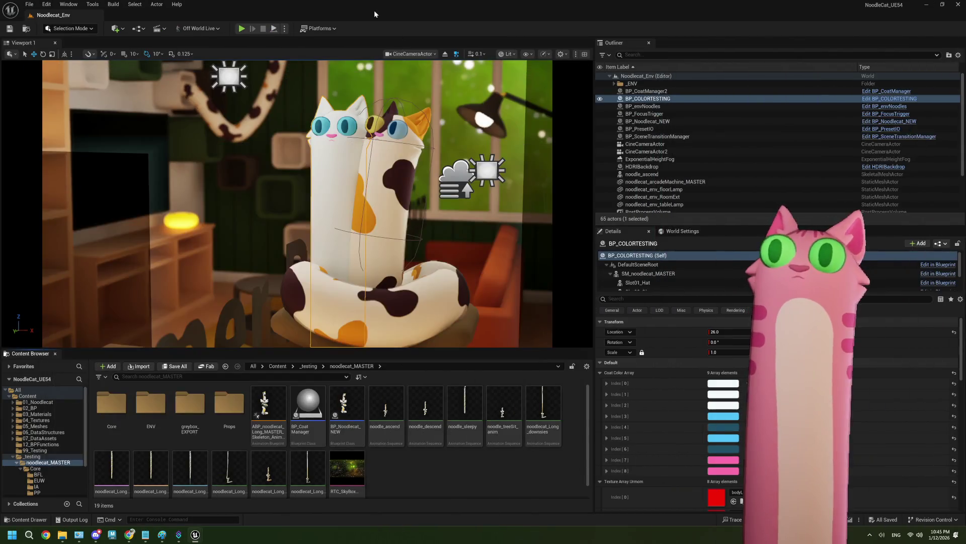
left_click(319, 28)
Package the project for Windows into a new '202' folder inside _GameBuilds
mouse_move(358, 131)
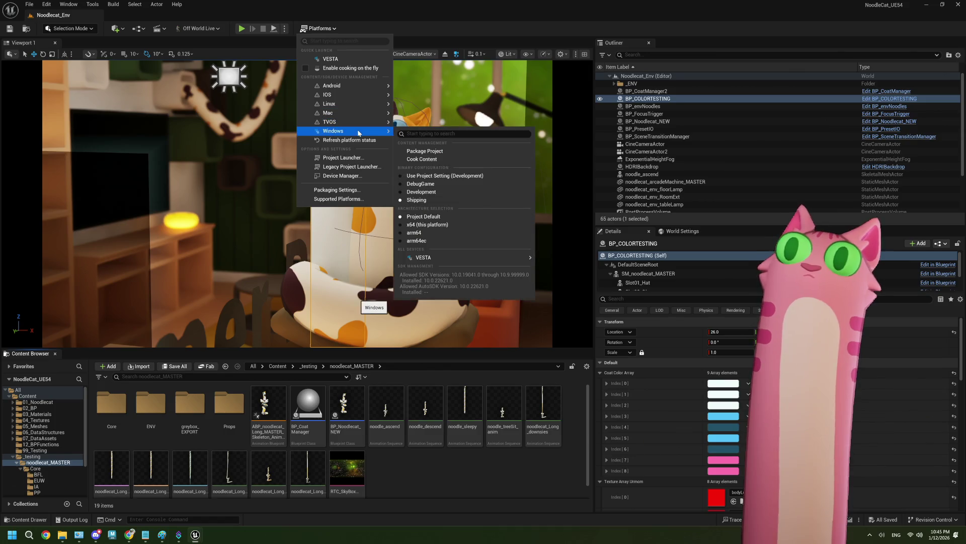
left_click(429, 151)
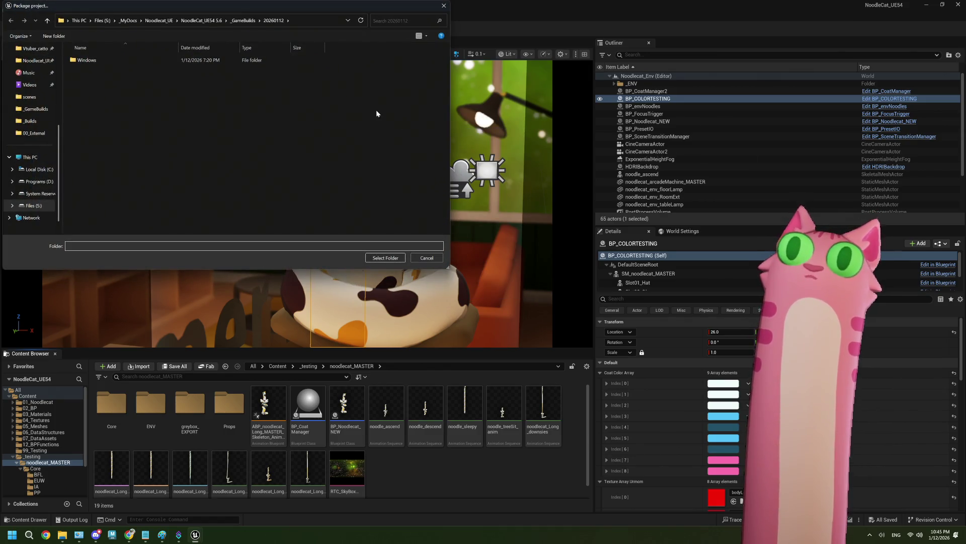
left_click(243, 21)
right_click(126, 189)
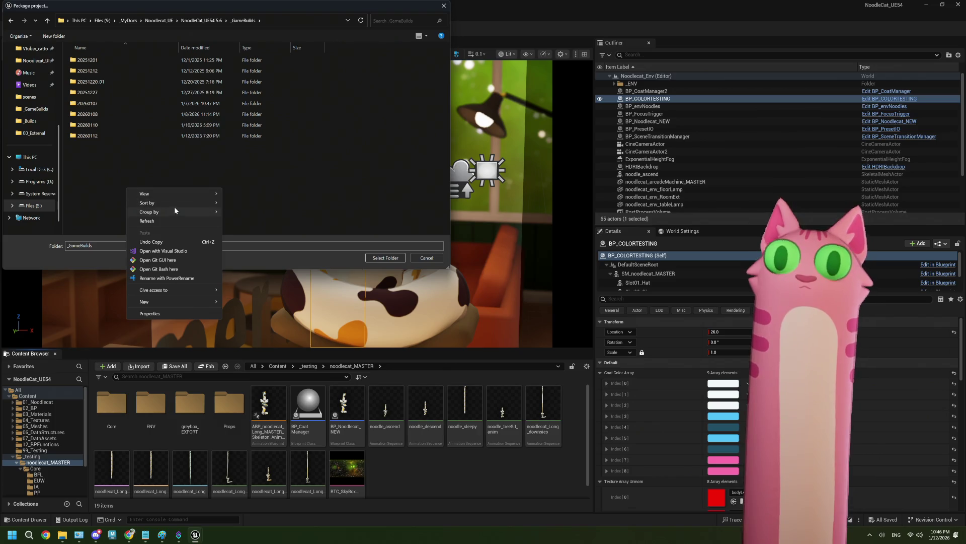
mouse_move(197, 303)
left_click(236, 304)
type("202")
left_click(385, 257)
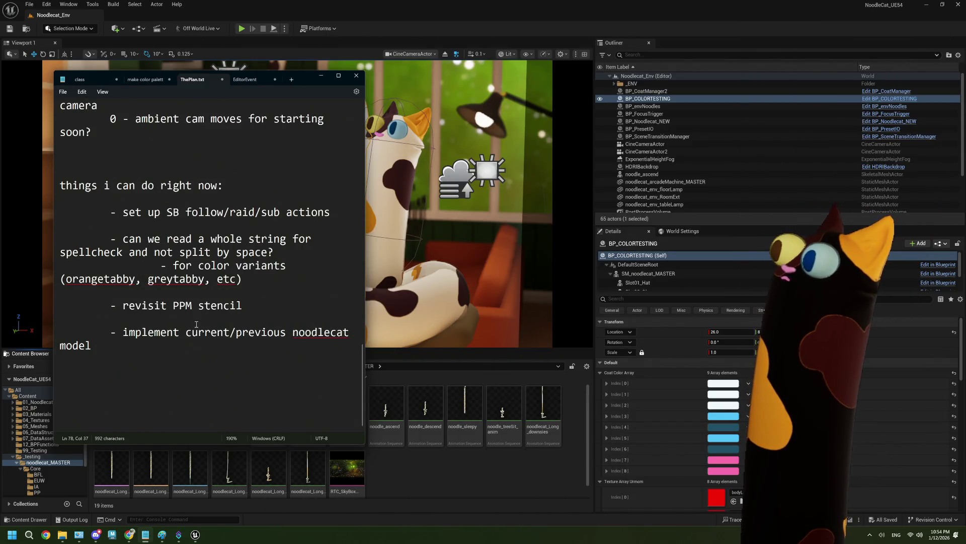
Delete the '- moon' line under the coat-type presets so convert more props follows roygbiv
scroll(221, 246, "up", 4)
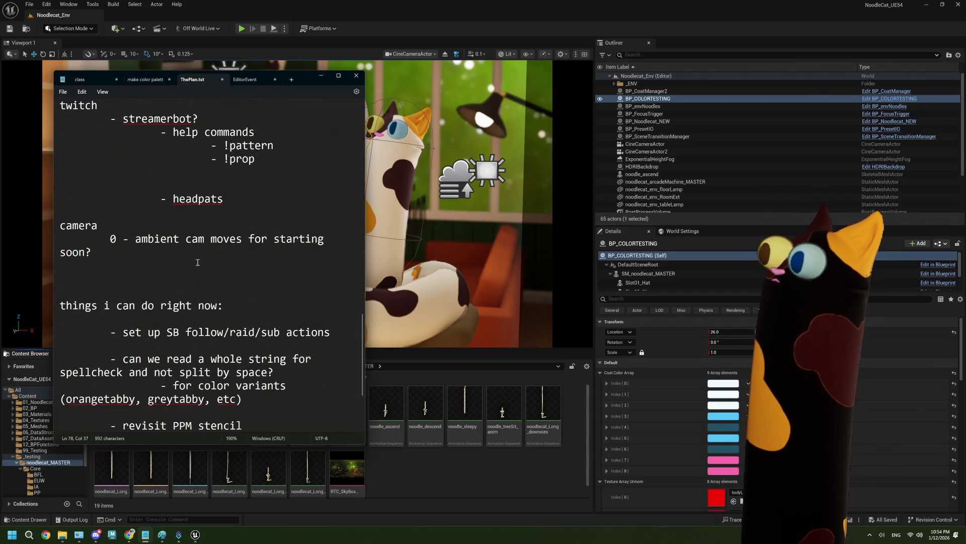
scroll(197, 262, "down", 1)
scroll(195, 261, "up", 7)
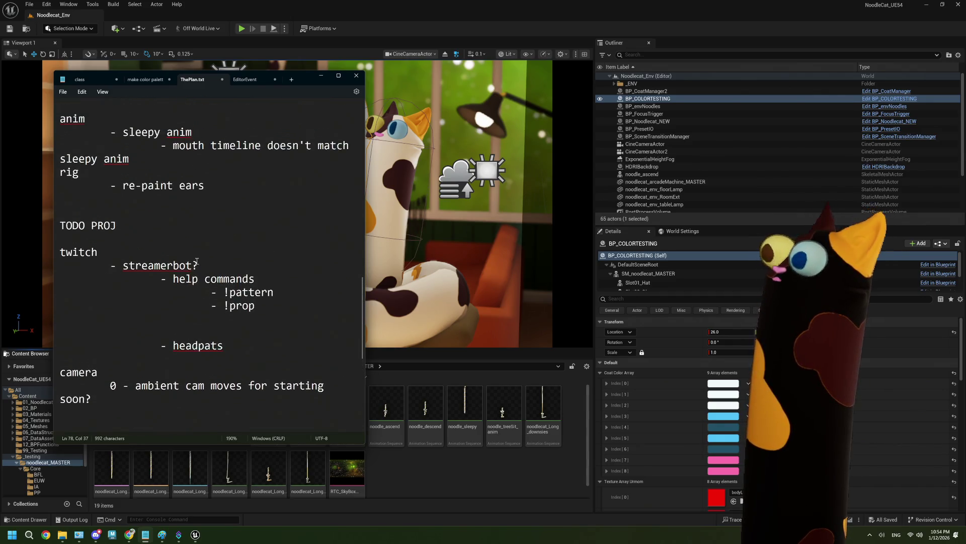
scroll(194, 260, "up", 1)
left_click_drag(199, 265, 48, 269)
key("BackSpace")
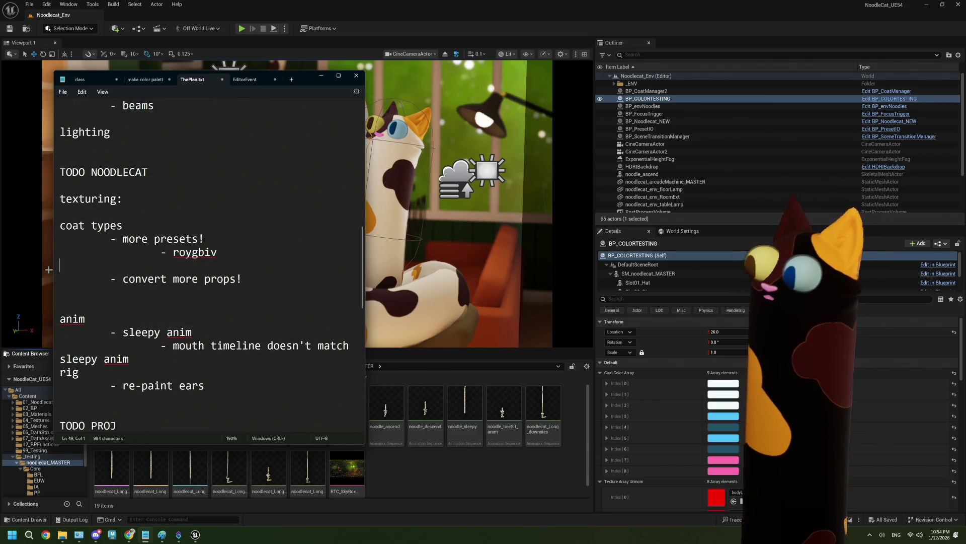
key("BackSpace")
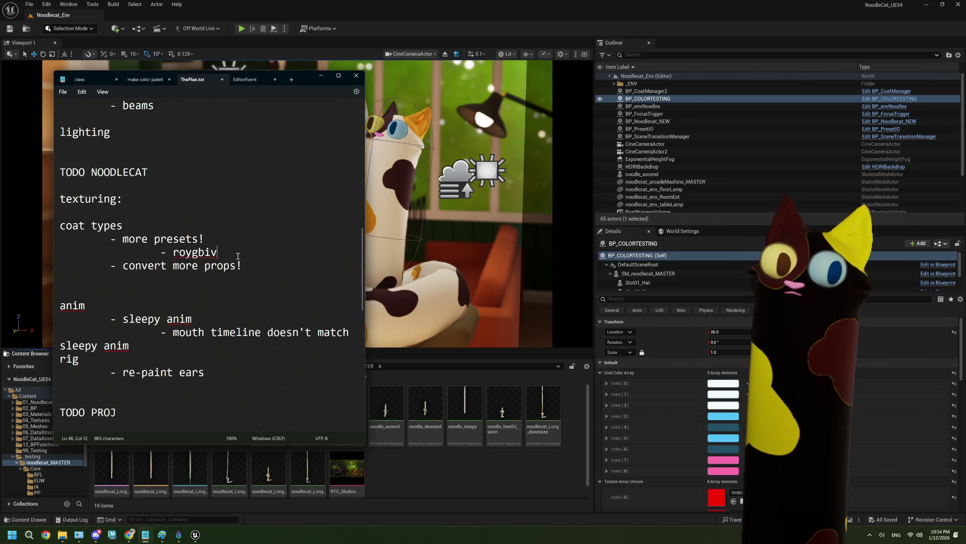
Scroll through the rest of ThePlan.txt, then switch to the EditorEvent note
scroll(237, 257, "up", 5)
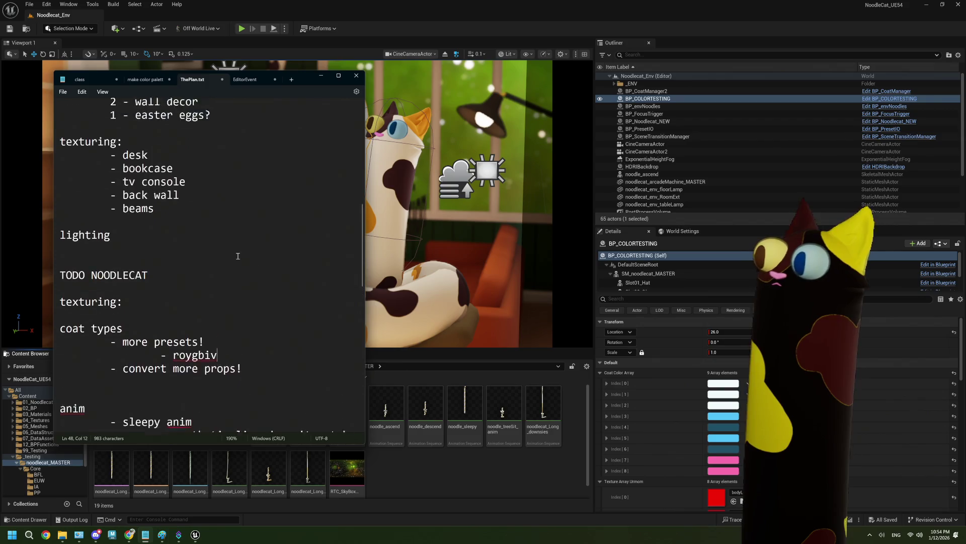
scroll(237, 256, "down", 6)
scroll(238, 256, "down", 1)
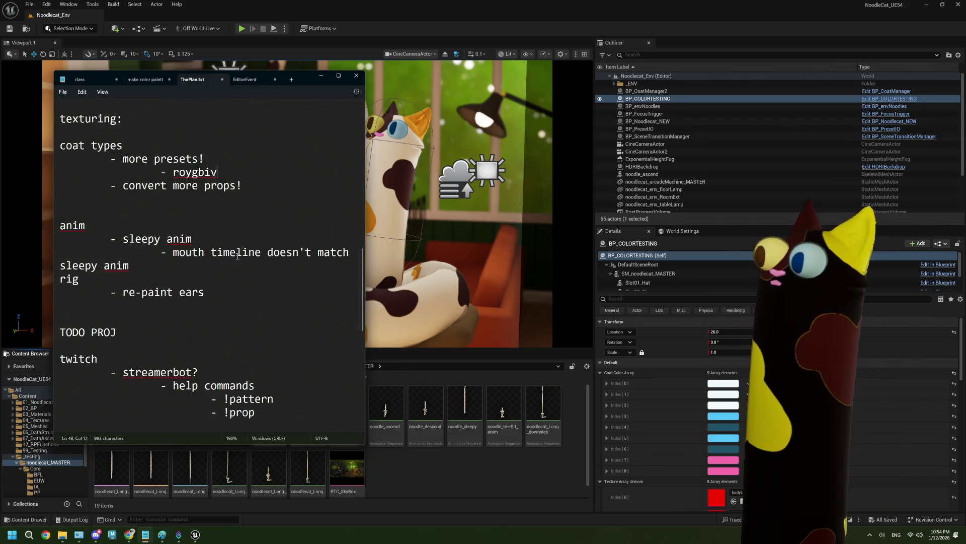
scroll(238, 256, "down", 4)
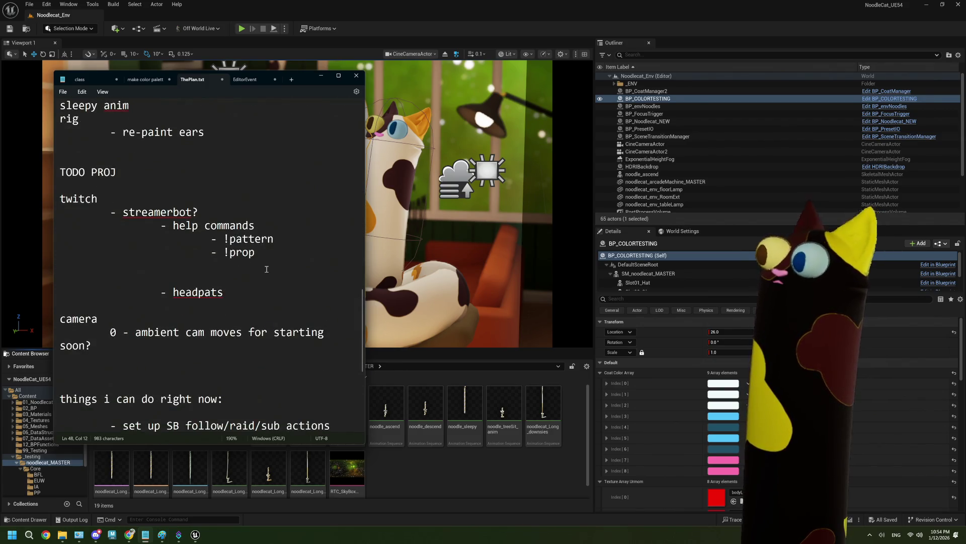
scroll(259, 273, "down", 1)
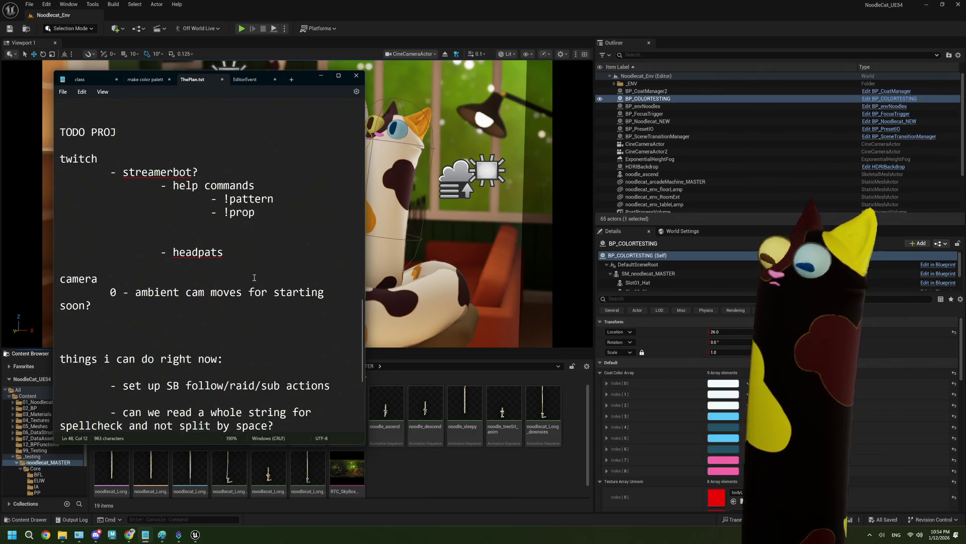
scroll(254, 277, "down", 1)
scroll(251, 277, "down", 1)
scroll(251, 278, "down", 2)
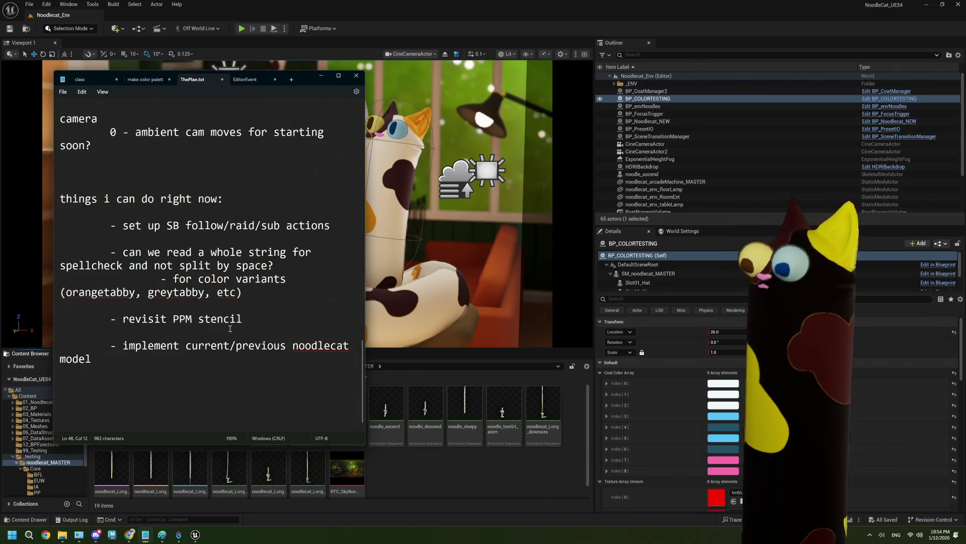
left_click(250, 84)
Close the EditorEvent note without saving and delete the blank lines below the Phase 2 list
left_click(275, 79)
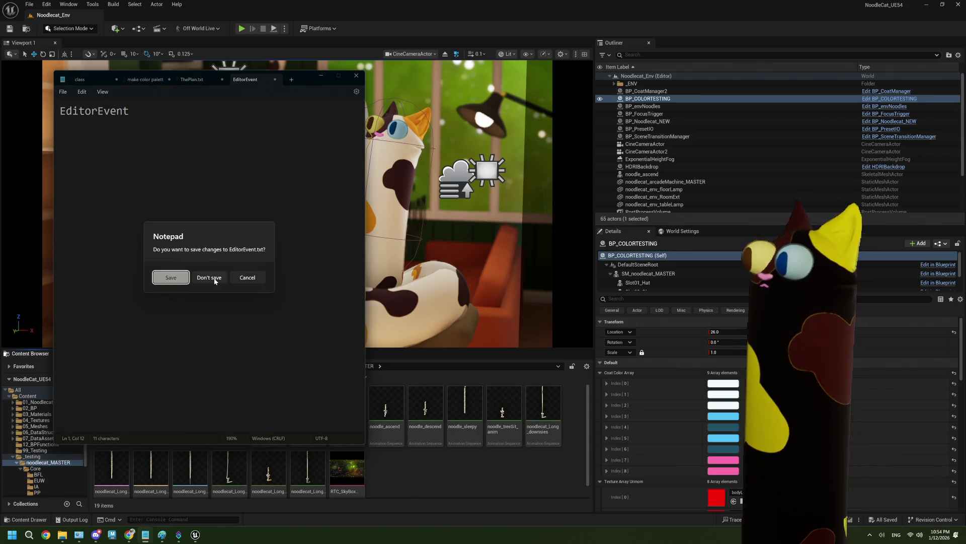
left_click(215, 278)
scroll(240, 317, "up", 15)
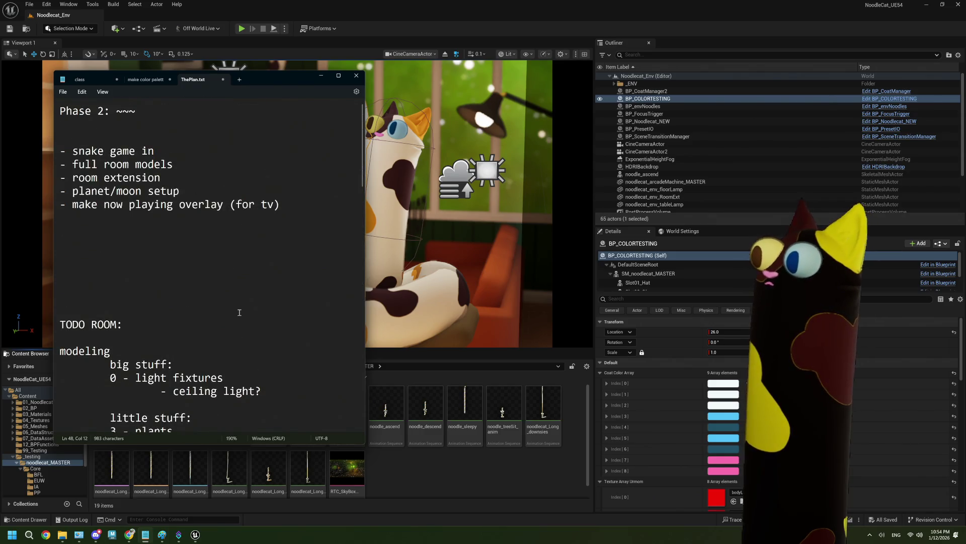
left_click_drag(71, 291, 46, 245)
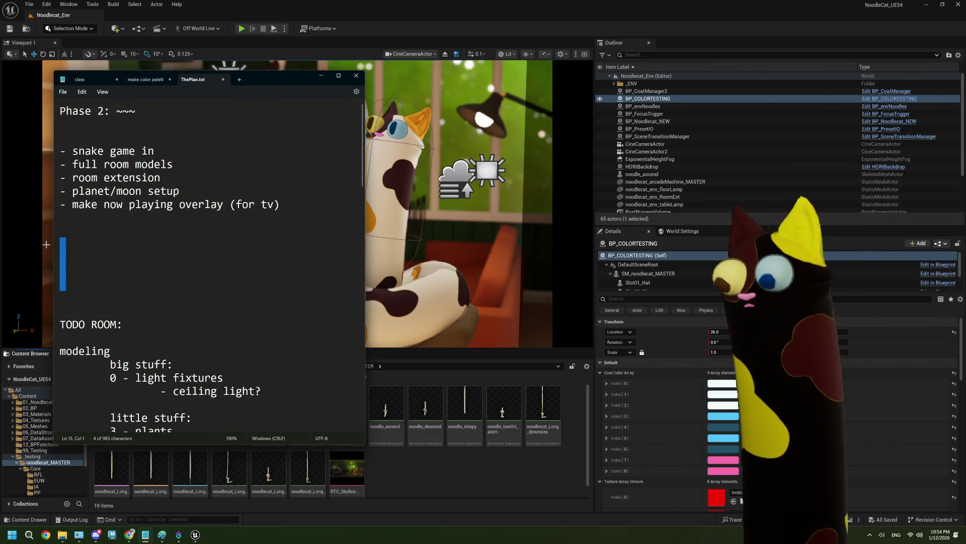
key("BackSpace")
key("BackSpace")
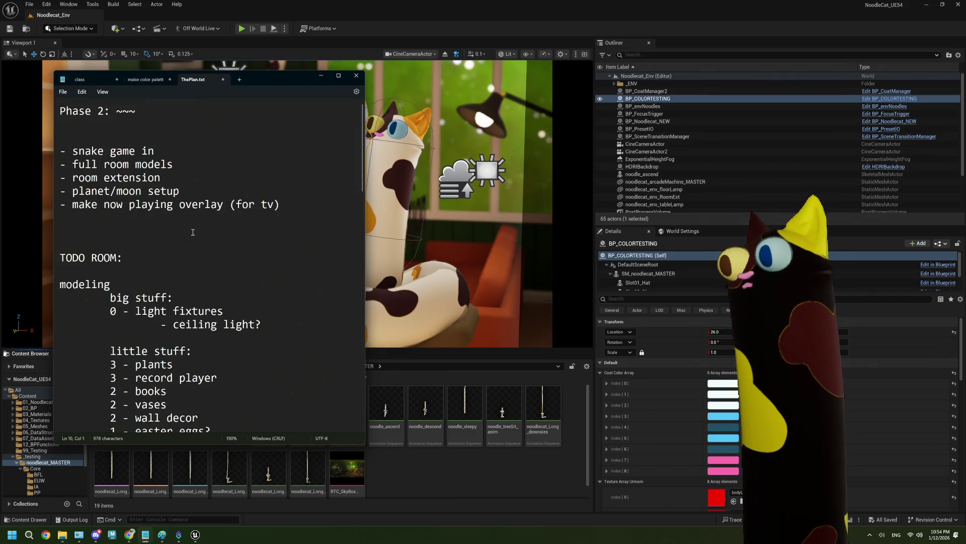
Look over the full room models item, then return to the Unreal Engine editor
left_click_drag(177, 165, 71, 170)
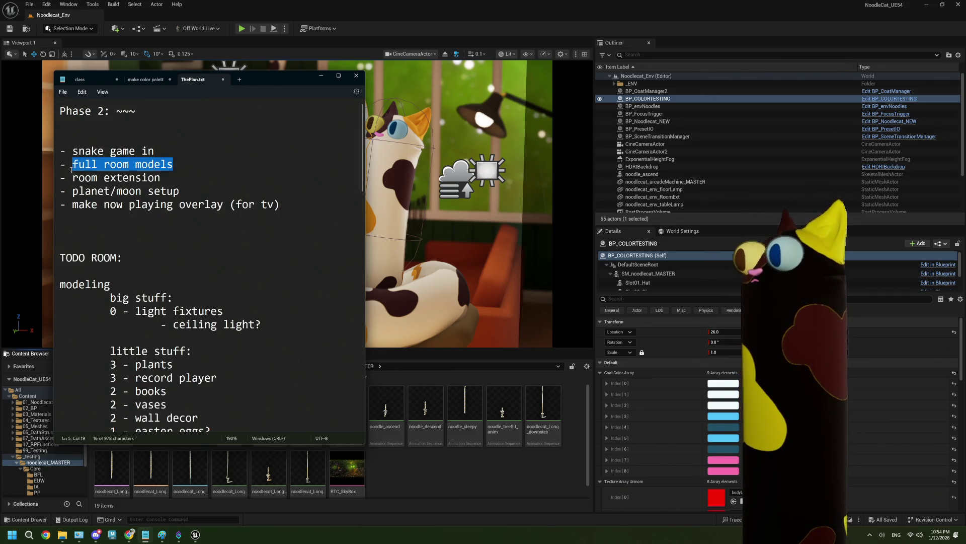
key("Right")
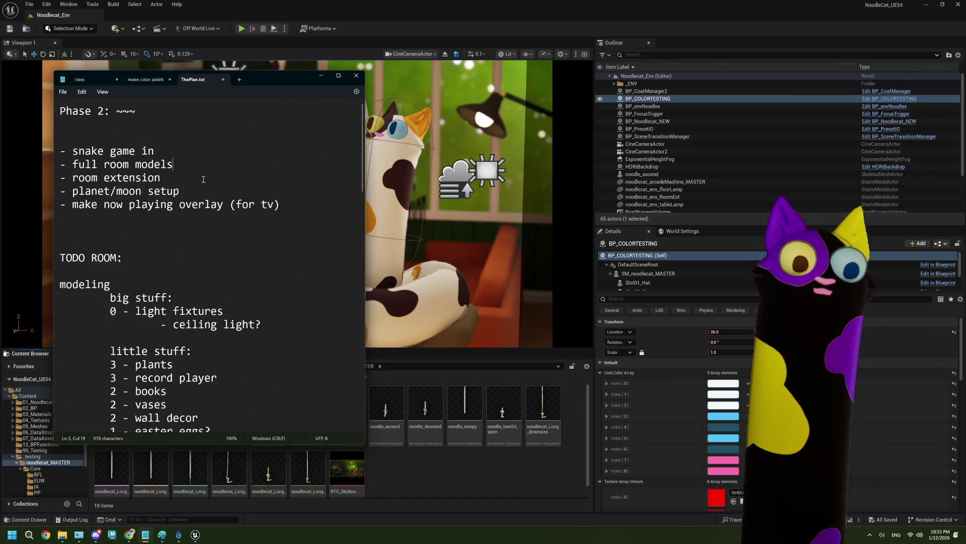
left_click(416, 462)
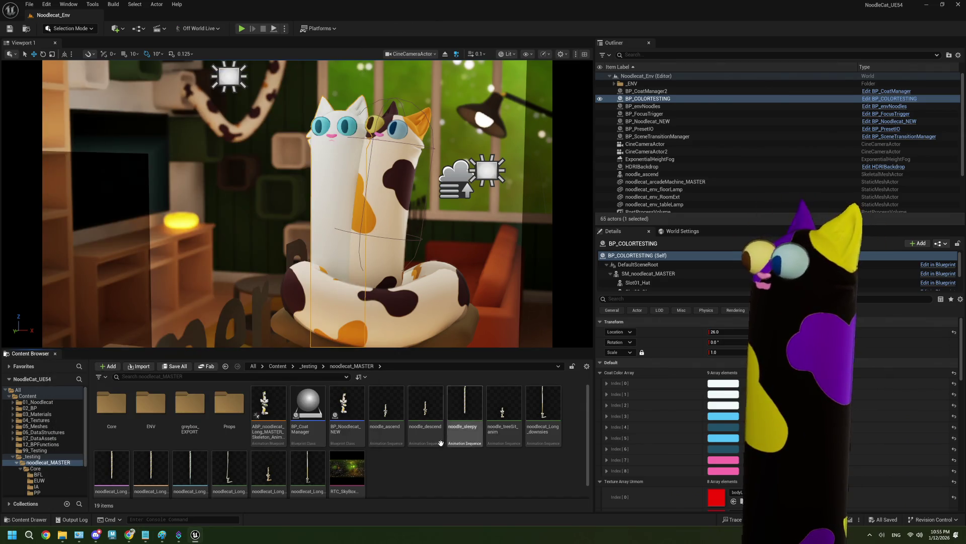